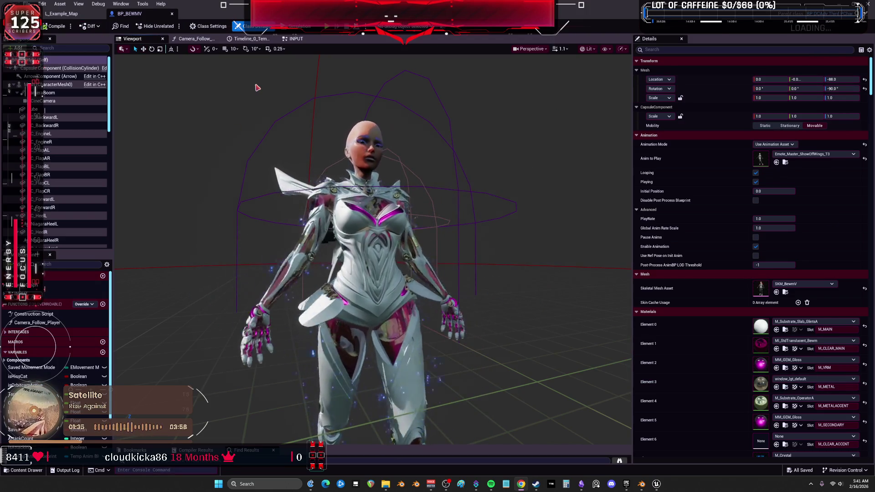
Step: Zoom and orbit the Unreal preview viewport around the character
scroll(262, 76, "down", 5)
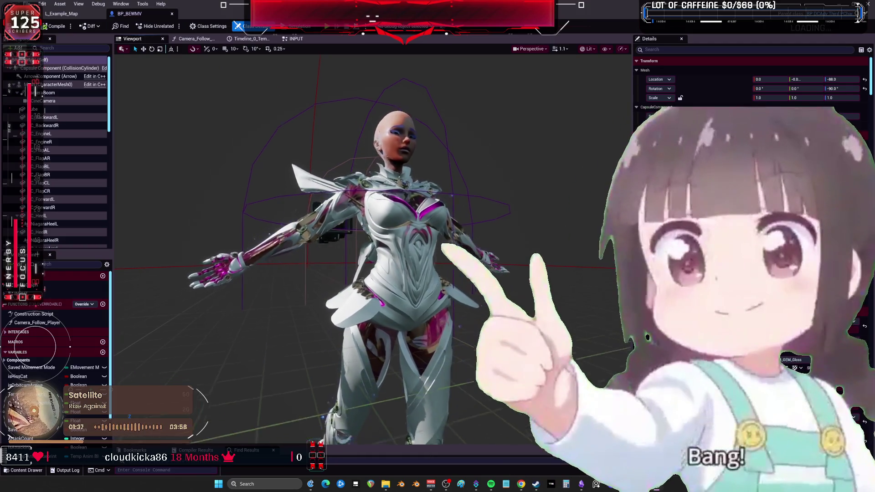
scroll(374, 246, "up", 5)
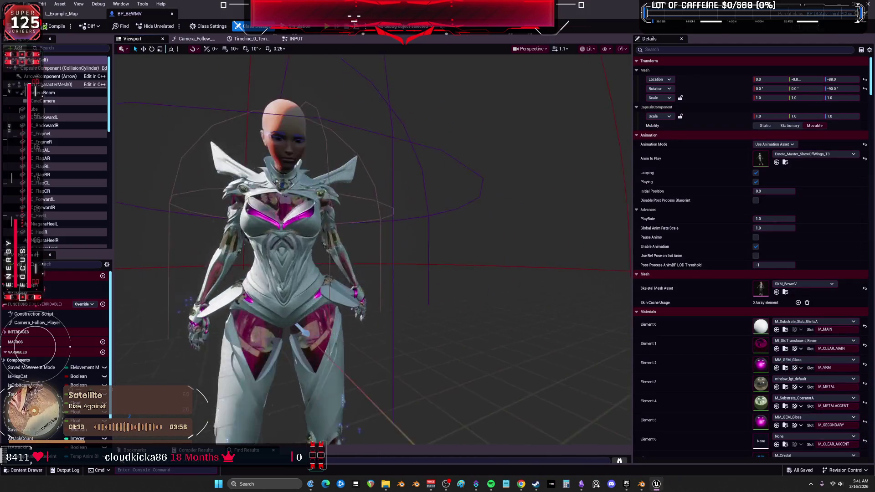
mouse_move(374, 246)
right_mouse_down()
mouse_move(410, 246)
mouse_move(337, 250)
right_mouse_up()
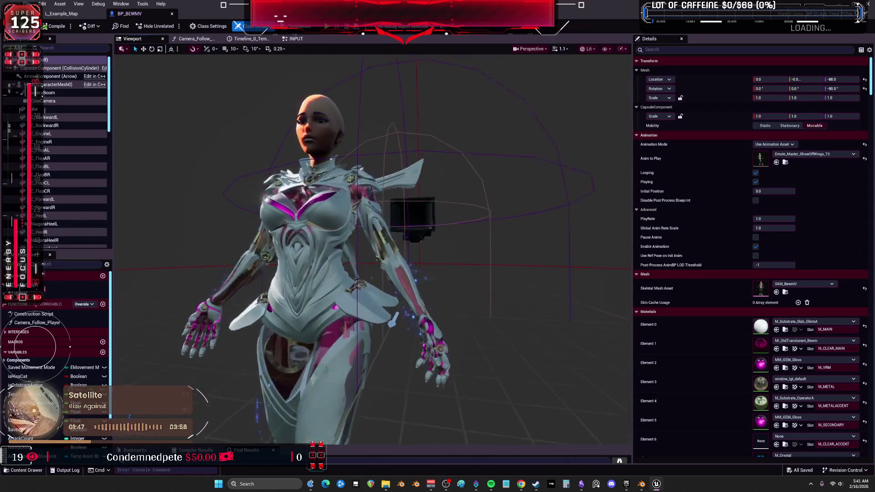
scroll(373, 247, "down", 5)
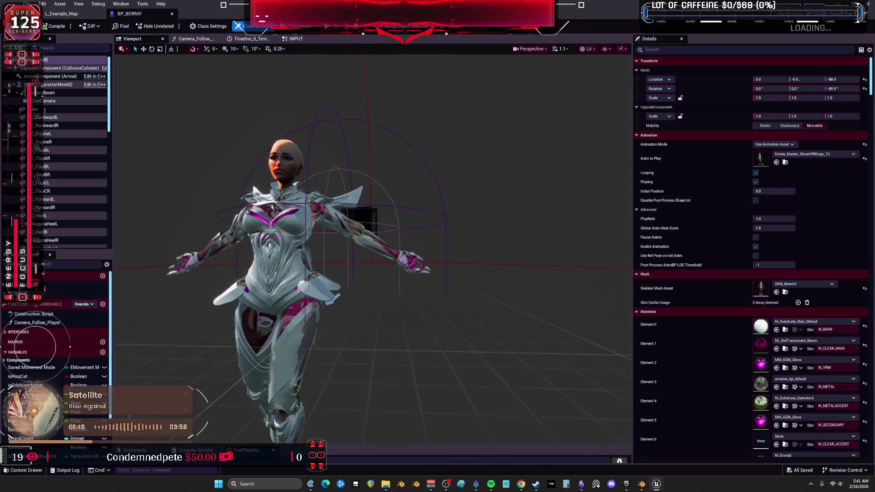
scroll(373, 246, "up", 3)
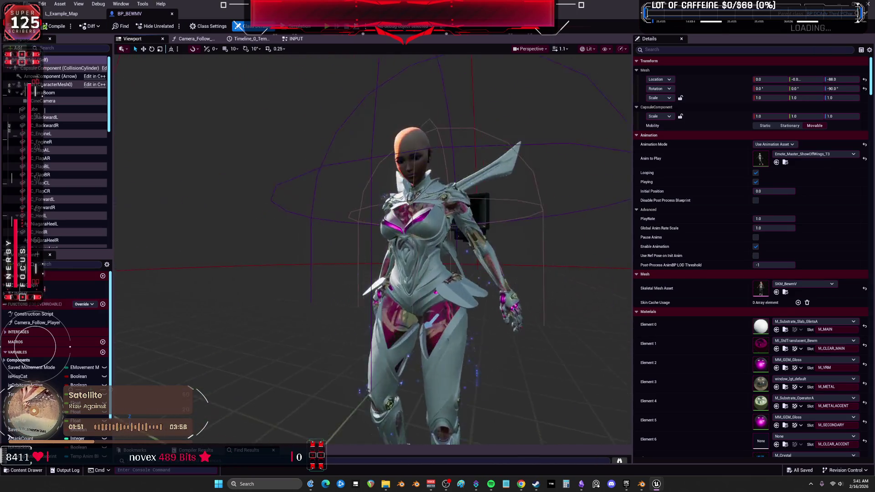
scroll(373, 246, "up", 4)
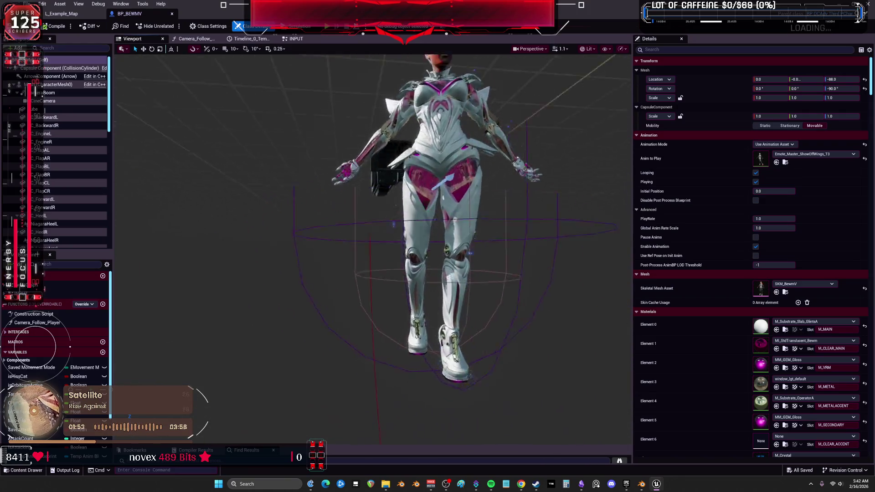
scroll(373, 246, "down", 3)
scroll(374, 246, "up", 4)
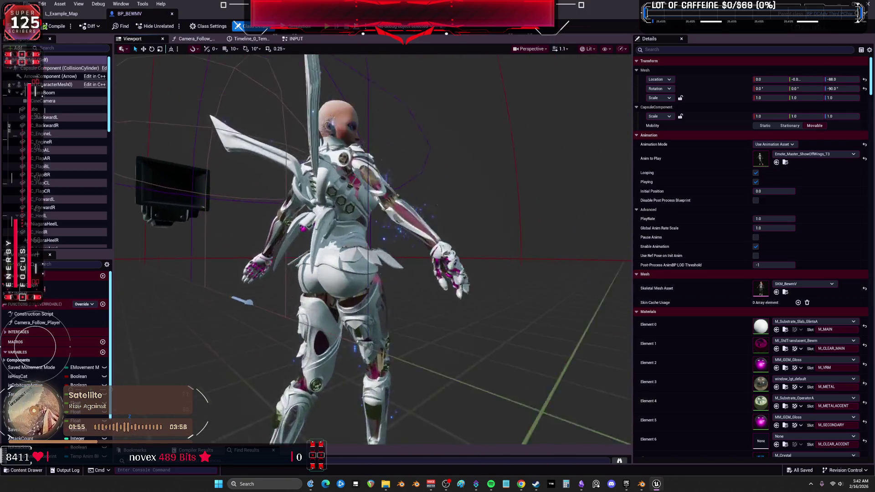
scroll(373, 246, "down", 3)
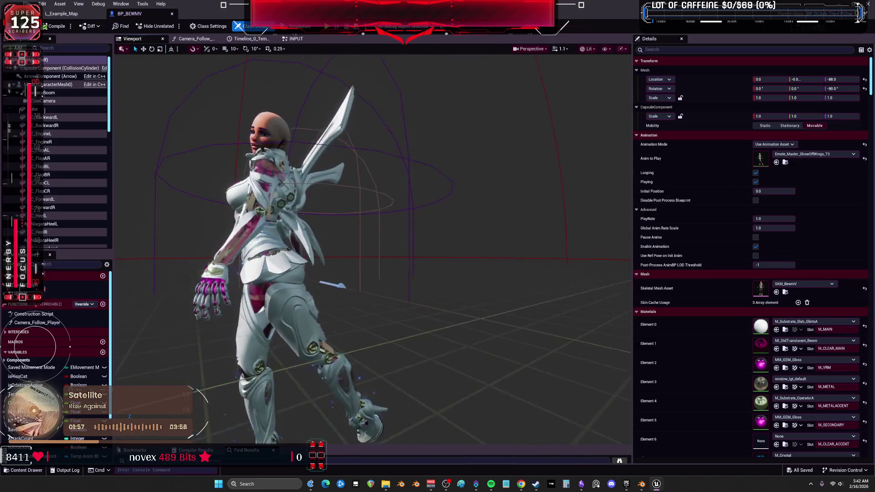
scroll(374, 246, "up", 3)
scroll(373, 246, "down", 3)
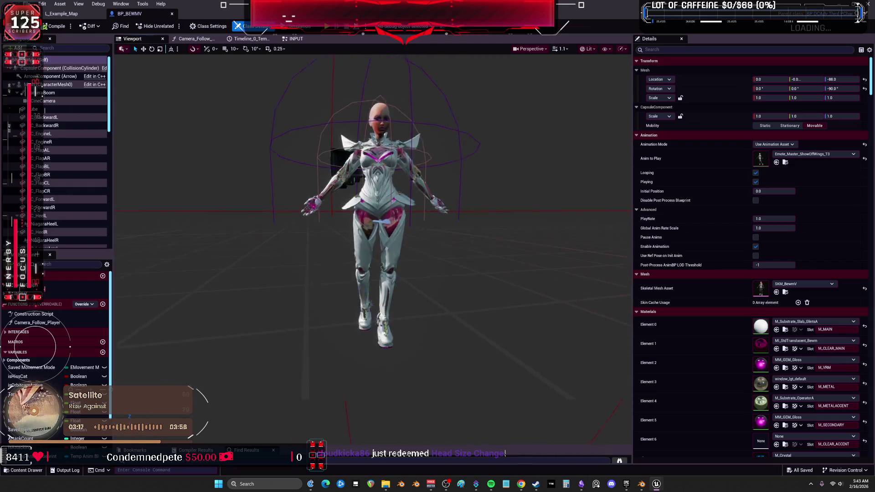
Step: Orbit to face the character front, then dock the BEWMV_PhysicsAsset tab beside BP_BEWMV
left_click_drag(438, 228, 329, 219, "alt")
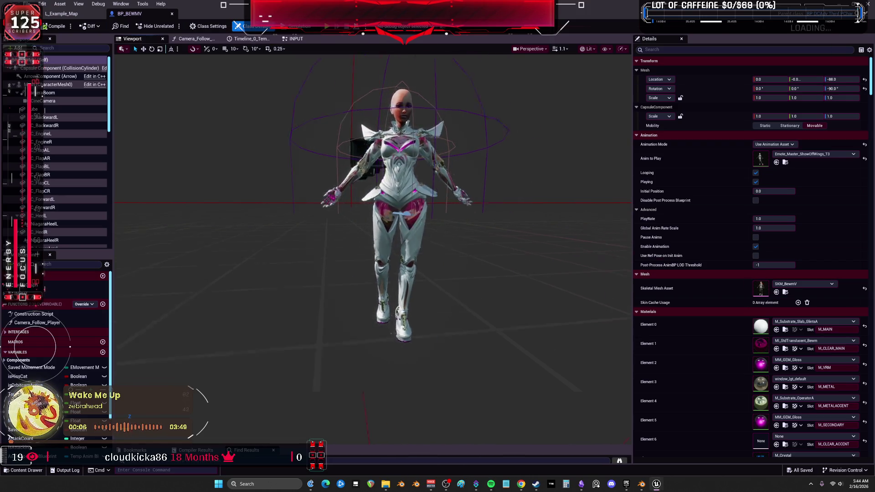
right_click_drag(374, 250, 314, 255)
mouse_move(554, 243)
right_mouse_down()
mouse_move(531, 226)
mouse_move(489, 228)
mouse_move(488, 215)
mouse_move(488, 246)
mouse_move(488, 225)
mouse_move(508, 221)
mouse_move(490, 227)
right_mouse_up()
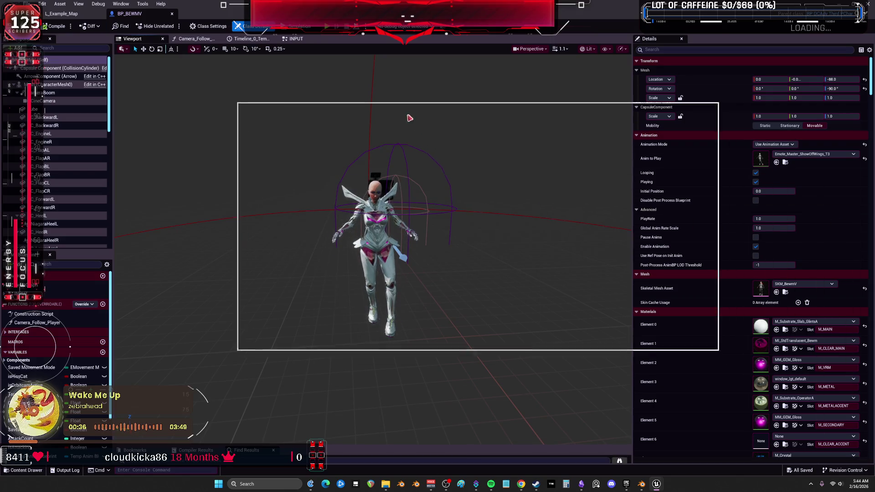
mouse_move(292, 64)
left_mouse_down()
mouse_move(237, 68)
mouse_move(210, 14)
left_mouse_up()
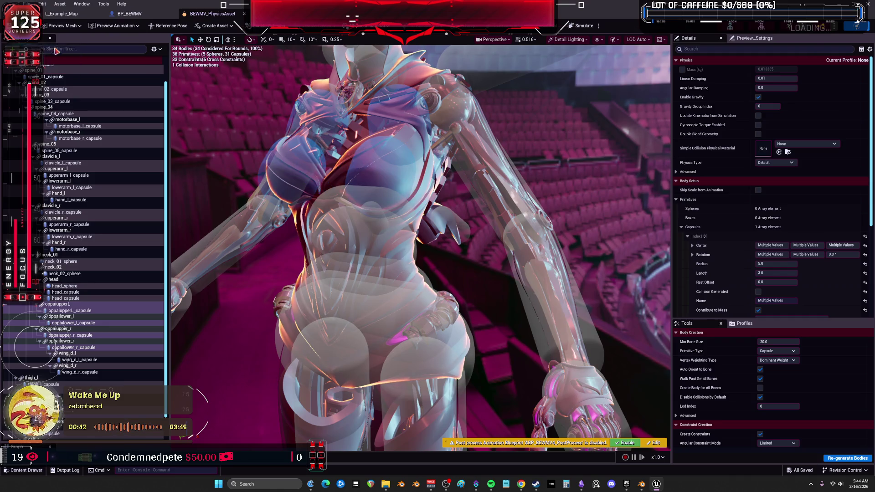
key("alt+Tab")
scroll(414, 246, "down", 3)
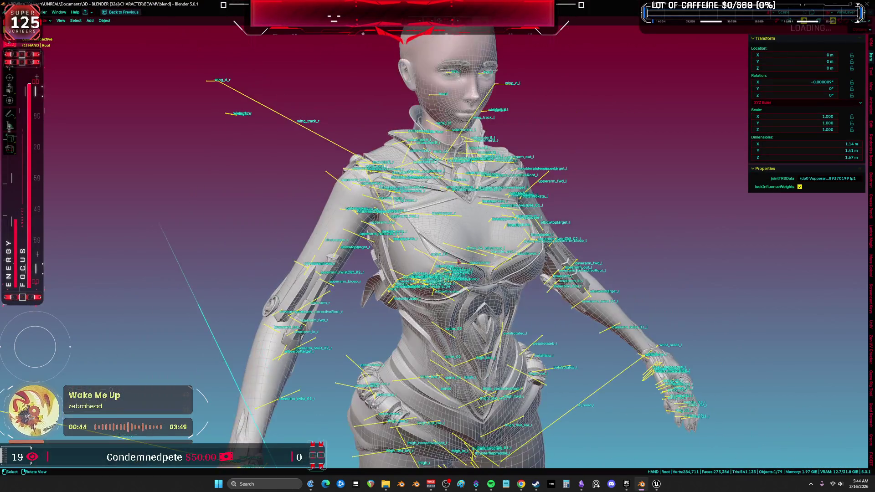
scroll(456, 259, "up", 2)
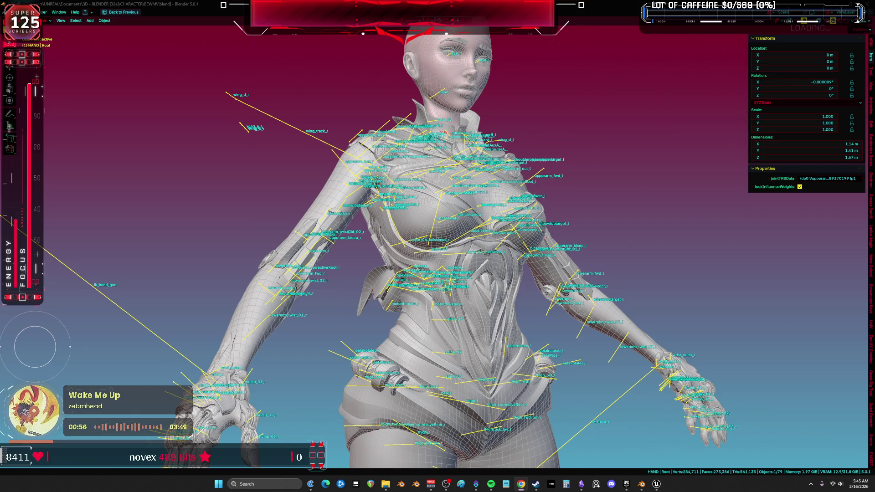
key("KP_1")
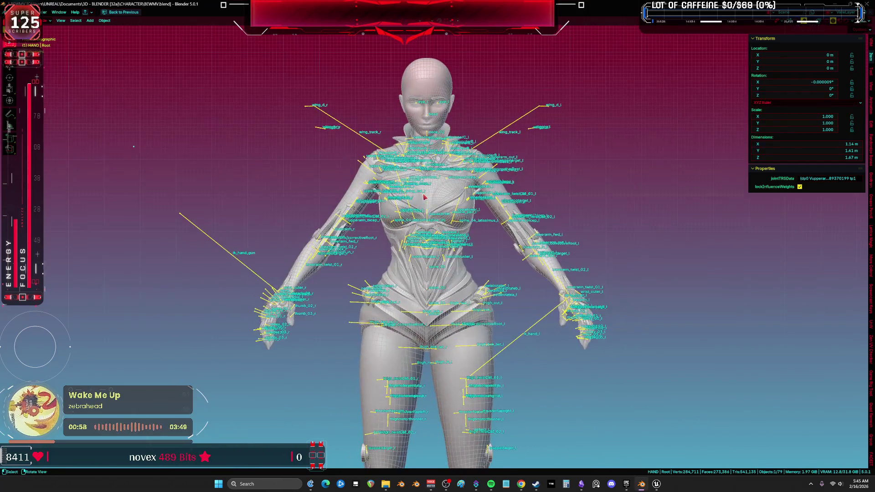
scroll(414, 181, "up", 5)
key("ctrl+Tab")
left_click(432, 238)
key("r")
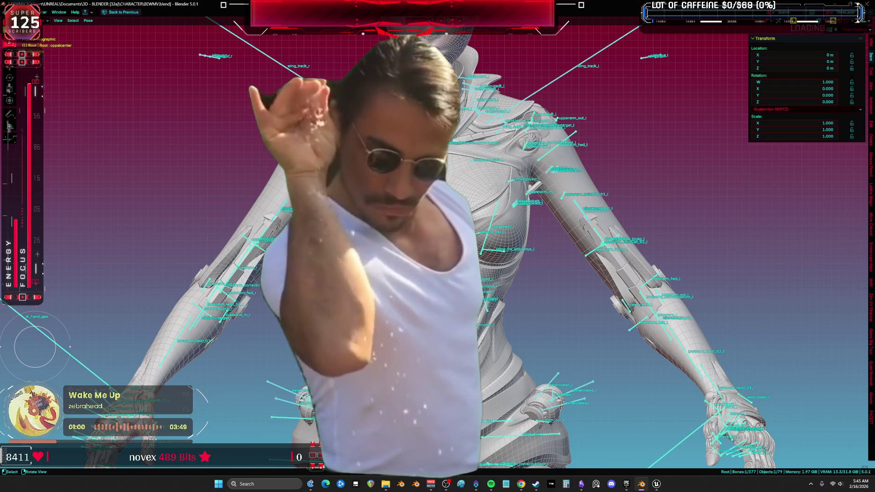
right_click(572, 301)
scroll(440, 267, "up", 3)
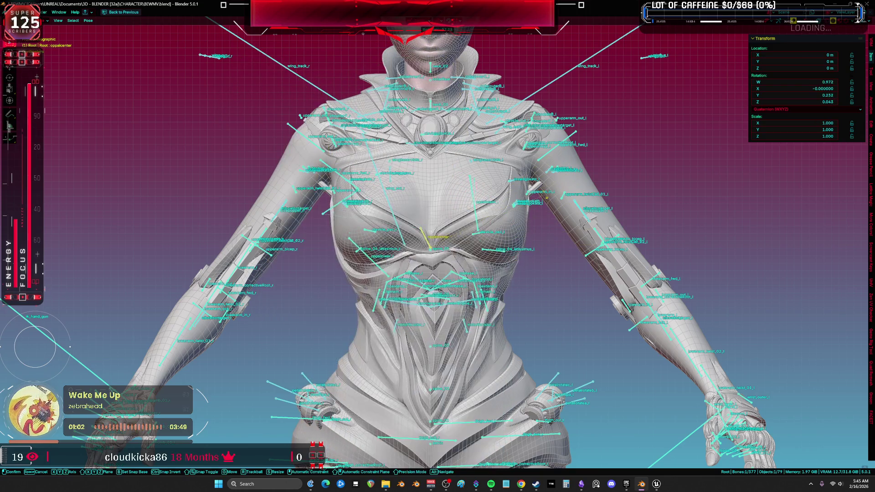
middle_click_drag(433, 269, 498, 269)
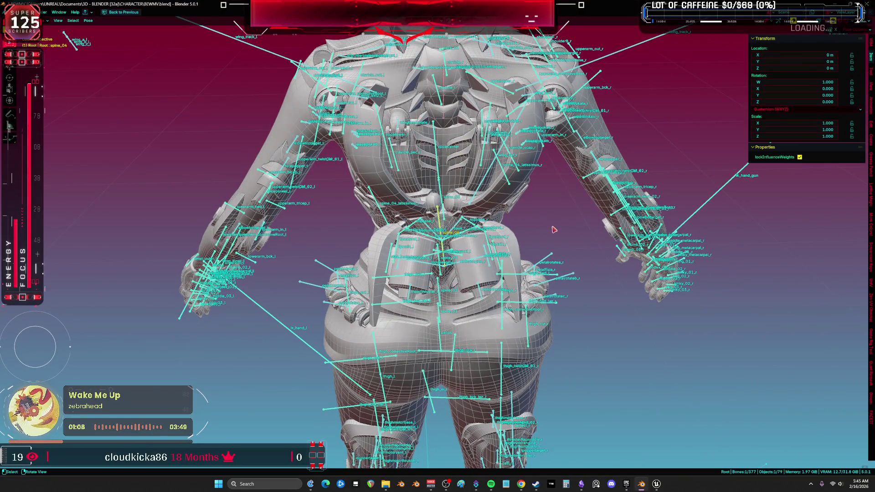
key("KP_1")
key("Right")
key("r")
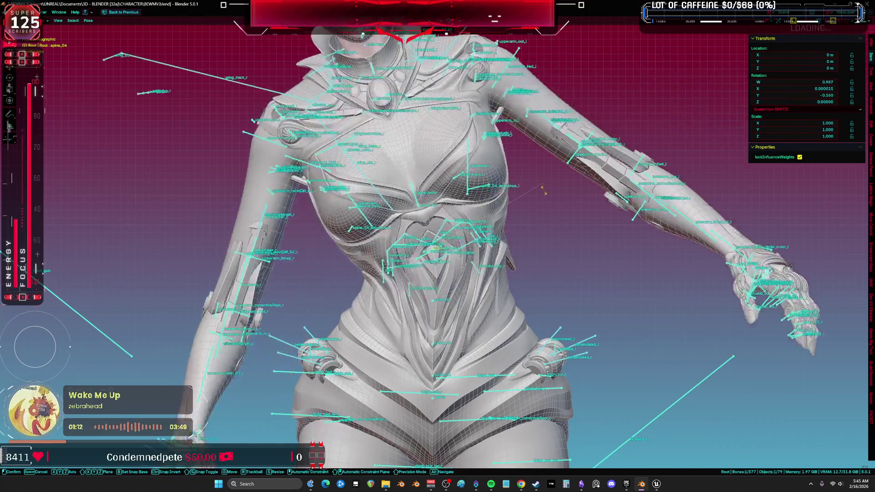
right_click(438, 131)
mouse_move(438, 131)
middle_mouse_down()
mouse_move(448, 171)
mouse_move(428, 152)
mouse_move(443, 236)
middle_mouse_up()
scroll(418, 153, "up", 3)
key("KP_1")
key("r")
key("r")
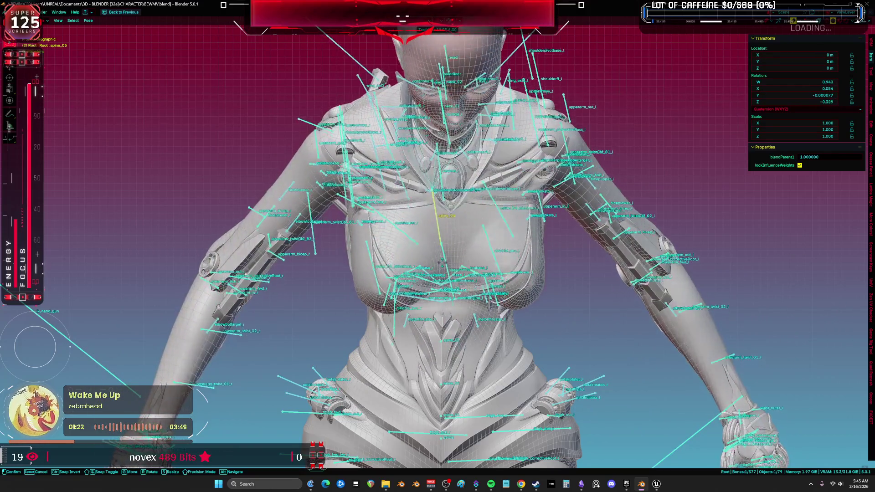
key("Escape")
key("ctrl+Tab")
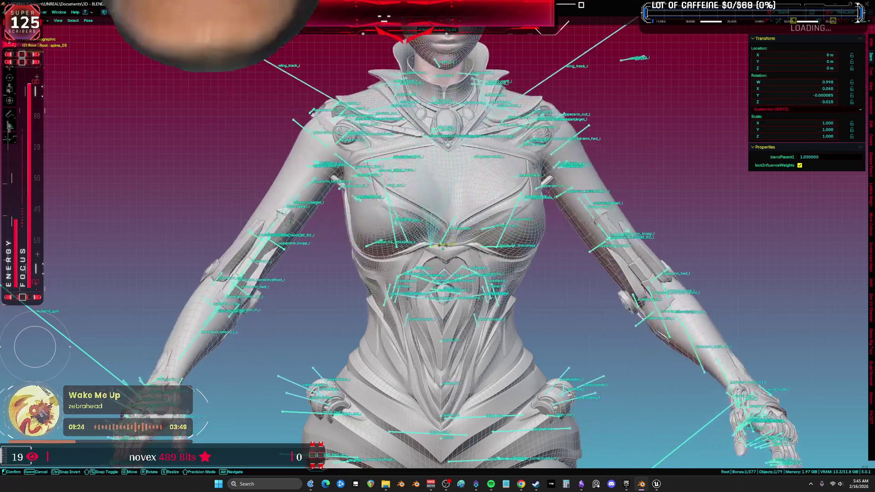
left_click(474, 282)
key("Tab")
scroll(474, 282, "down", 4)
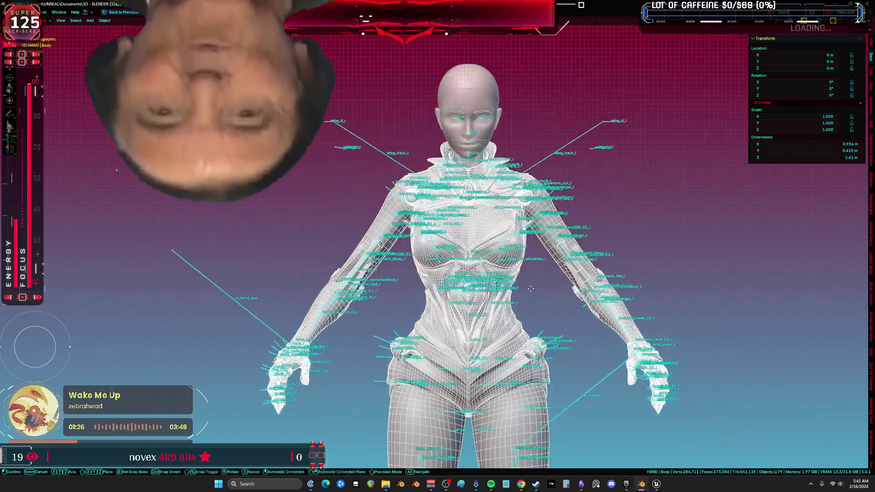
Step: Separate the waist and skirt island into Body.001 and move it left along X
scroll(518, 288, "up", 4)
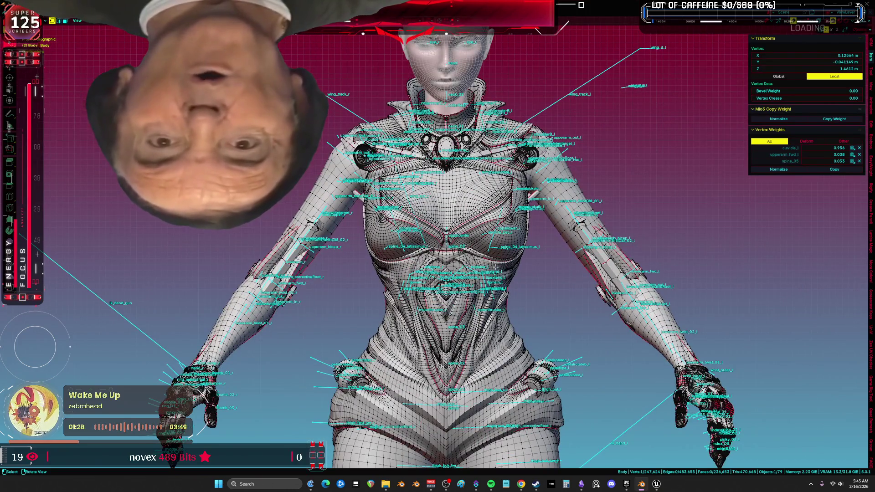
key("l")
middle_click_drag(546, 187, 474, 281)
key("p")
left_click(474, 278)
key("Tab")
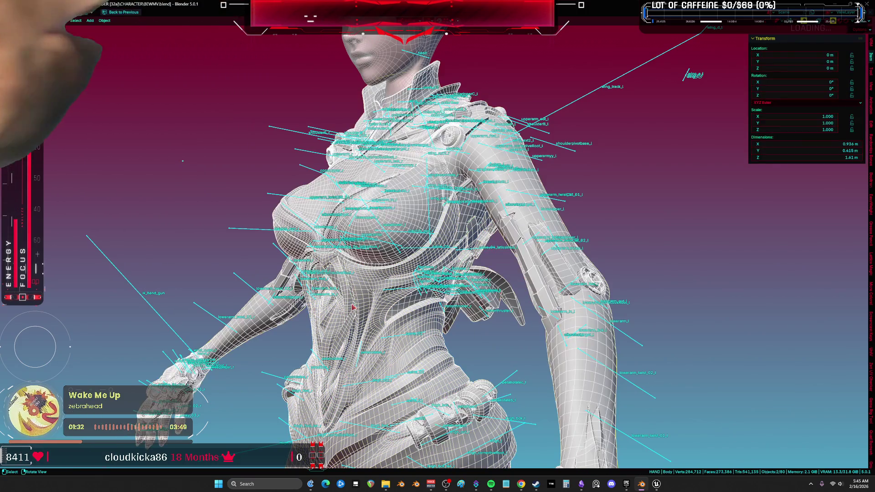
left_click(371, 301)
key("KP_1")
key("g")
key("x")
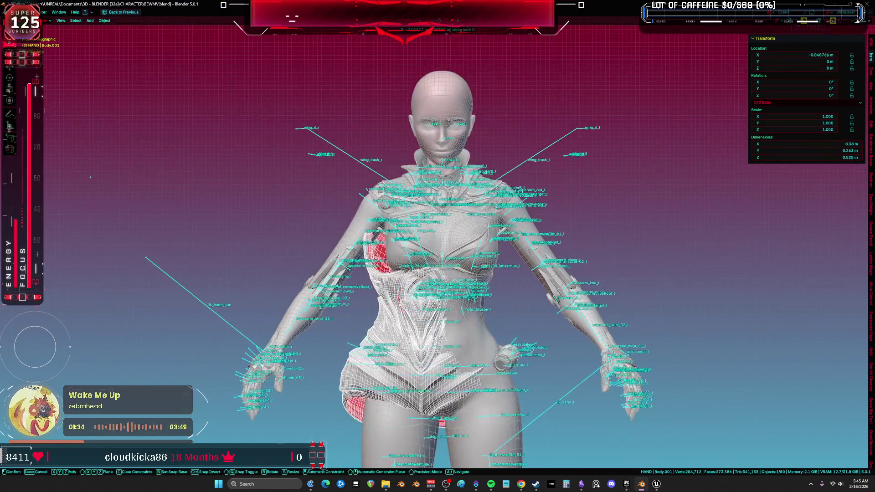
left_click(151, 292)
Step: Separate the connected bodysuit part of the Body mesh into its own object
scroll(448, 274, "up", 5)
middle_click_drag(448, 274, 445, 318, "shift")
scroll(446, 317, "up", 2)
middle_click_drag(416, 276, 494, 200)
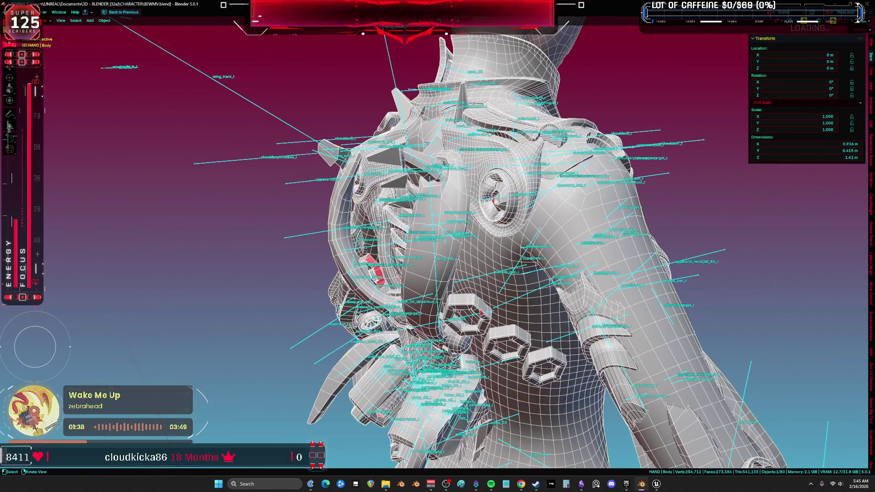
left_click(482, 311)
key("Tab")
key("l")
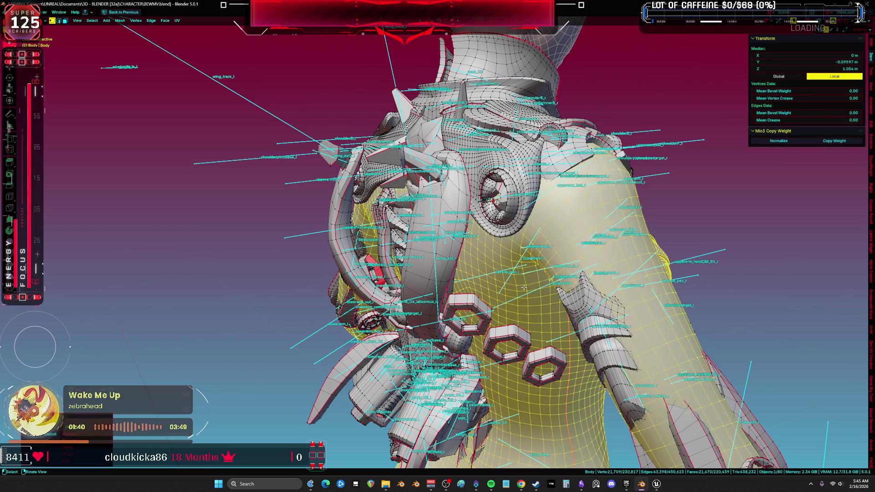
key("KP_1")
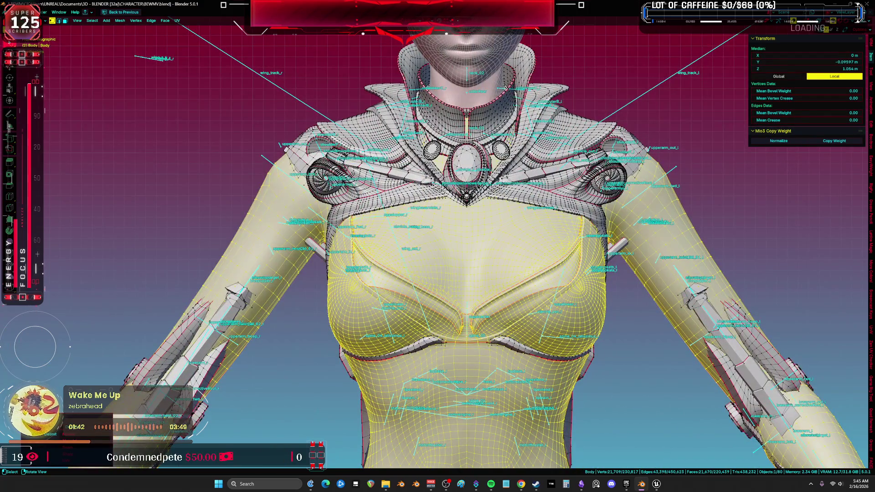
key("alt+z")
left_click(435, 346)
middle_click_drag(436, 347, 425, 347)
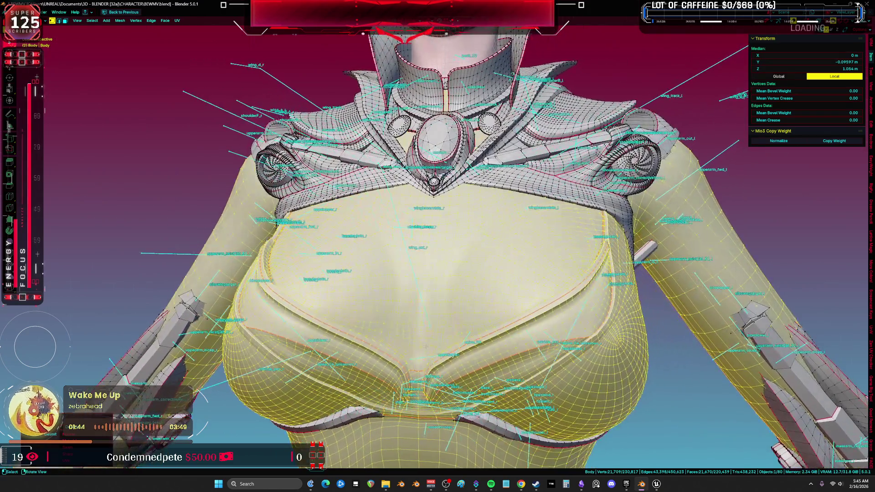
key("Return")
key("Tab")
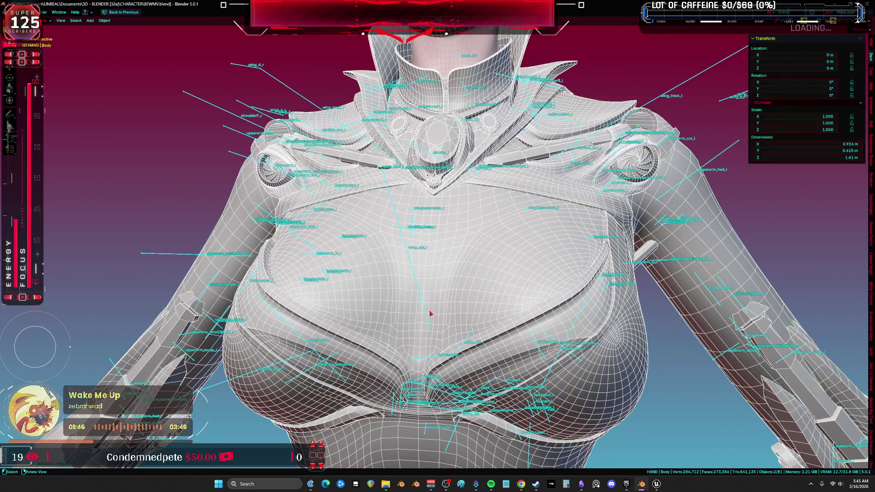
Step: Review the oppalcenter and clavicle_pec_l weights, cancelling test rotations, ending in front ortho view
key("ctrl+Tab")
key("KP_1")
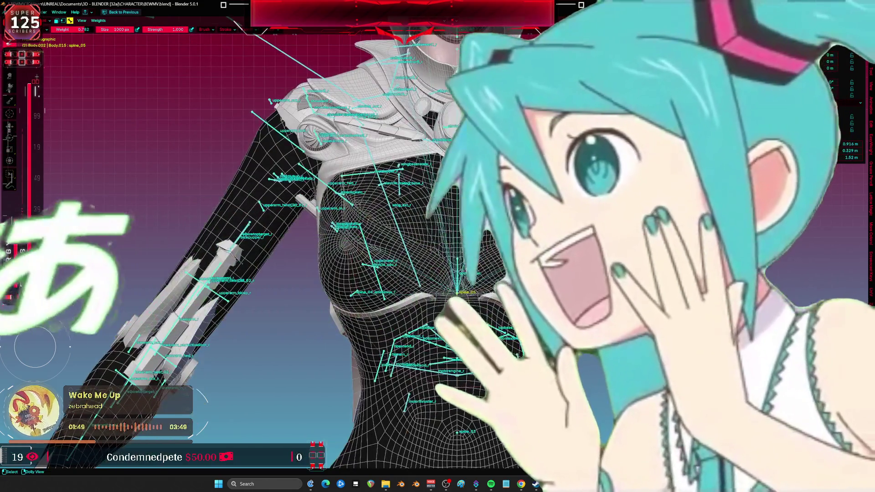
left_click(457, 273, "ctrl")
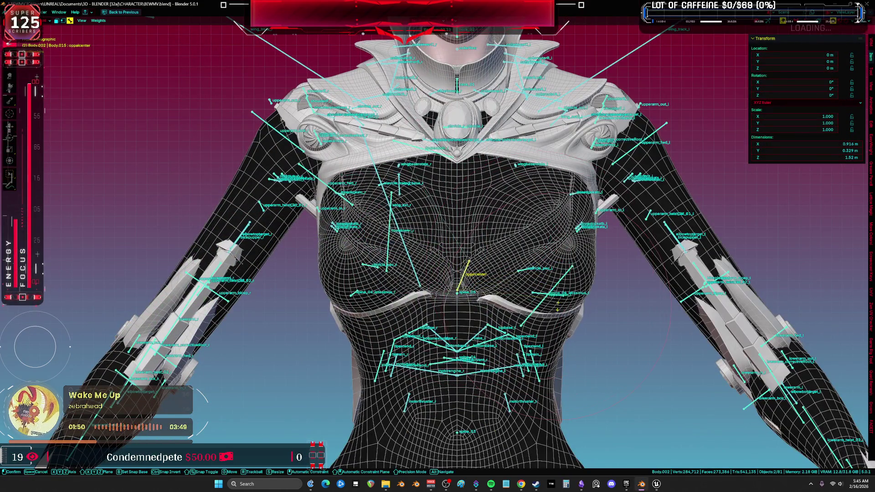
key("Escape")
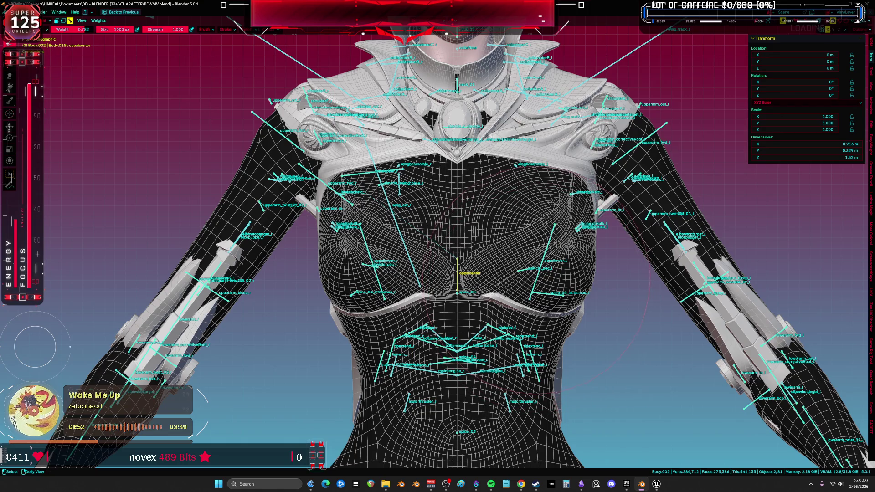
middle_click_drag(438, 246, 465, 187)
left_click(346, 252, "ctrl")
key("r")
key("r")
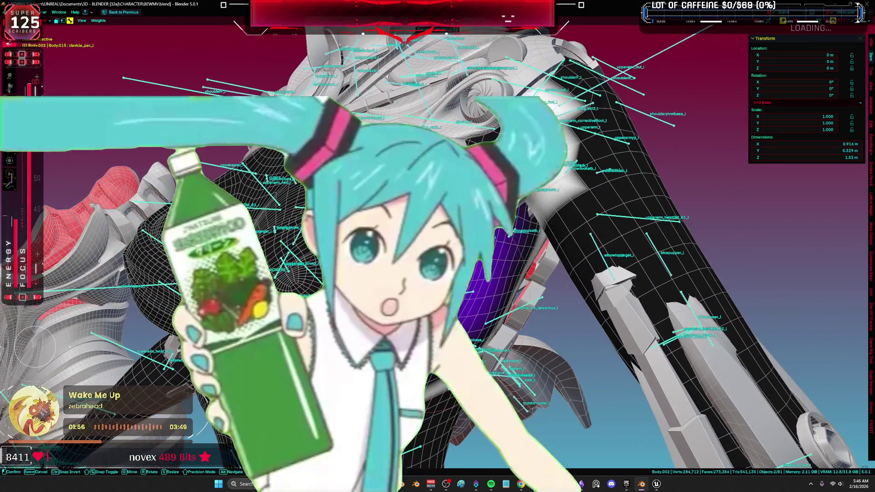
key("Escape")
key("KP_1")
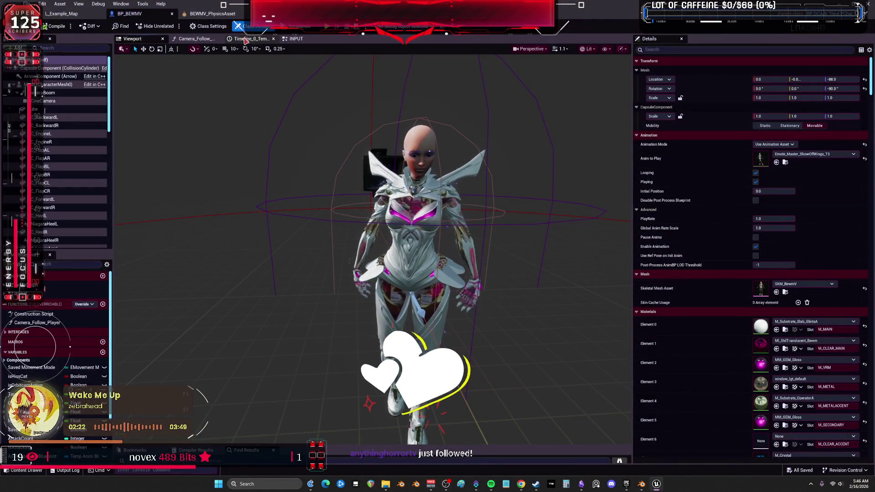
Step: Zoom out in the Blueprint editor and pick the EventGraph from My Blueprint
scroll(54, 202, "down", 10)
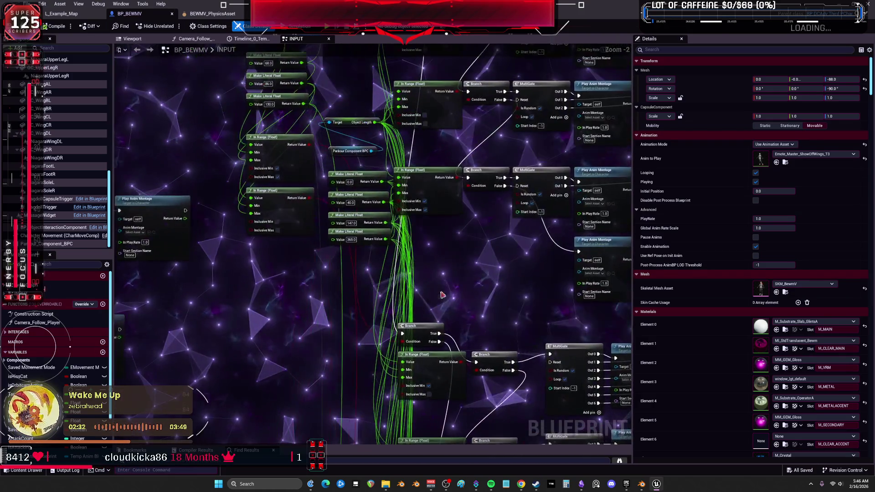
scroll(465, 307, "up", 1)
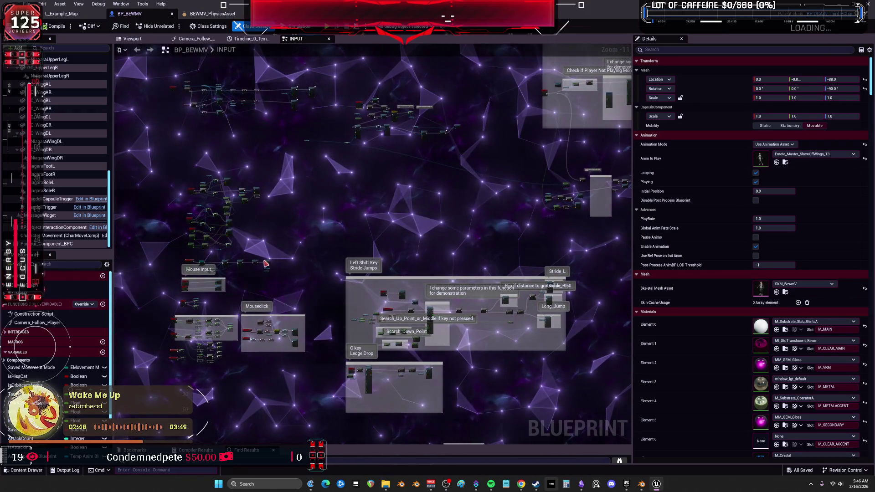
left_click(44, 286)
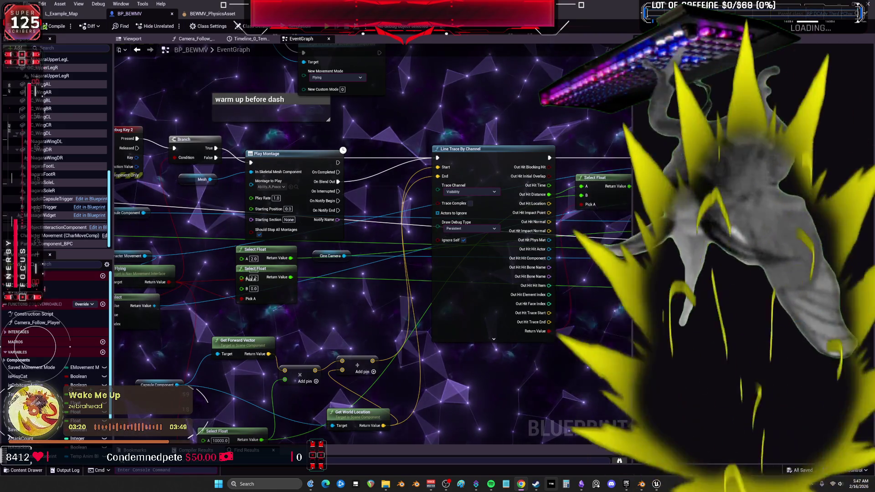
Step: In Object Mode, clear Body.001's location to the origin, make Body.002 active, and use Solid shading
left_click(641, 484)
key("ctrl+Tab")
scroll(275, 191, "down", 5)
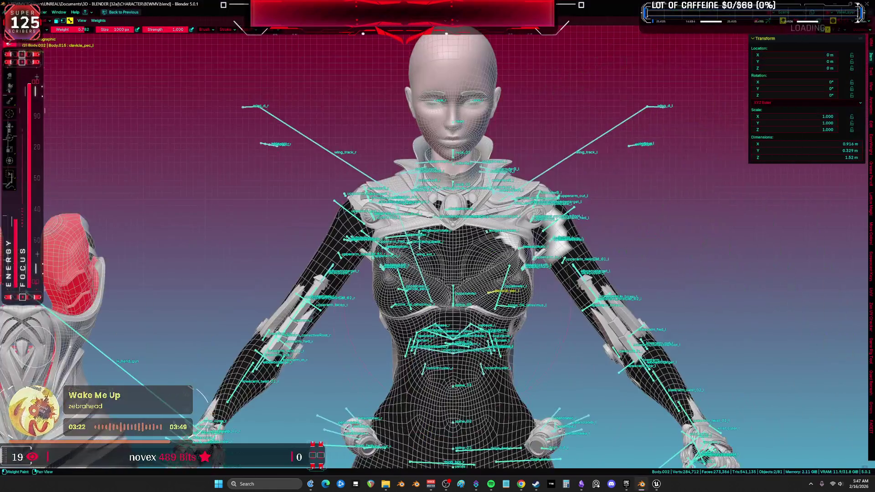
key("alt+g")
scroll(275, 191, "up", 3)
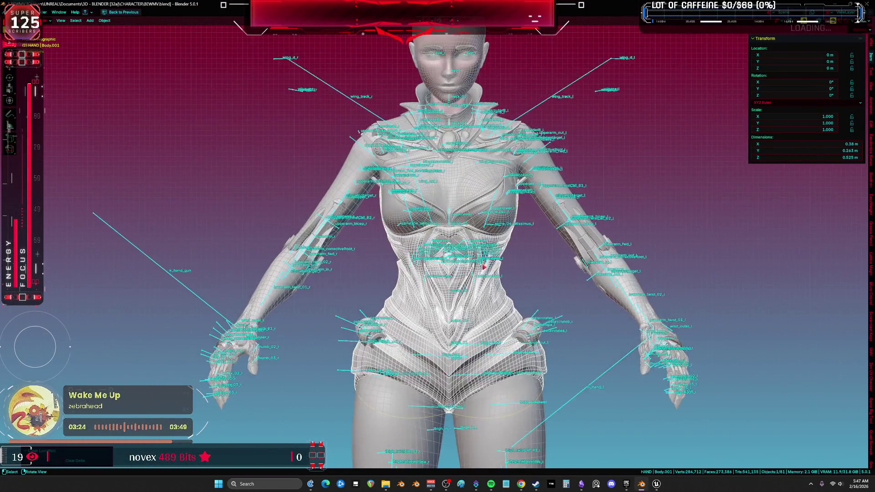
scroll(475, 254, "up", 3)
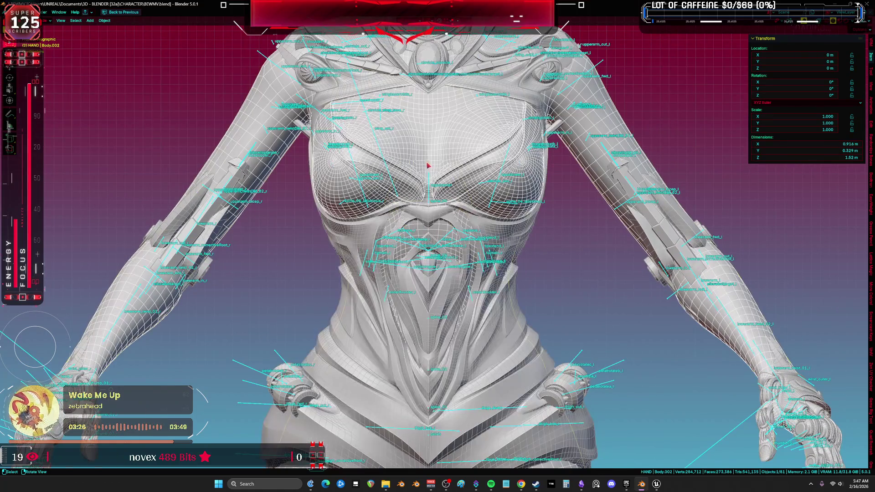
left_click(357, 193)
left_click(587, 226)
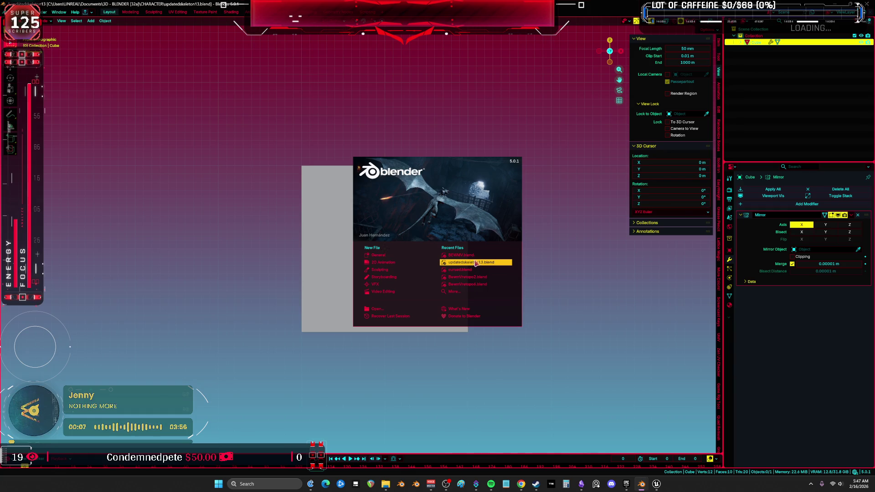
Step: Open updatedskeleton13.blend from Recent Files and maximize the 3D viewport
left_click(476, 263)
key("ctrl+space")
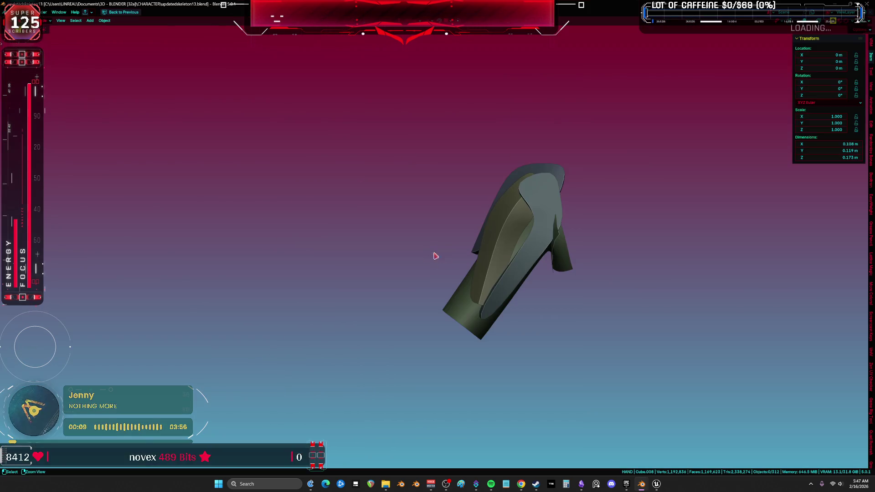
Step: Toggle local view on the body mesh and switch between pose and object mode
key("KP_Divide")
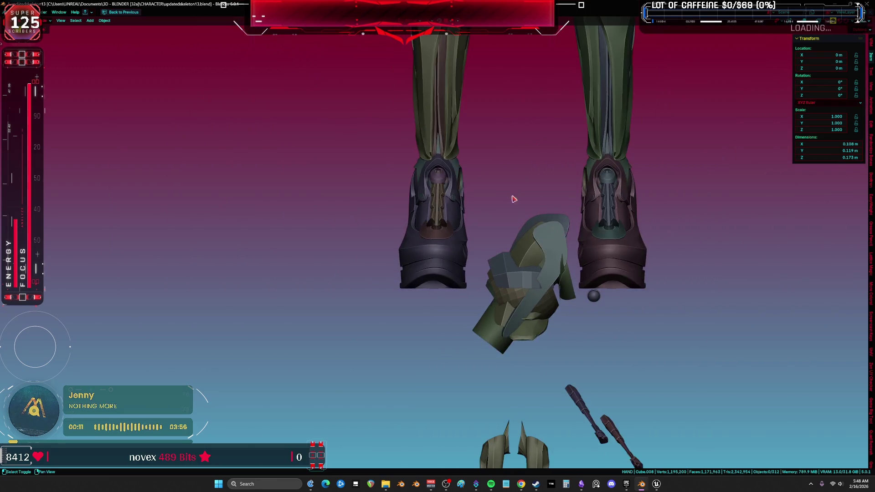
scroll(533, 246, "up", 5, "shift")
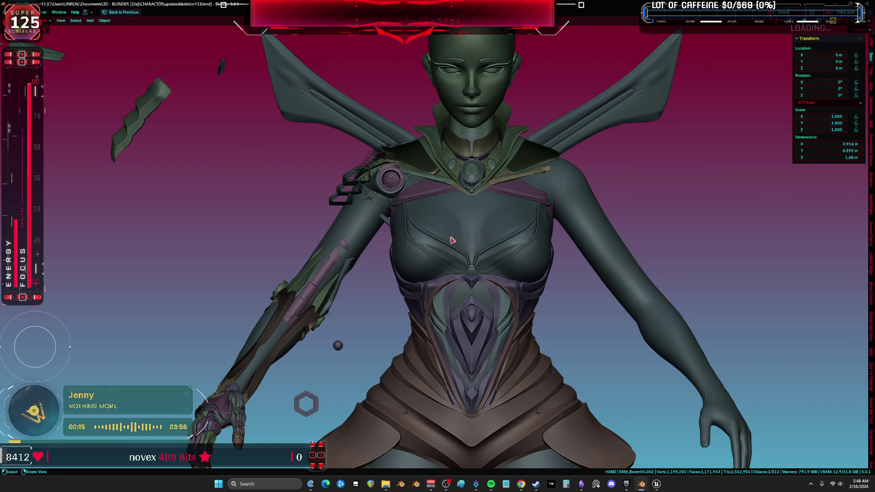
key("shift+alt+z")
key("KP_Divide")
key("ctrl+z")
key("ctrl+z")
key("ctrl+z")
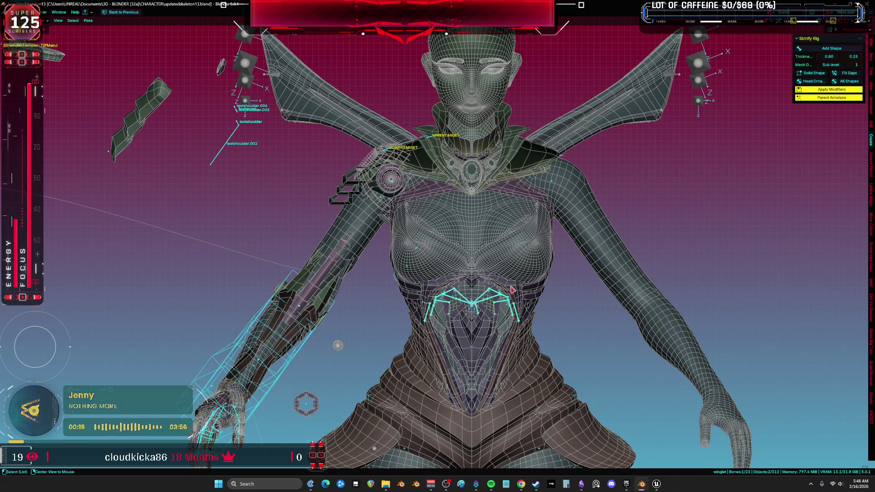
key("ctrl+z")
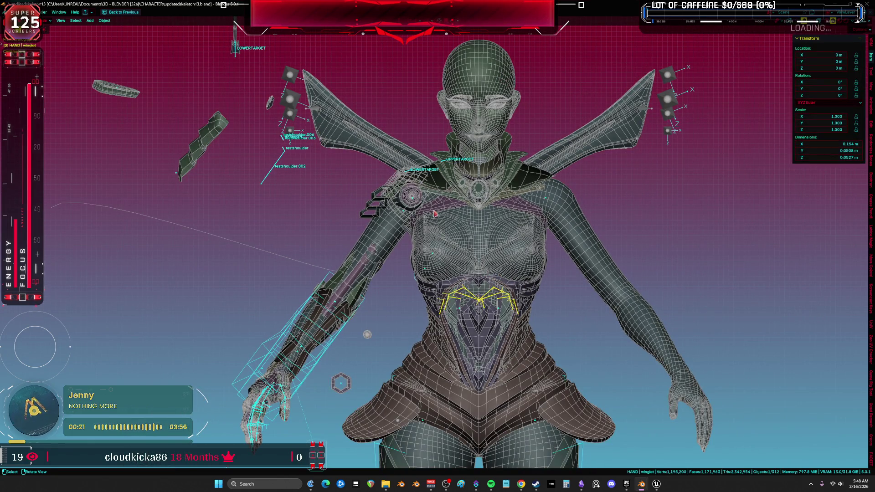
key("ctrl+z")
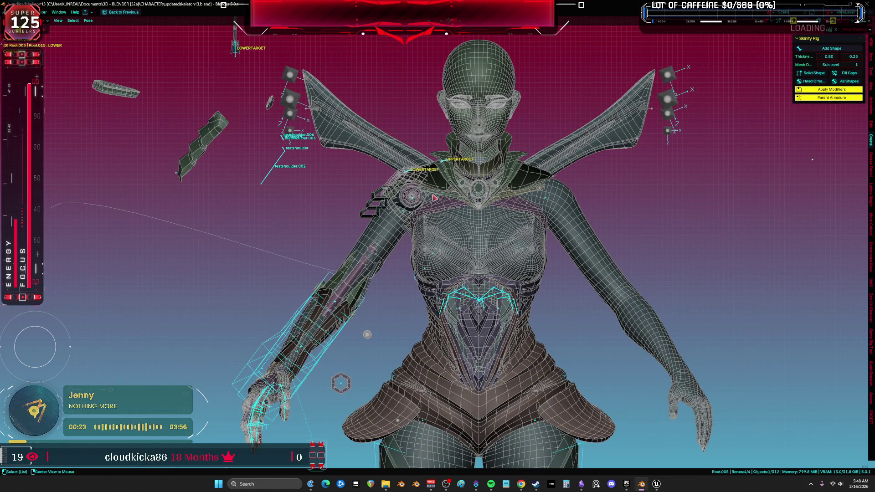
Step: Isolate the UPPERTARGET and LOWERTARGET bones, exit local view, and restore the full layout
key("KP_Divide")
key("ctrl+z")
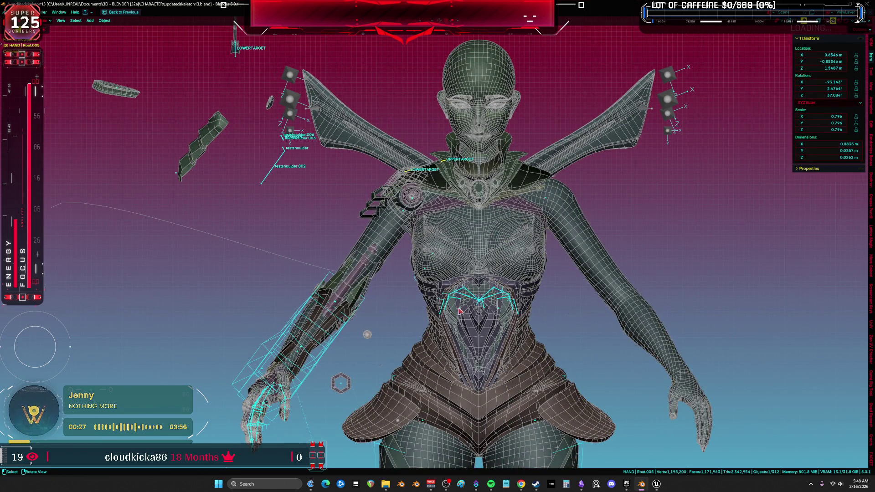
scroll(459, 311, "down", 3)
key("ctrl+space")
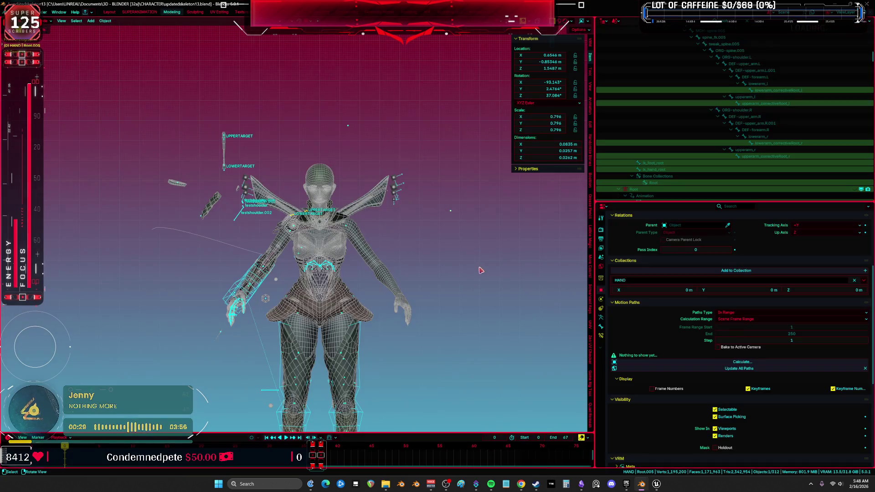
Step: Select the Root.005 rig in the Outliner and enter pose mode
scroll(725, 91, "up", 10)
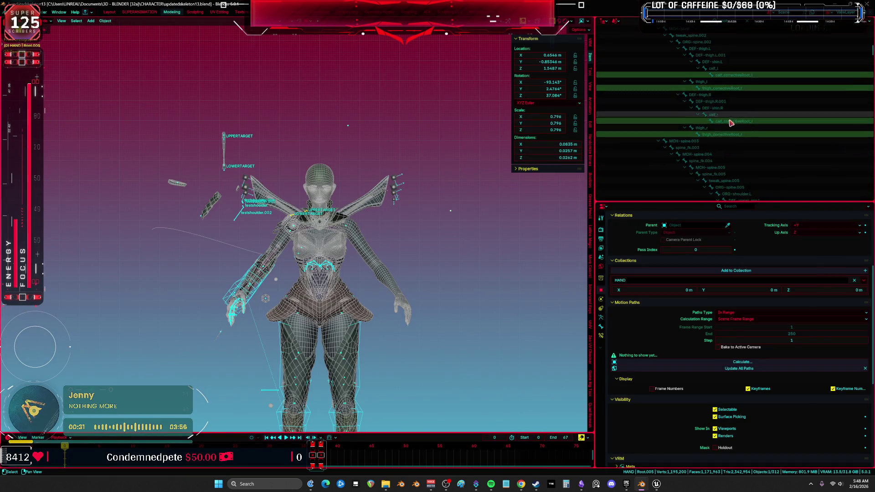
scroll(674, 129, "down", 3)
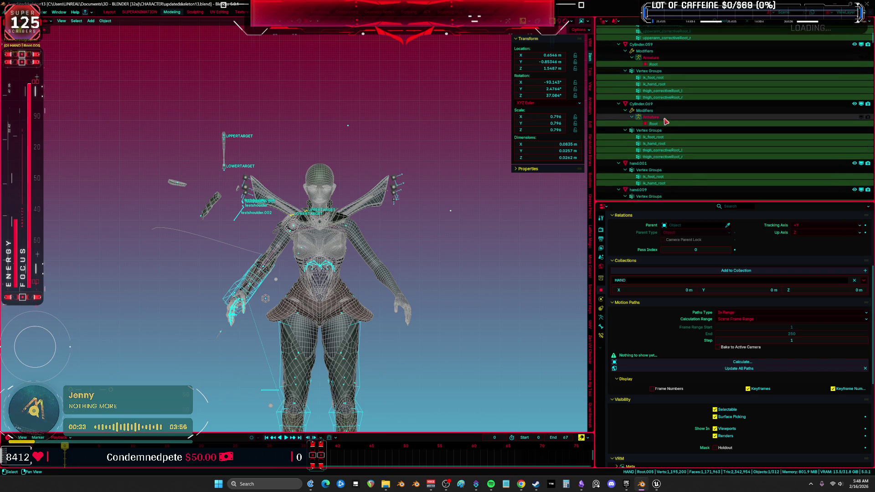
left_click(653, 140)
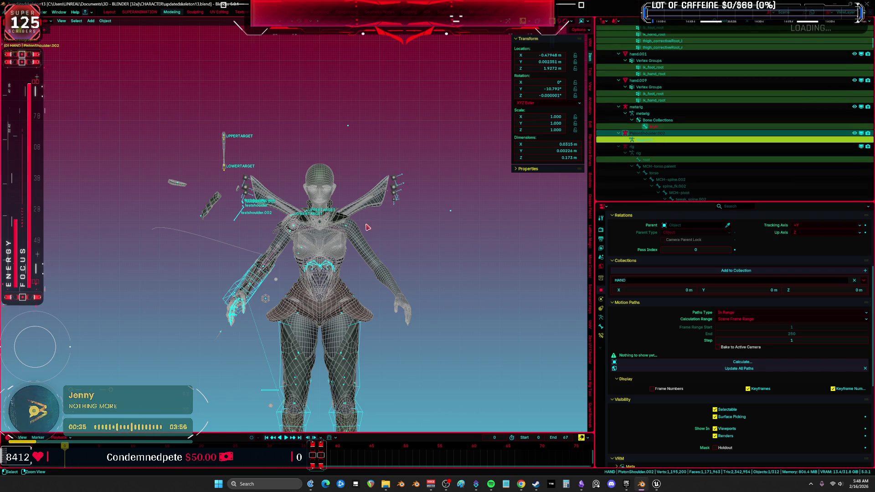
key("ctrl+Tab")
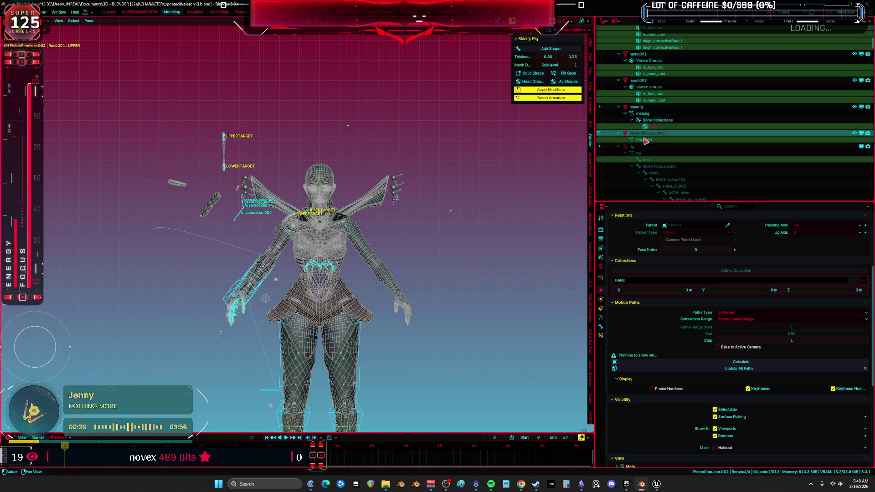
Step: Widen the Outliner, search "root", make SKM_BewmV4.002 active, and centre it in the list
left_click_drag(595, 170, 432, 169)
scroll(590, 132, "up", 10)
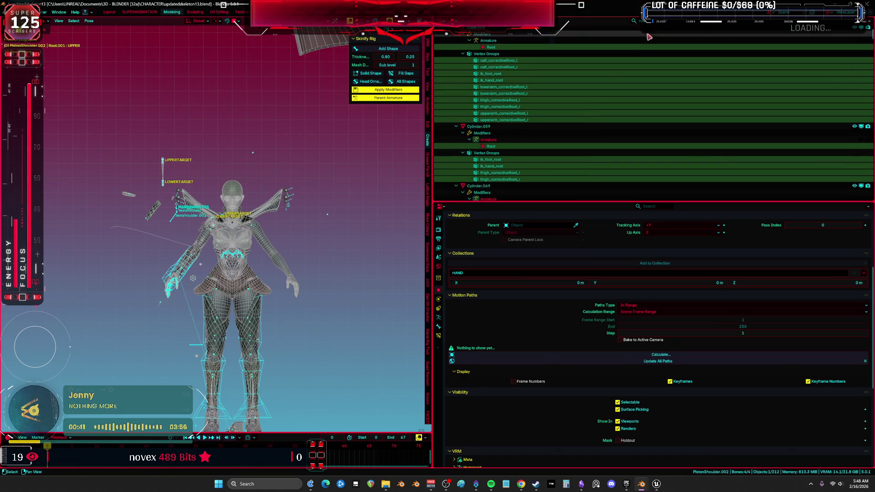
scroll(602, 60, "up", 8)
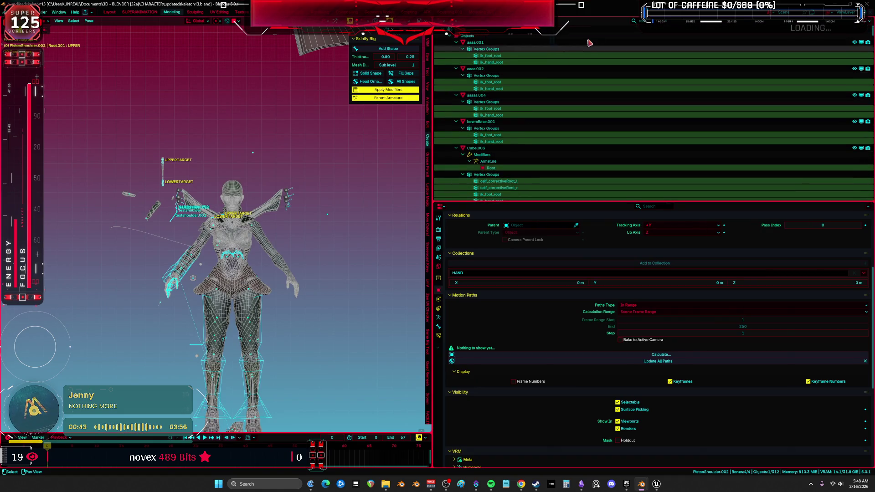
key("ctrl+f")
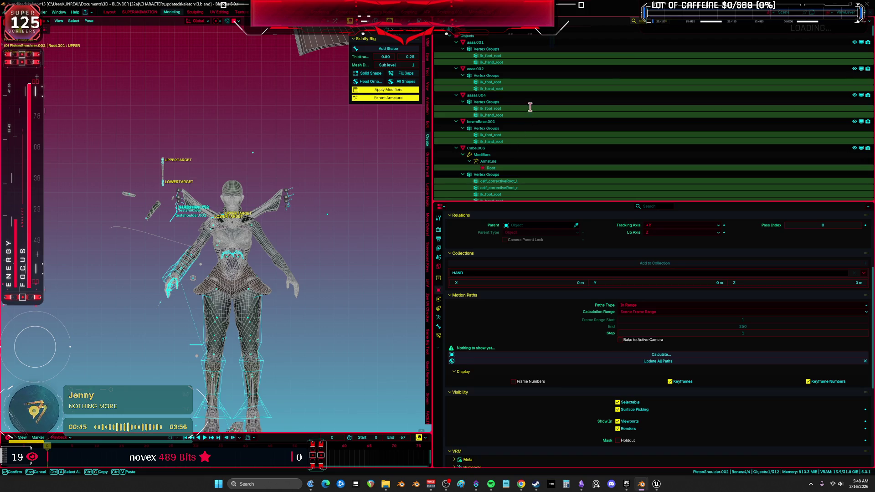
key("BackSpace")
type("root")
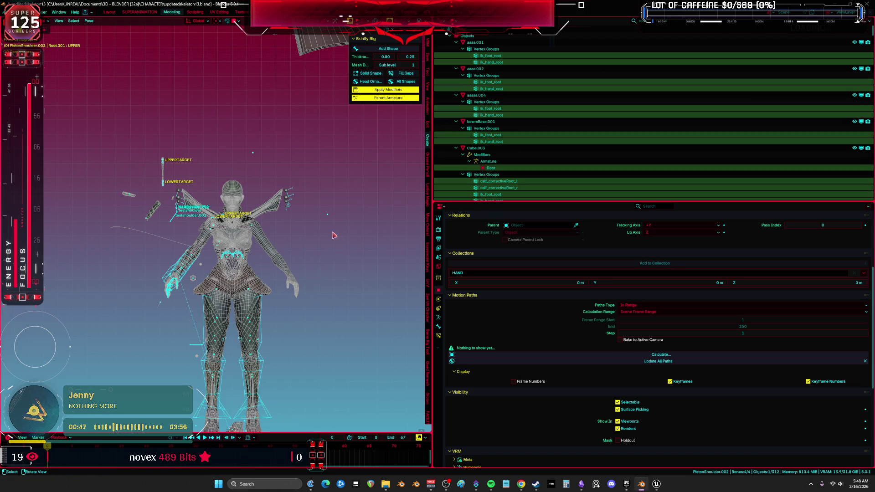
left_click(521, 131)
key("period")
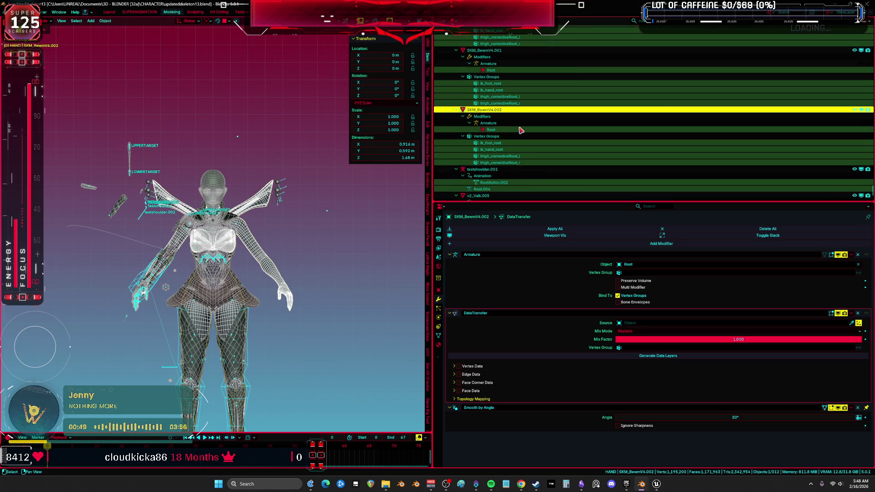
Step: Select the ik_hand_root vertex group and the body's Armature modifier, then filter the Outliner
left_click(497, 150)
left_click(487, 125)
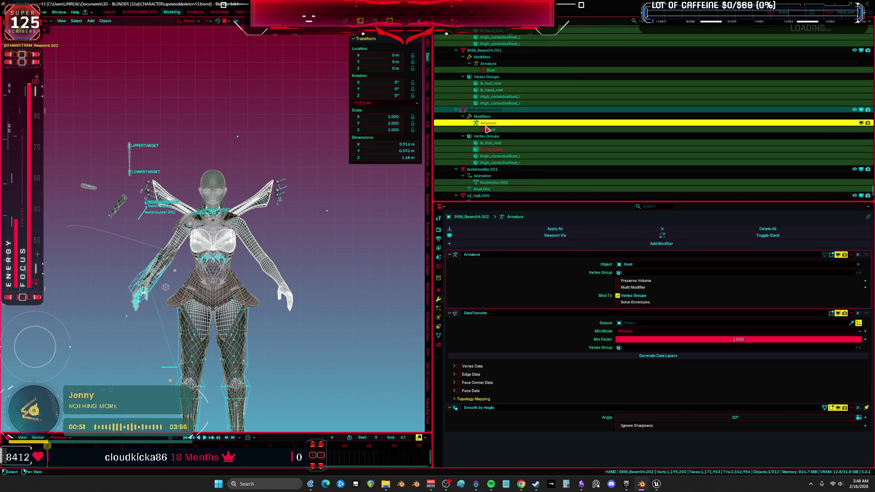
middle_click_drag(319, 288, 354, 286, "shift")
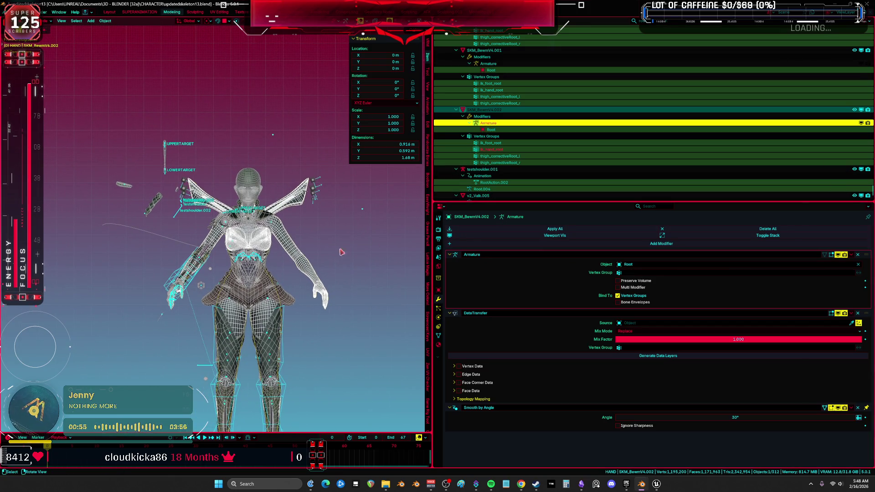
scroll(365, 255, "up", 2)
scroll(365, 255, "up", 1)
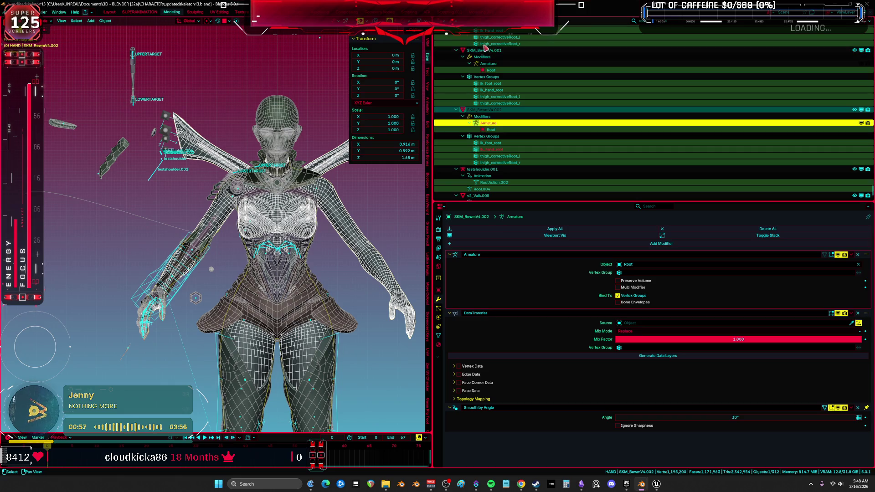
left_click(648, 21)
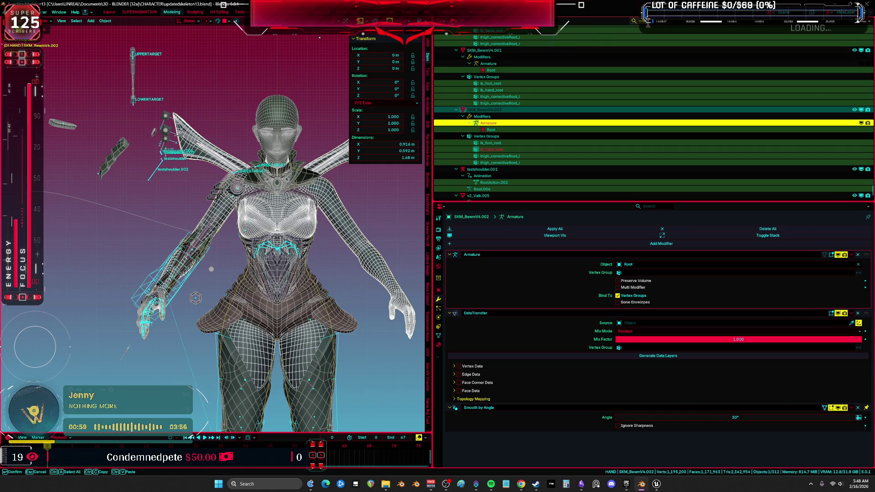
key("Return")
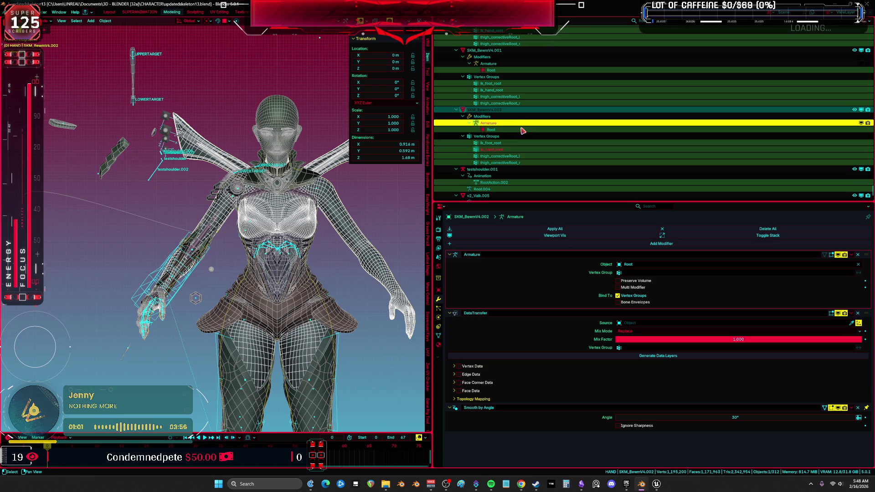
Step: Select the Root armature in the Outliner and maximize the 3D view
scroll(523, 133, "down", 2)
scroll(528, 146, "down", 6)
scroll(539, 145, "up", 10)
scroll(540, 144, "up", 10)
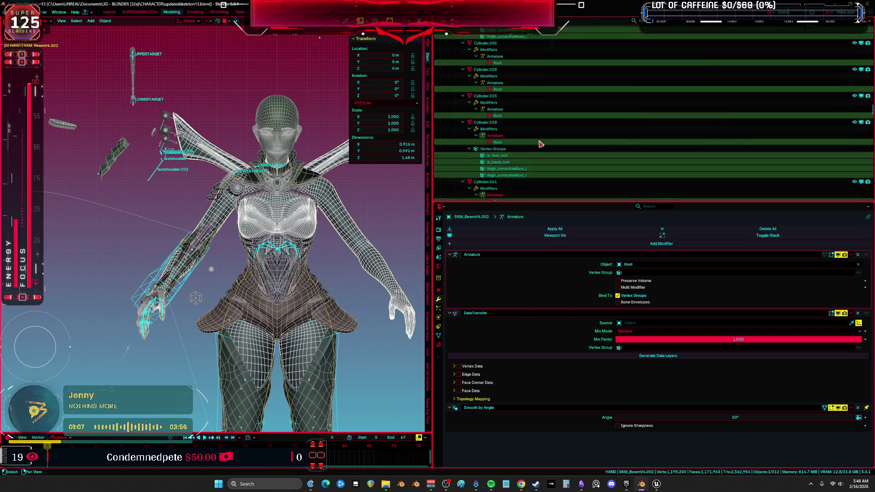
scroll(540, 144, "up", 10)
scroll(540, 144, "up", 10)
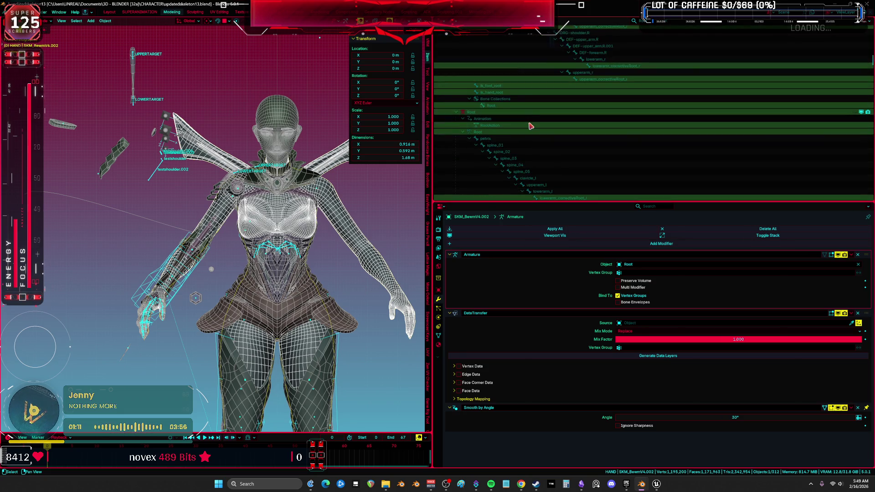
scroll(531, 126, "up", 2)
left_click(797, 140)
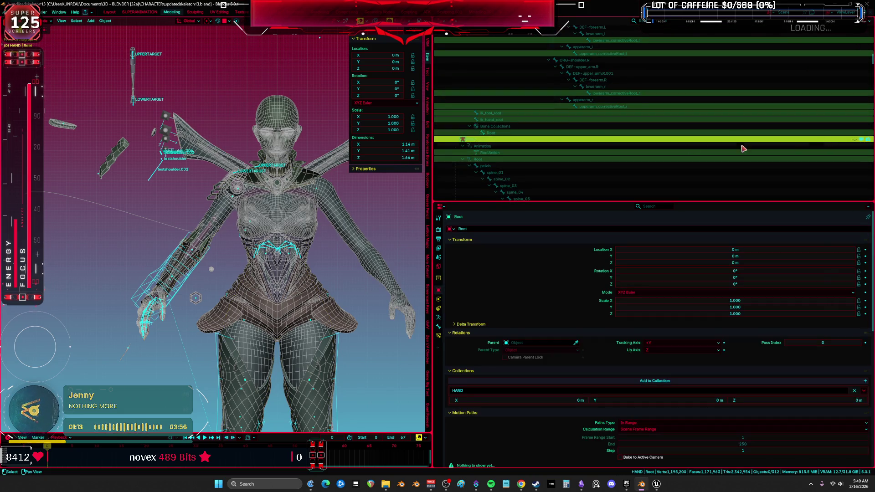
scroll(274, 205, "up", 3)
key("ctrl+alt+space")
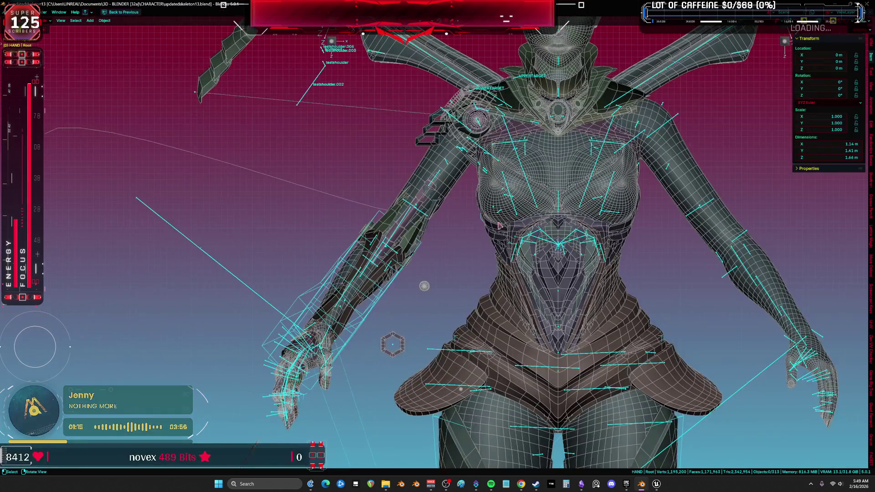
Step: In Pose Mode, move the OppaiLower_L chest bone and rotate it about global X
scroll(463, 223, "up", 2)
key("ctrl+Tab")
left_click(507, 201)
key("g")
left_click(524, 177)
mouse_move(524, 179)
middle_mouse_down()
mouse_move(539, 212)
mouse_move(525, 210)
middle_mouse_up()
scroll(524, 209, "up", 2)
key("r")
key("z")
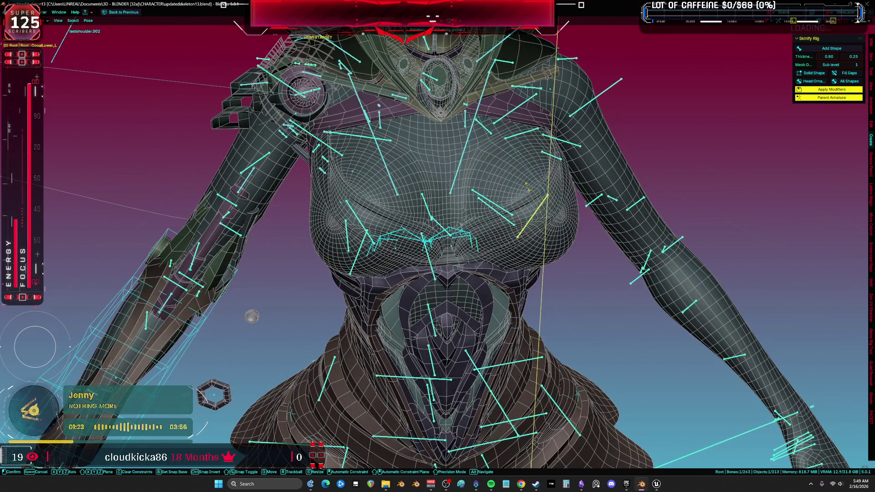
key("x")
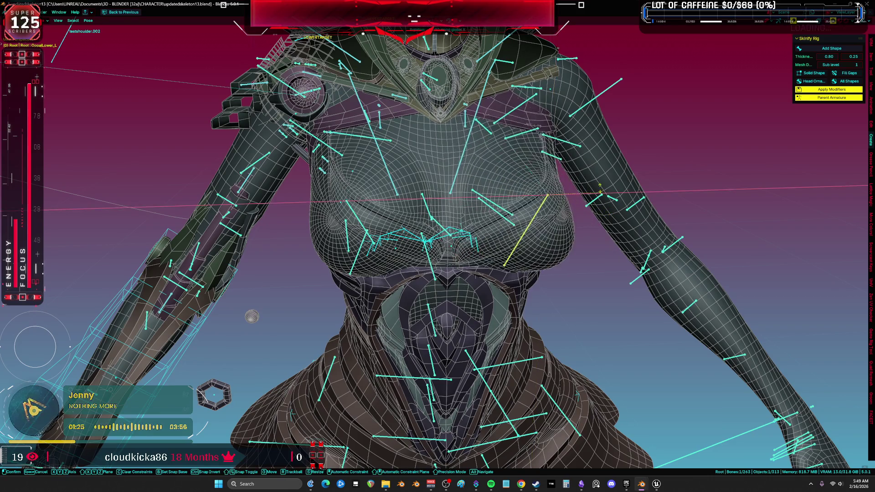
left_click(593, 237)
mouse_move(594, 237)
middle_mouse_down()
mouse_move(568, 165)
mouse_move(502, 181)
mouse_move(547, 185)
middle_mouse_up()
Step: Rotate the upper chest bone about X, then select SKM_BewmV4.002 in Object Mode and restore the layout
left_click(499, 188)
key("r")
key("x")
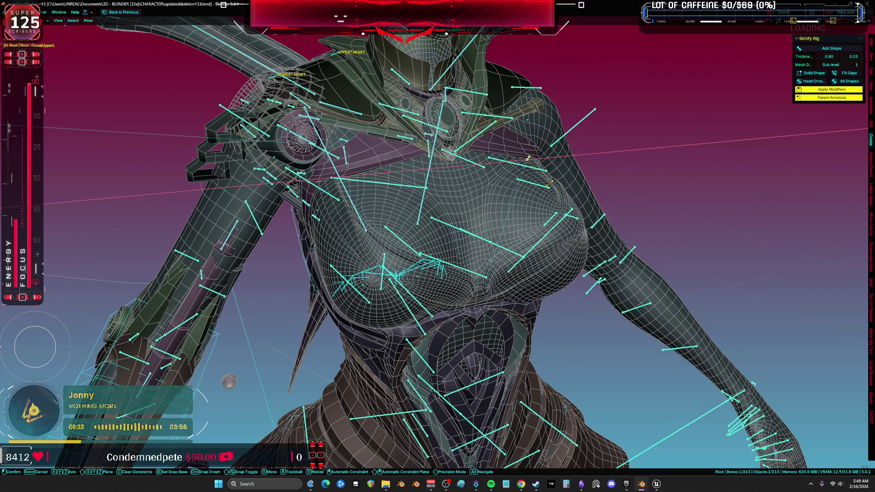
left_click(549, 210)
key("ctrl+Tab")
left_click(533, 233)
scroll(534, 233, "down", 5)
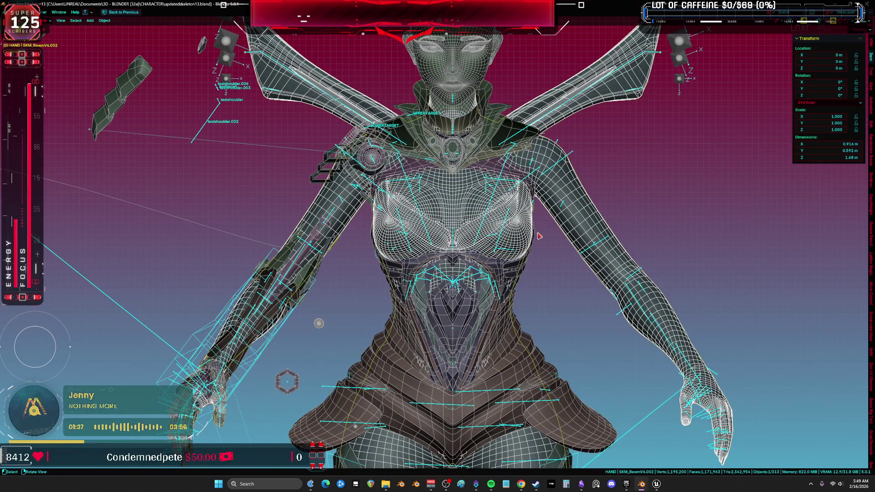
key("ctrl+space")
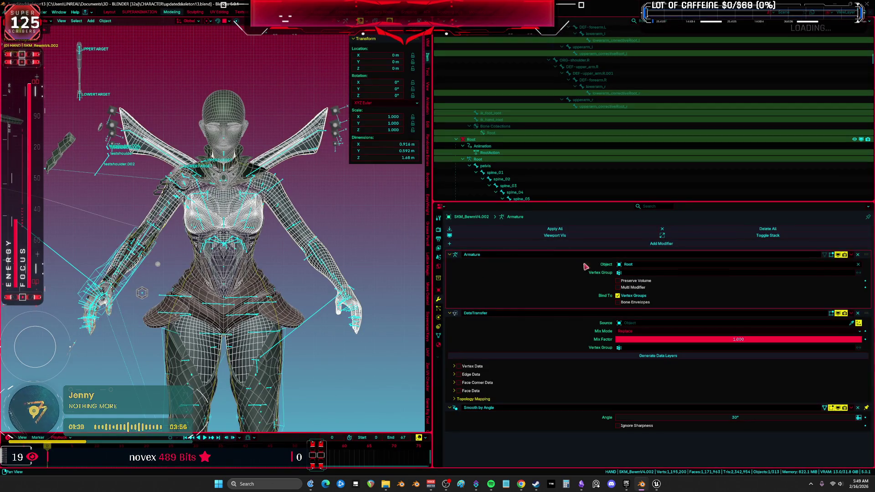
Step: Remove the Armature, DataTransfer and Smooth by Angle modifiers and clear the parent, keeping transformation
left_click(858, 255)
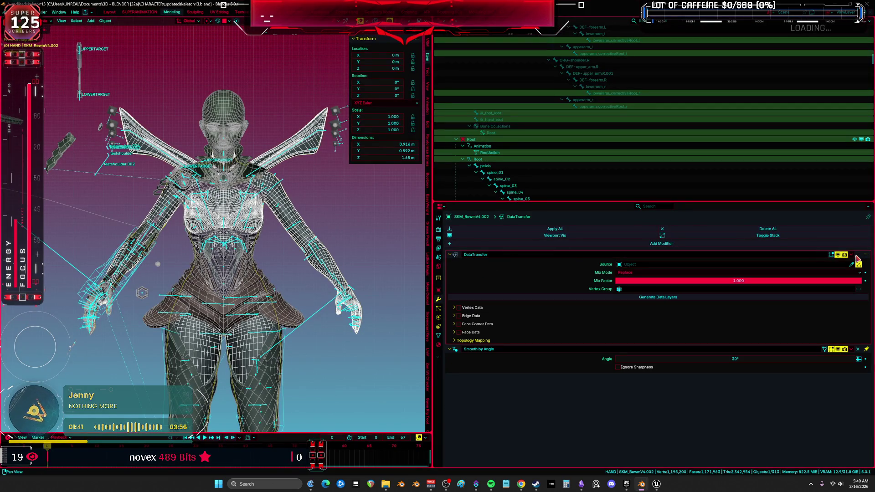
left_click(858, 256)
left_click(858, 255)
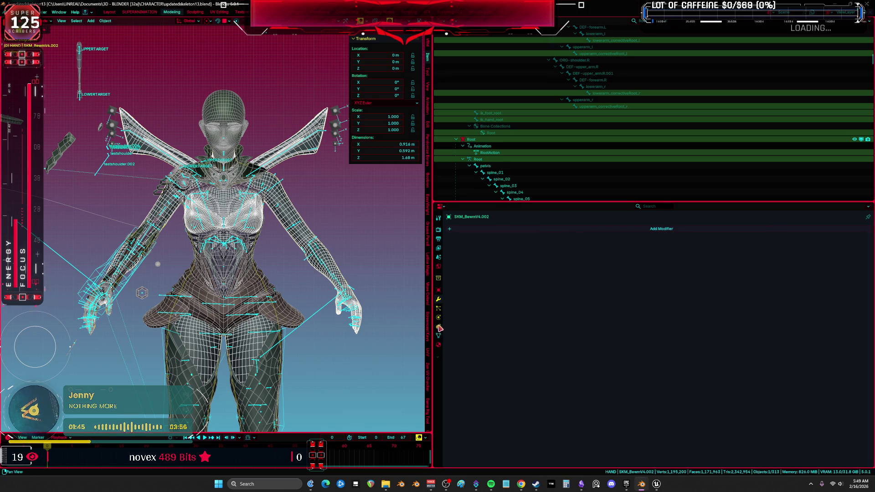
left_click(438, 290)
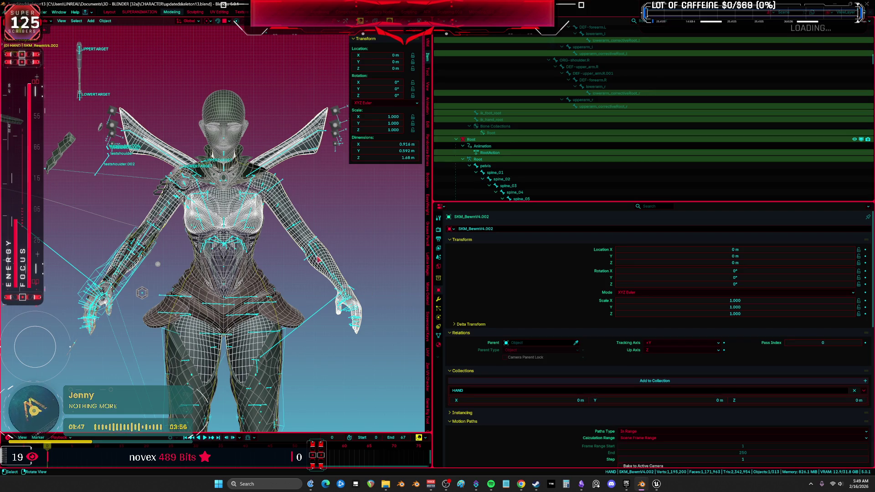
key("alt+z")
key("alt+z")
key("alt+p")
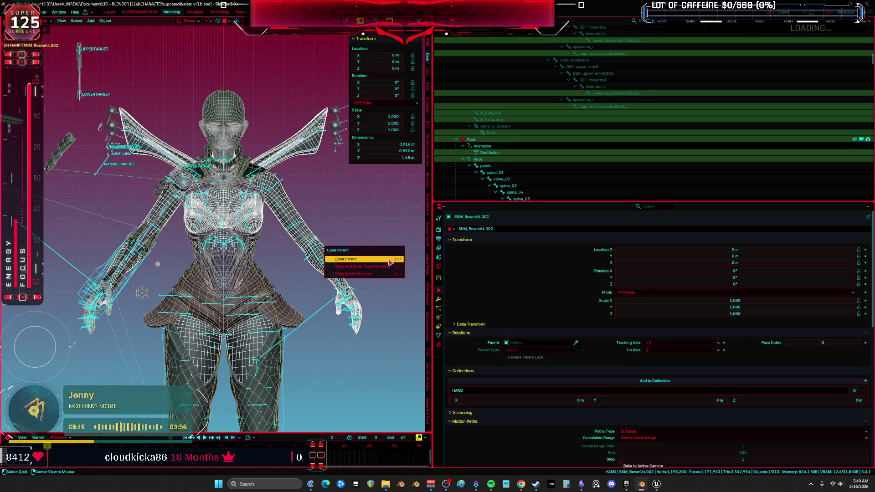
left_click(381, 269)
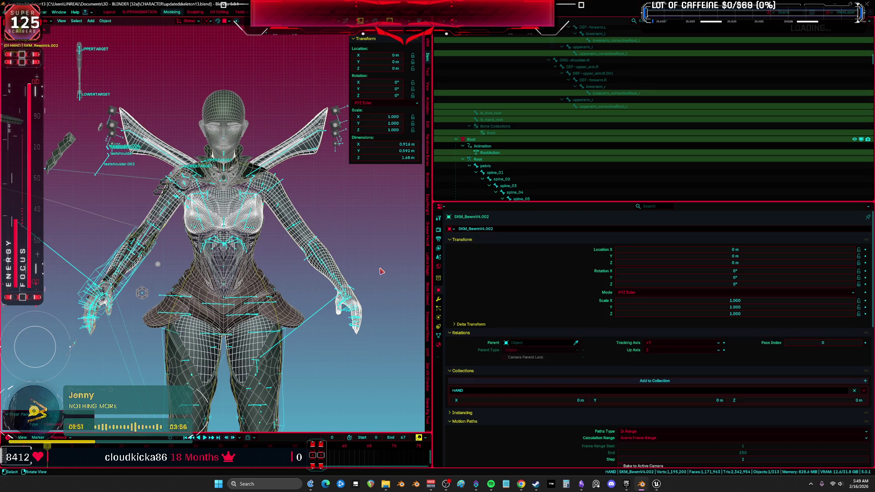
Step: Remove every material slot from the SKM_BewmV4.002 body
left_click(439, 344)
left_click(797, 238)
left_click(767, 231)
left_click(867, 236)
left_click(867, 236)
left_click(868, 236)
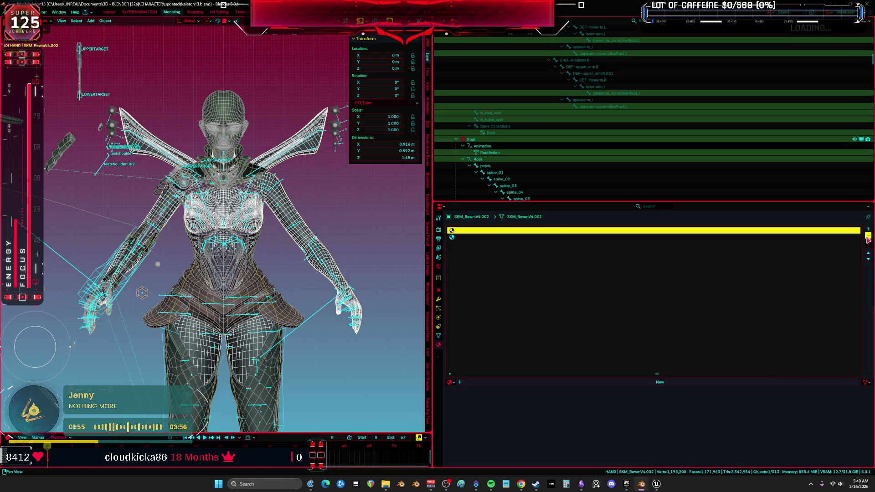
left_click(868, 237)
left_click(868, 236)
Step: Check the stripped body in the viewport, then switch over to the BEWMV.blend window
middle_click_drag(310, 254, 311, 271, "shift")
key("ctrl+space")
key("g")
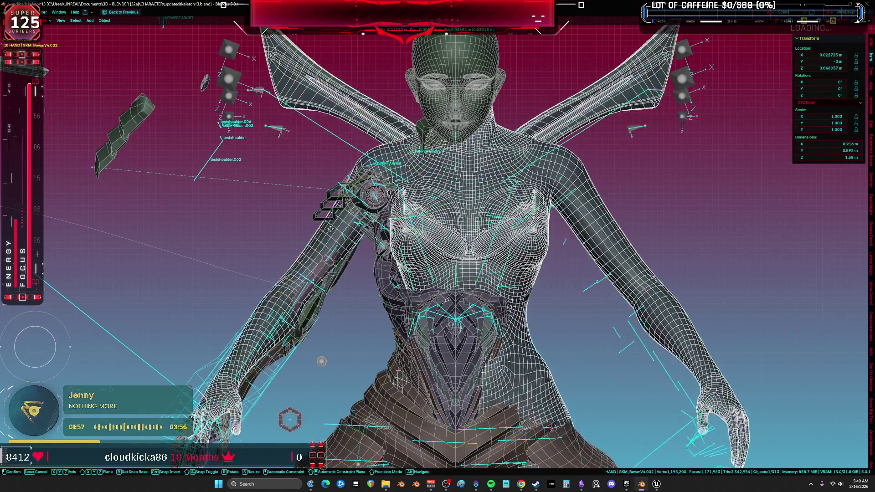
key("Escape")
scroll(322, 361, "down", 5)
key("ctrl+space")
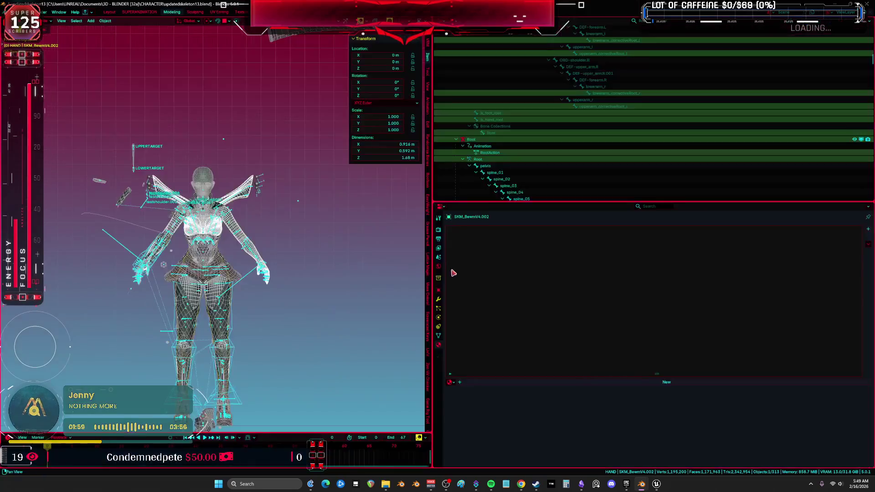
middle_click_drag(312, 278, 358, 260, "shift")
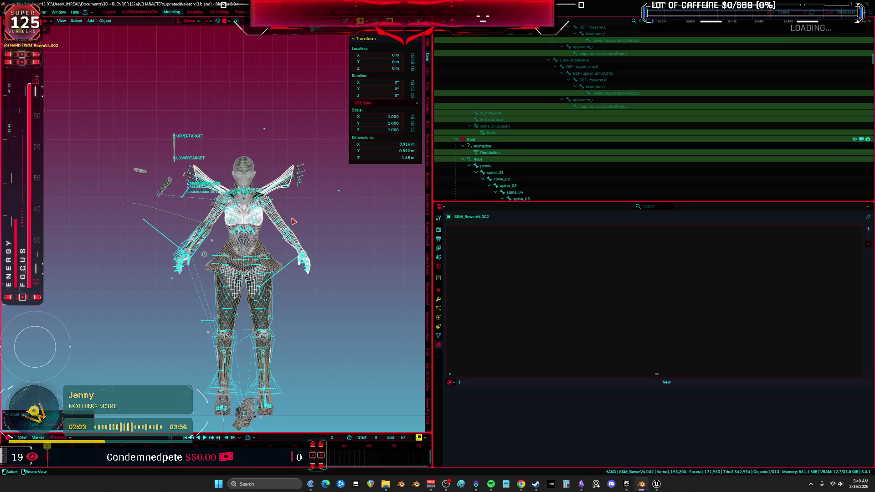
key("alt+Tab")
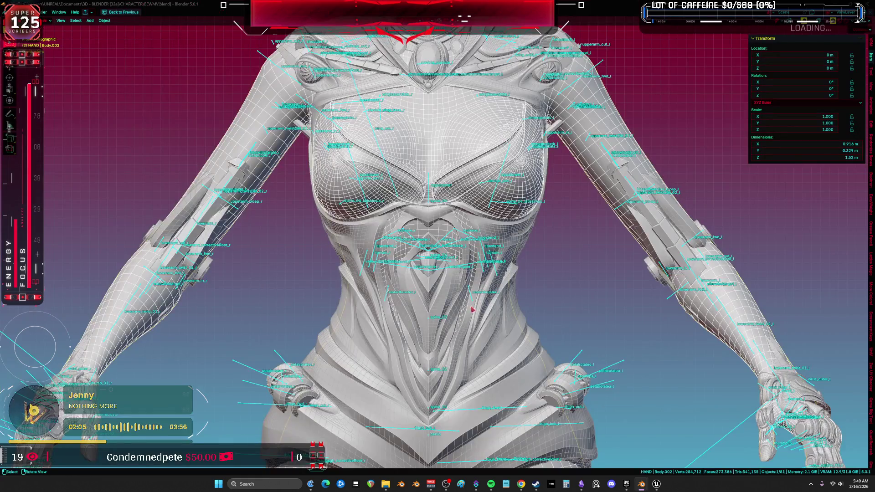
Step: Frame Body.002 and paste the copied SKM_BewmV4.002 mesh into the BEWMV.blend scene
key("KP_Decimal")
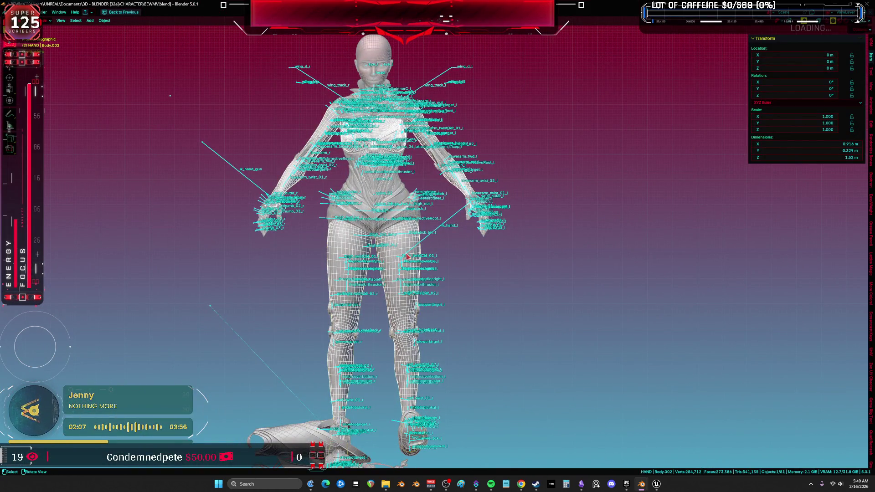
key("ctrl+v")
key("g")
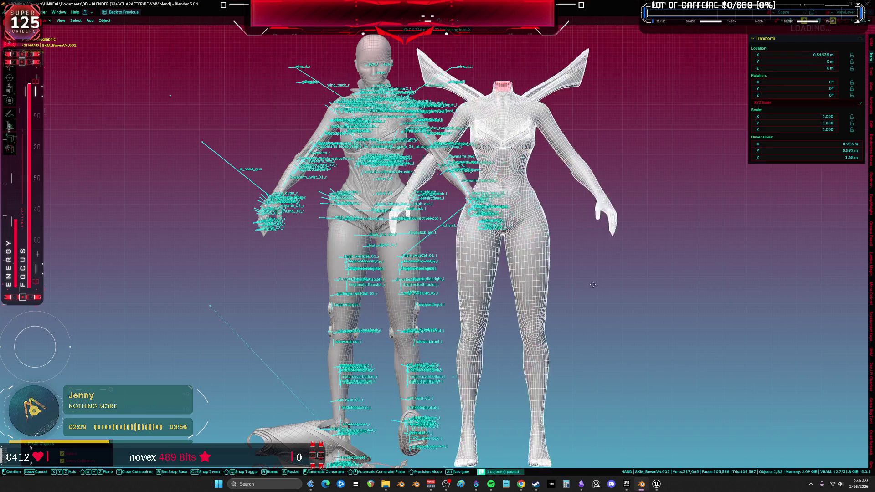
right_click(634, 289)
key("F2")
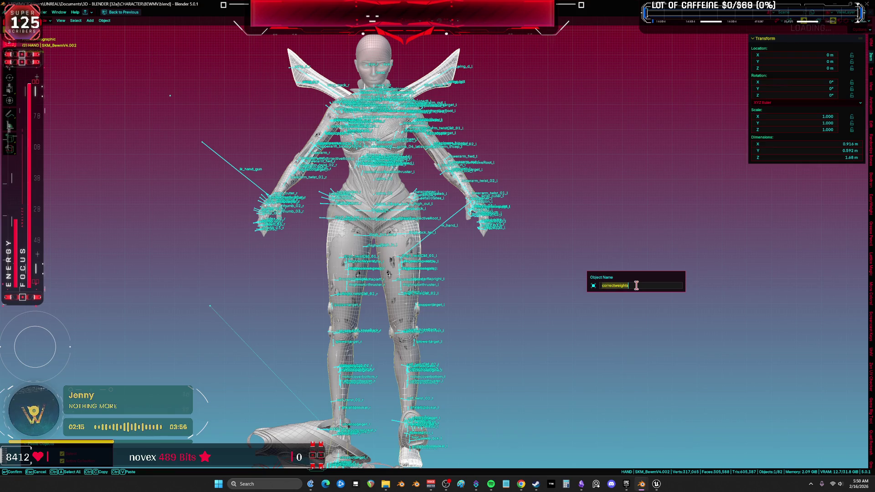
Step: Name the pasted object and its mesh data correctweights
key("Return")
key("ctrl+space")
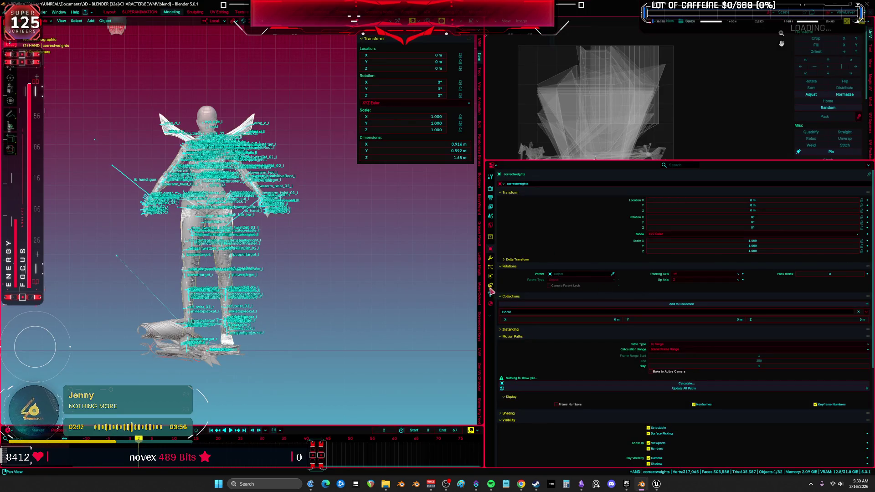
left_click(490, 294)
left_click(549, 183)
key("Return")
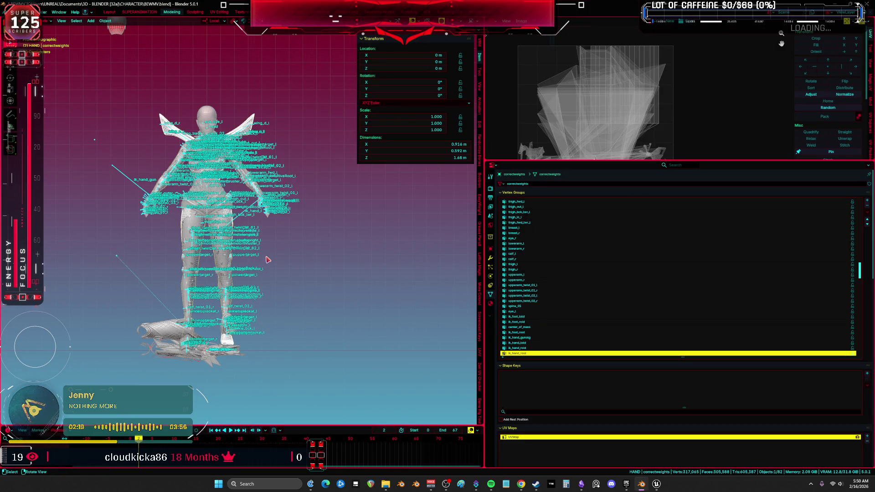
Step: Move correctweights along X to 0.32669 m, partly overlapping Body.002
scroll(396, 274, "up", 2)
key("ctrl+space")
scroll(388, 314, "up", 3)
scroll(388, 314, "down", 4)
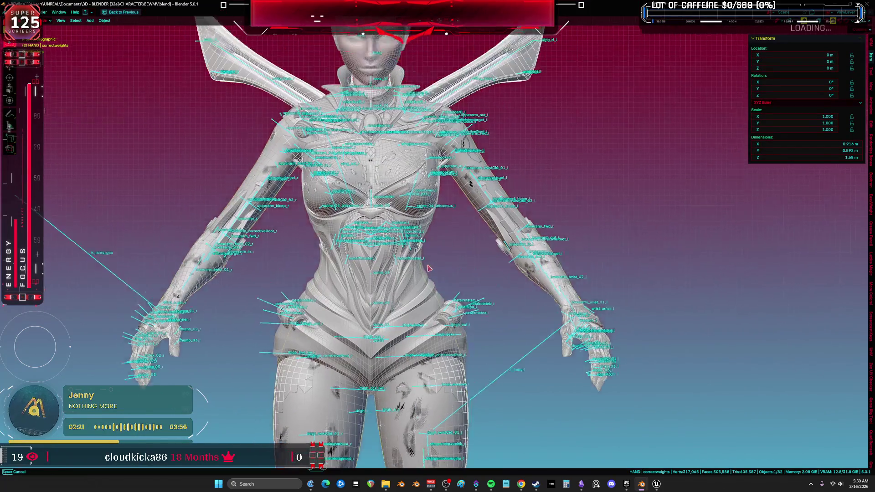
key("g")
key("x")
left_click(618, 256)
key("g")
key("x")
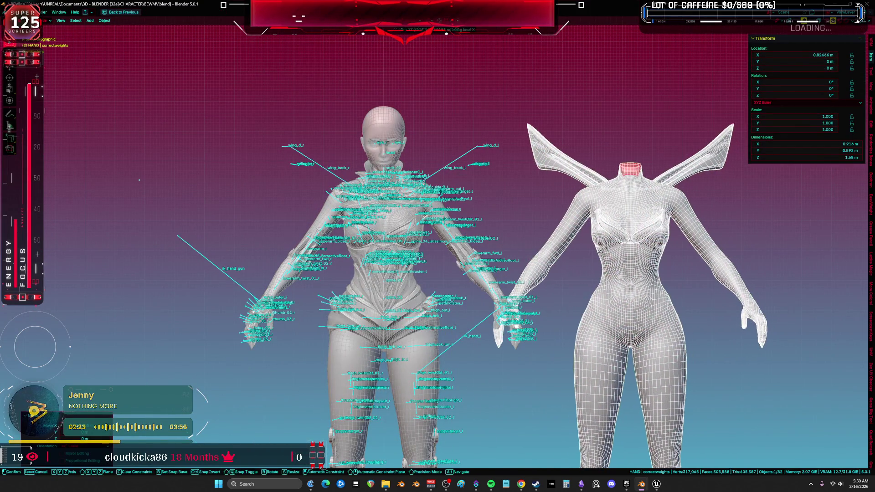
left_click(455, 266)
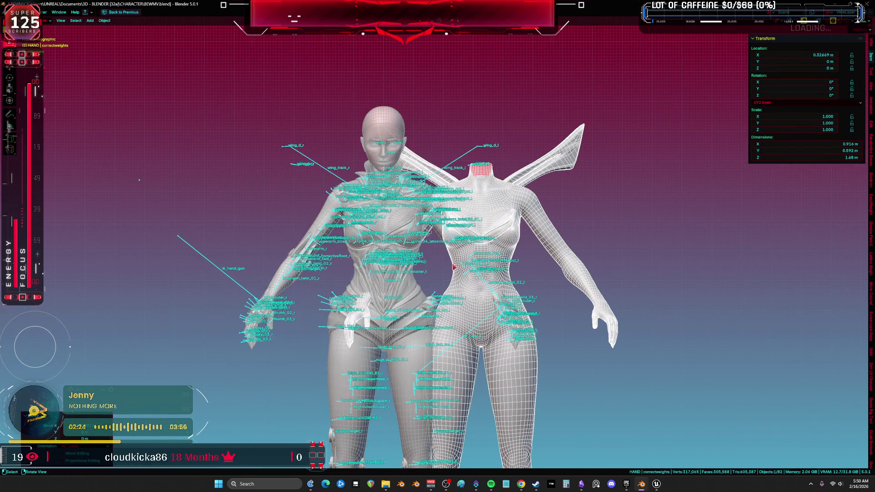
left_click(851, 24)
left_click(826, 68)
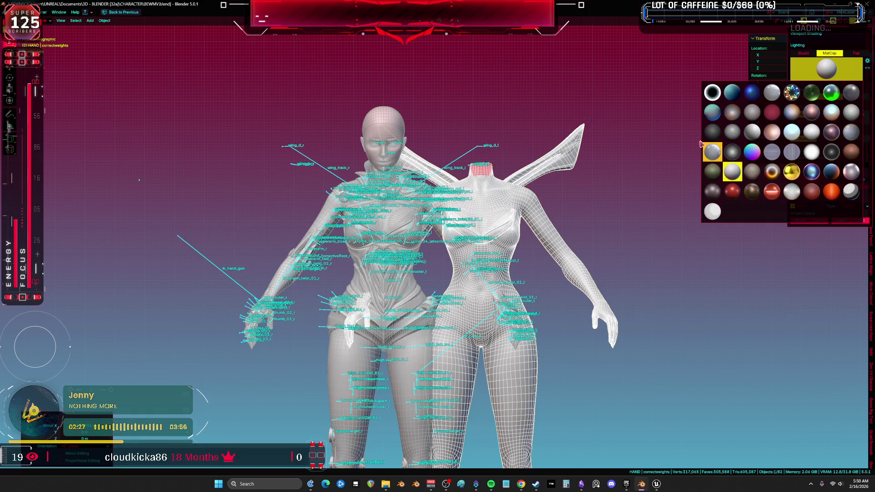
Step: Apply the grey matcap to the viewport shading
left_click(831, 192)
left_click(843, 68)
left_click(850, 192)
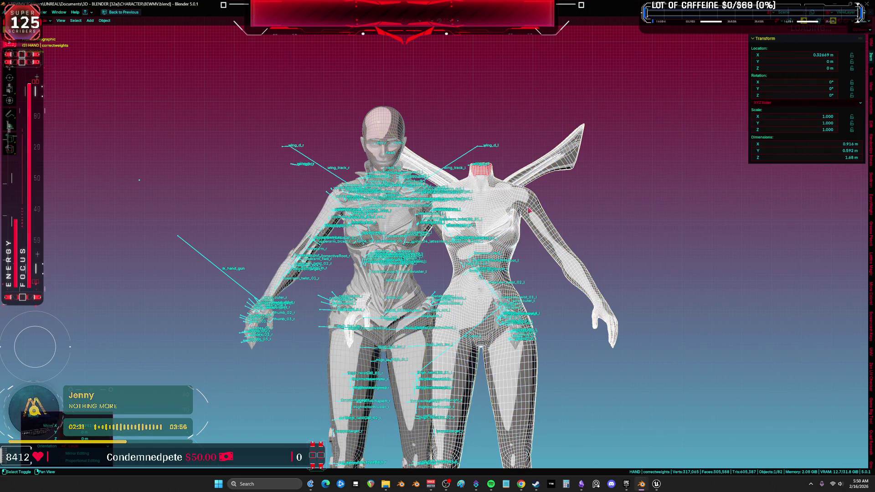
scroll(394, 251, "up", 3)
Step: Try snapping correctweights to the origin, then undo to leave it in place
left_click(395, 251)
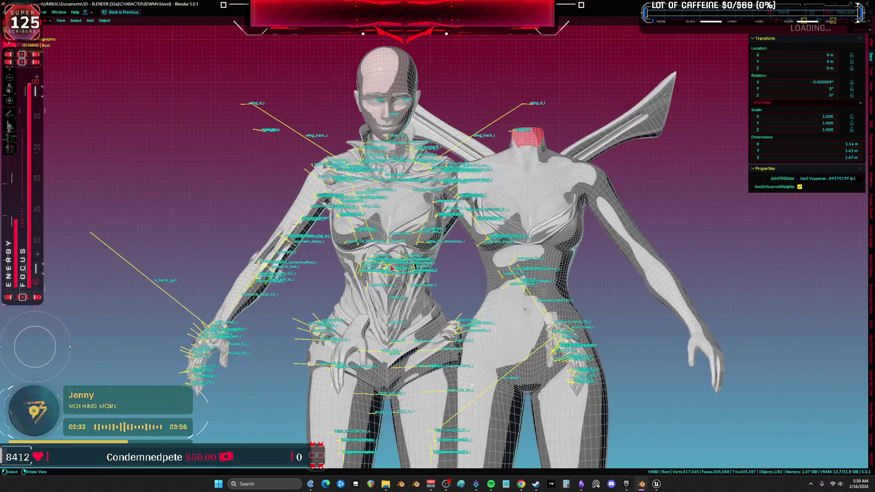
key("alt+h")
scroll(404, 292, "up", 2)
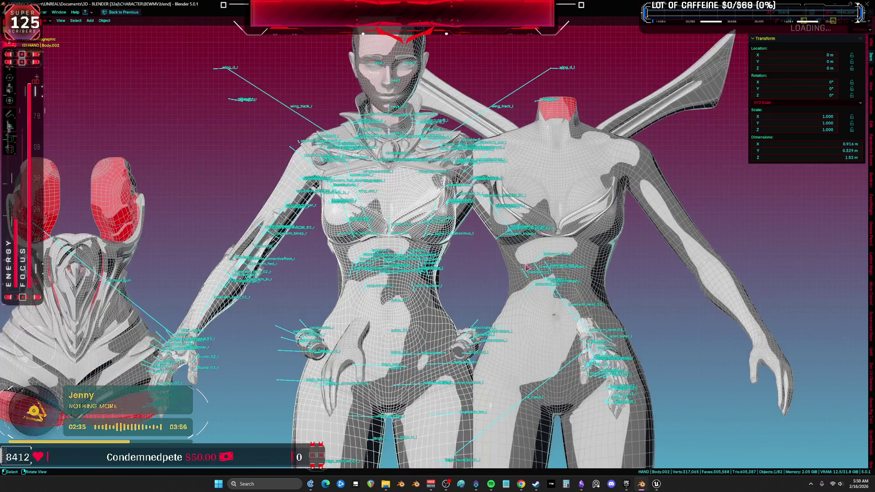
left_click(543, 261)
key("alt+g")
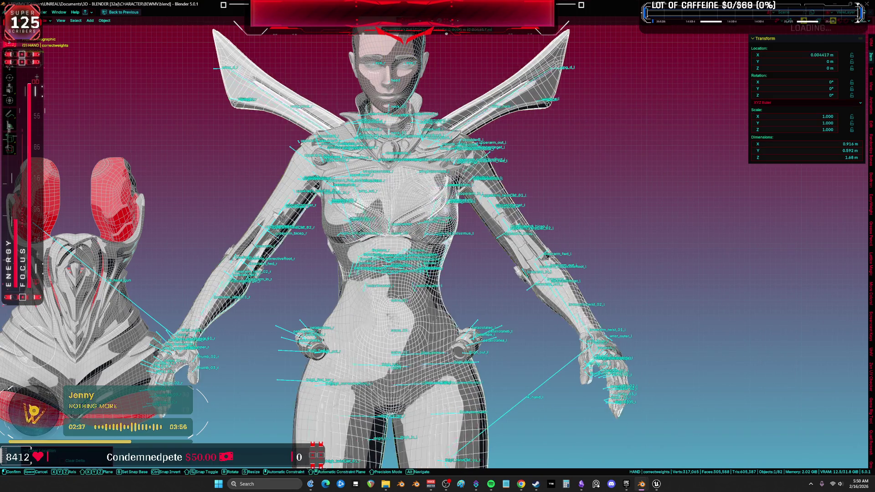
key("ctrl+z")
Step: Put Body.002 into Edit Mode with see-through X-ray display
left_click(399, 259)
key("Tab")
key("alt+z")
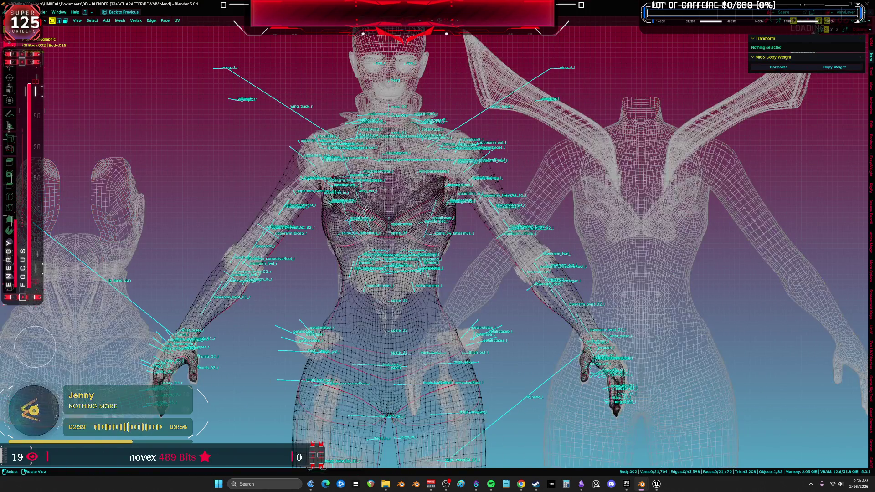
Step: Try selecting the arm, legs and waist corset using lasso and linked selection
scroll(365, 210, "up", 3)
scroll(481, 248, "down", 3)
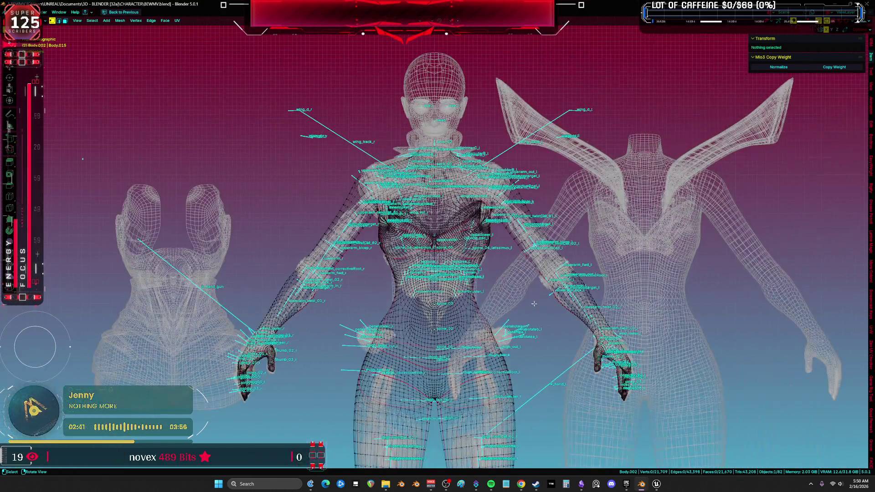
scroll(499, 266, "up", 1)
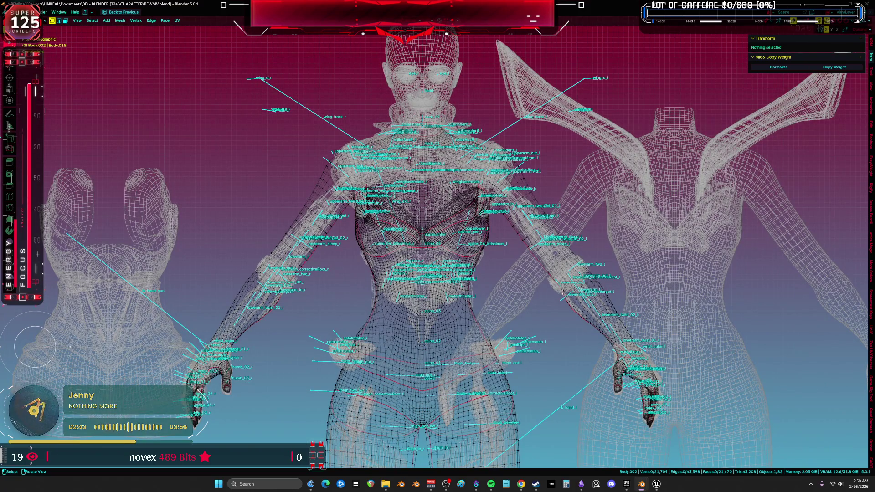
mouse_move(729, 292)
left_mouse_down()
mouse_move(724, 405)
mouse_move(647, 470)
mouse_move(547, 392)
mouse_move(527, 318)
left_mouse_up()
key("ctrl+l")
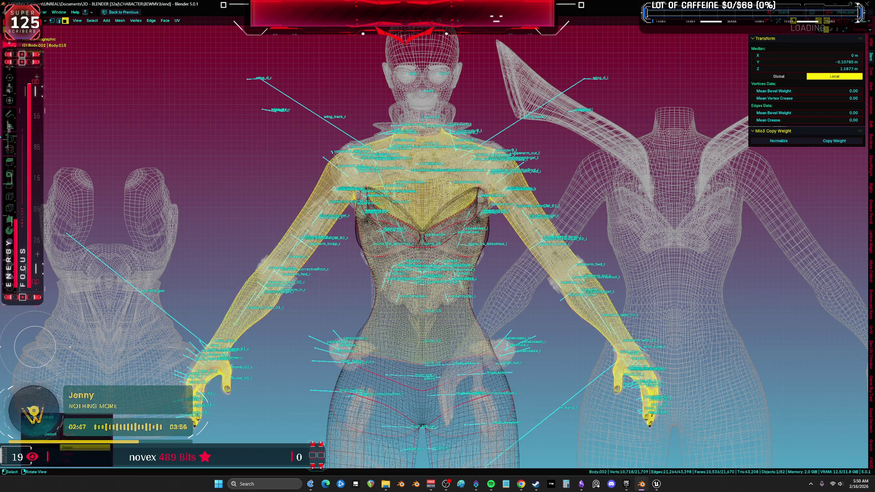
scroll(513, 322, "down", 2)
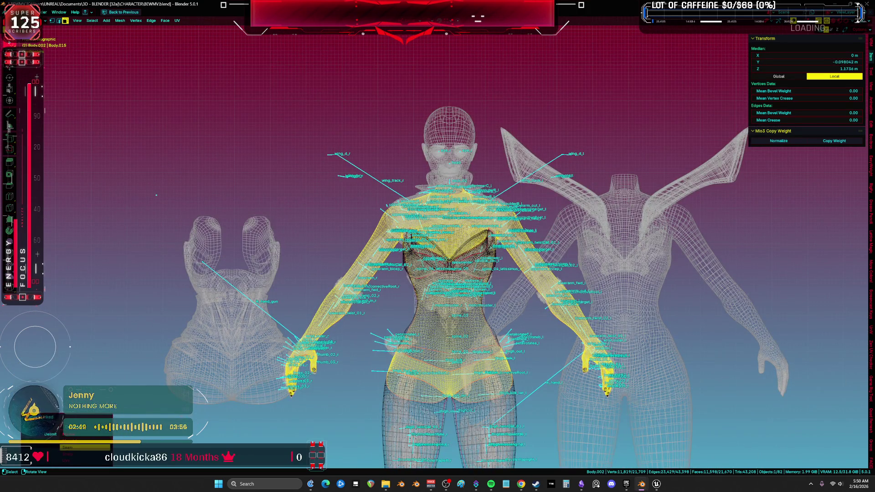
key("alt+a")
scroll(495, 382, "down", 2)
key("l")
key("l")
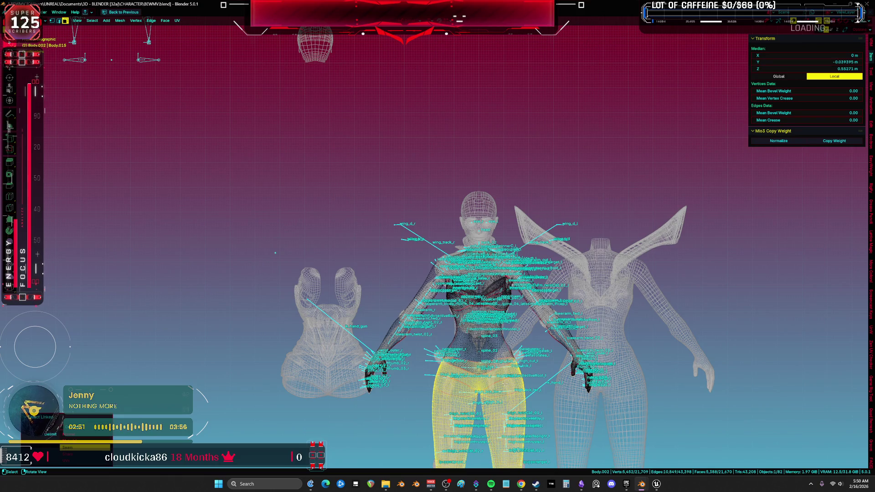
key("alt+a")
scroll(501, 347, "up", 2)
key("l")
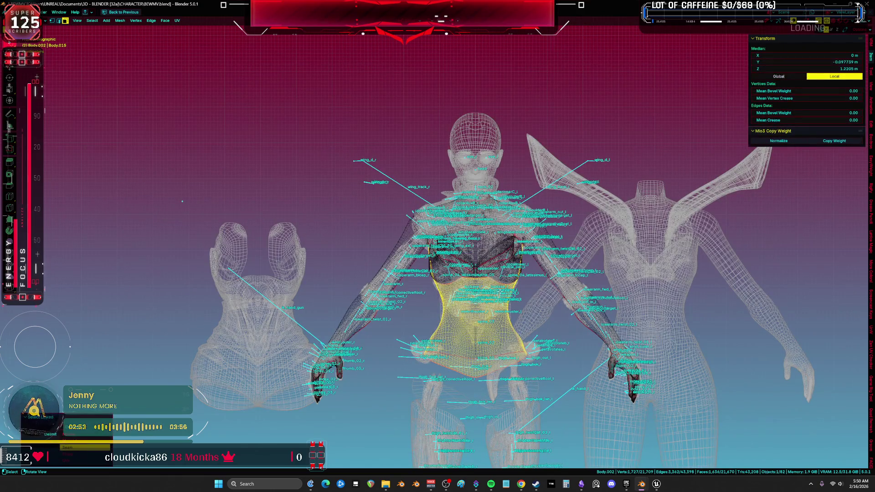
scroll(503, 271, "up", 3)
key("l")
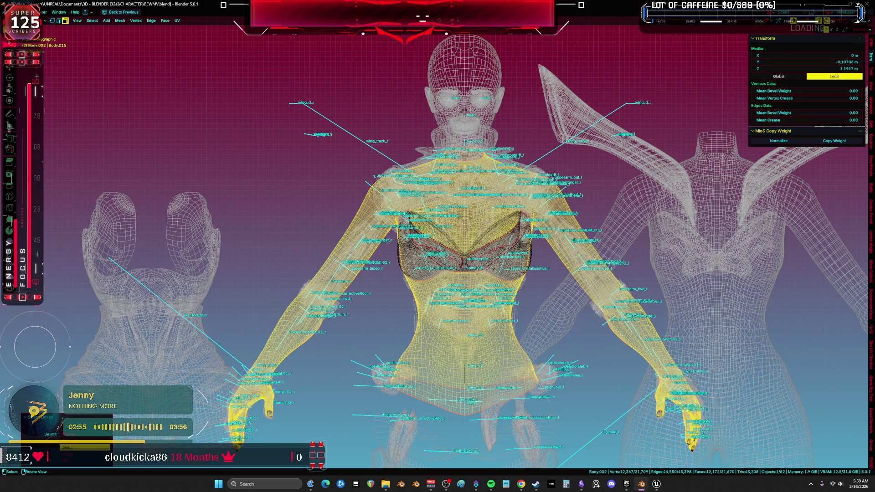
scroll(463, 220, "down", 2)
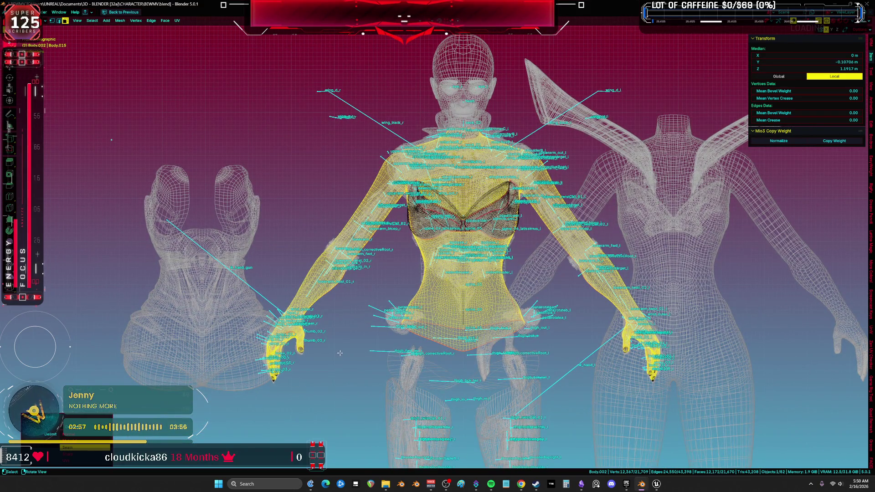
mouse_move(349, 346)
middle_mouse_down()
mouse_move(521, 412)
mouse_move(521, 364)
middle_mouse_up()
scroll(521, 411, "up", 2)
key("alt+a")
Step: Select both hands and grow the selection up the arms to the shoulders
left_click_drag(524, 374, 256, 291, "shift")
mouse_move(524, 319)
left_mouse_down("shift")
mouse_move(113, 401)
mouse_move(212, 253)
mouse_move(497, 313)
mouse_move(485, 308)
left_mouse_up("shift")
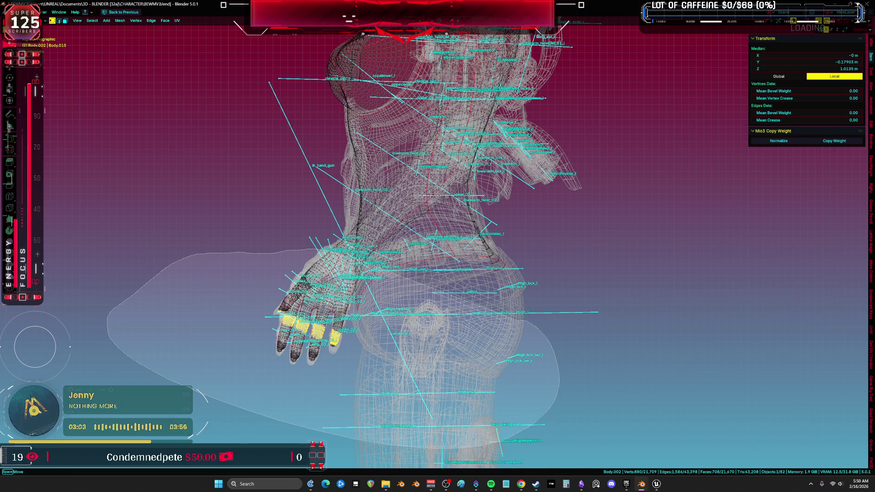
mouse_move(385, 276)
left_mouse_down("shift")
mouse_move(496, 315)
mouse_move(521, 370)
left_mouse_up("shift")
key("KP_1")
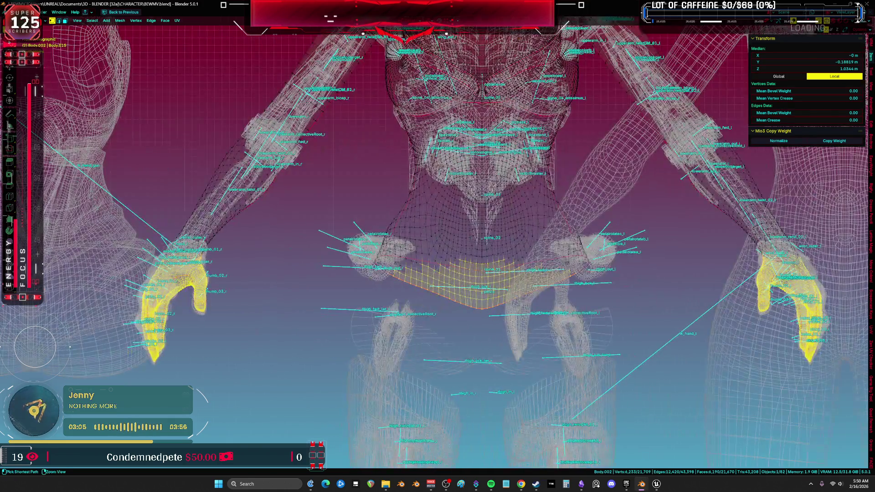
key("ctrl+z")
key("ctrl+KP_Add")
key("ctrl+KP_Add")
key("ctrl+KP_Add")
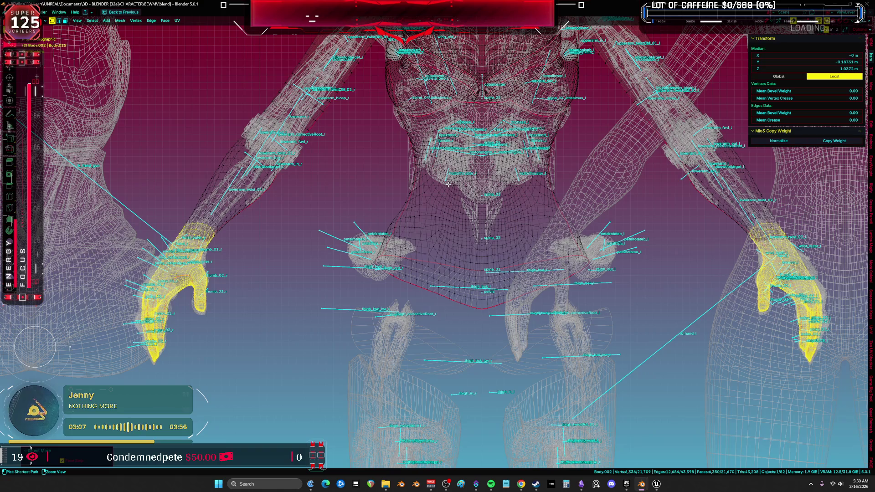
key("ctrl+KP_Add")
key("ctrl+KP_Add")
key("ctrl+KP_Add")
middle_click_drag(503, 195, 437, 334, "shift")
key("ctrl+KP_Add")
key("ctrl+KP_Add")
key("ctrl+KP_Add")
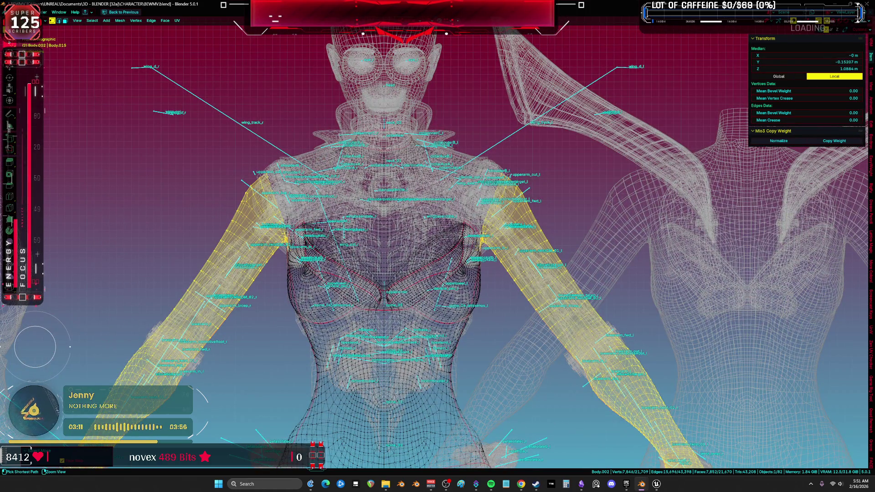
key("ctrl+KP_Subtract")
key("ctrl+KP_Add")
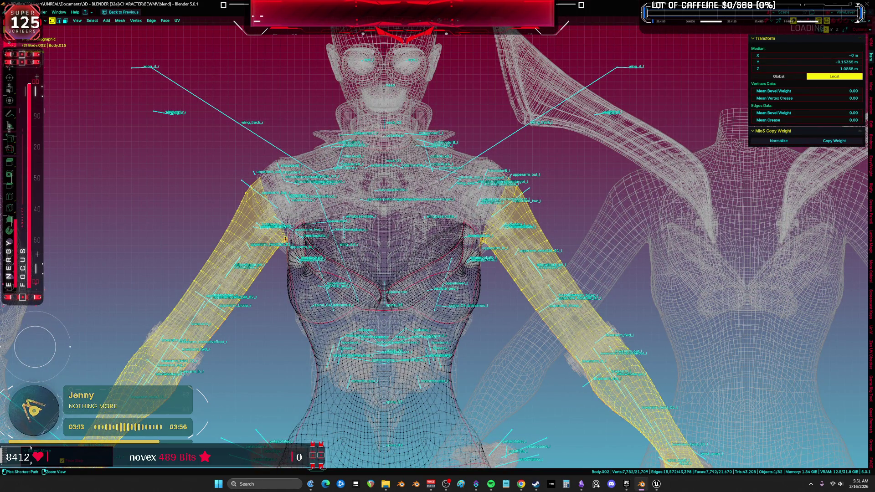
Step: Select the torso piece in solid shading and isolate it in Local View
key("alt+a")
key("l")
key("alt+z")
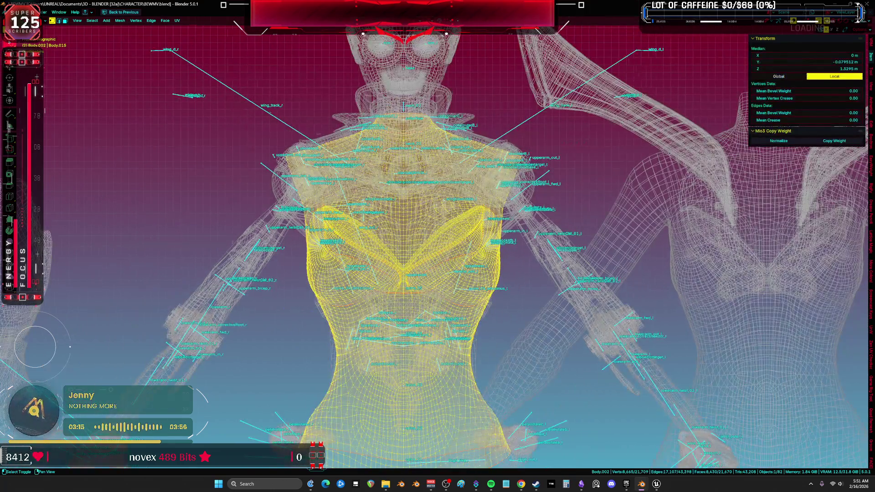
key("KP_Decimal")
key("KP_Divide")
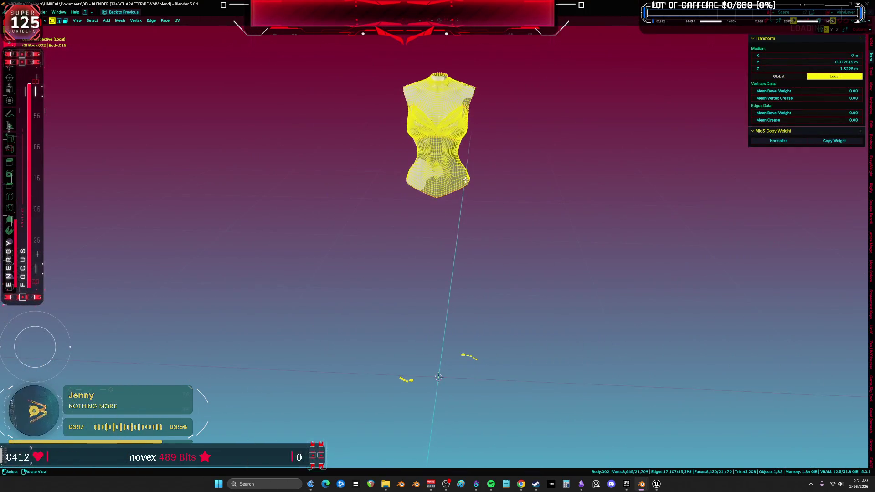
Step: Select the collar edge loop and grow it over the collar and shoulders
left_click_drag(501, 313, 588, 398)
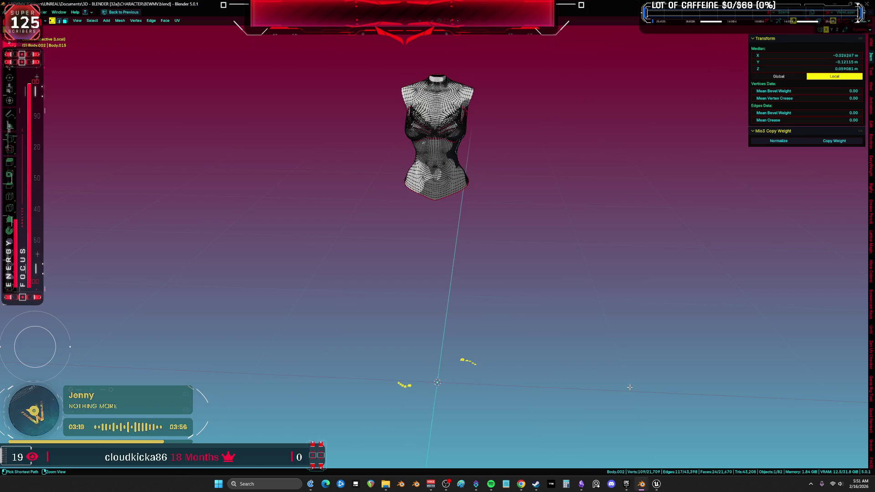
key("Home")
scroll(428, 288, "up", 2)
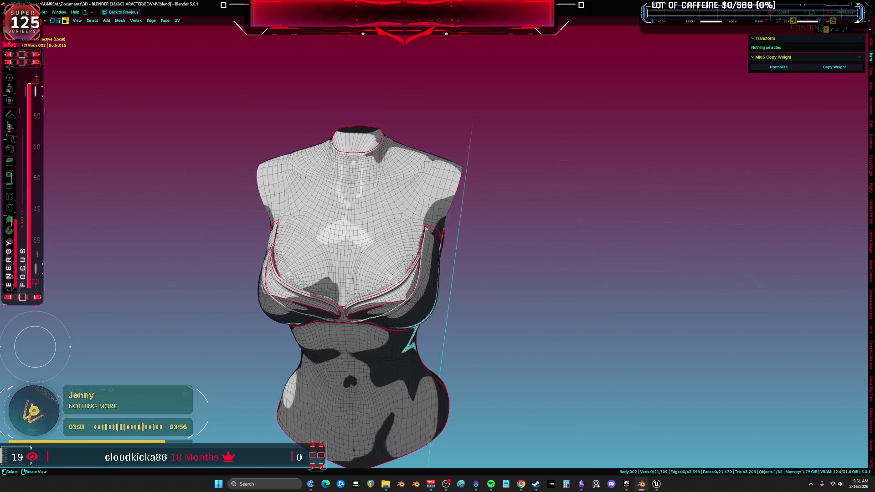
left_click(428, 288, "alt")
key("KP_3")
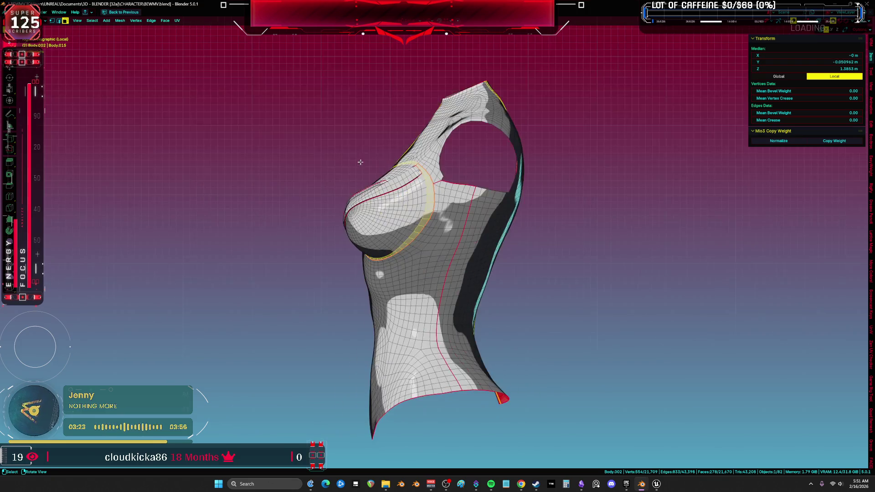
key("KP_Decimal")
mouse_move(431, 206)
middle_mouse_down()
mouse_move(489, 339)
mouse_move(432, 316)
mouse_move(514, 310)
mouse_move(506, 249)
mouse_move(492, 249)
middle_mouse_up()
left_click(483, 330, "alt")
key("alt+z")
key("ctrl+KP_Add")
key("ctrl+KP_Add")
key("ctrl+KP_Add")
key("alt+z")
key("ctrl+KP_Add")
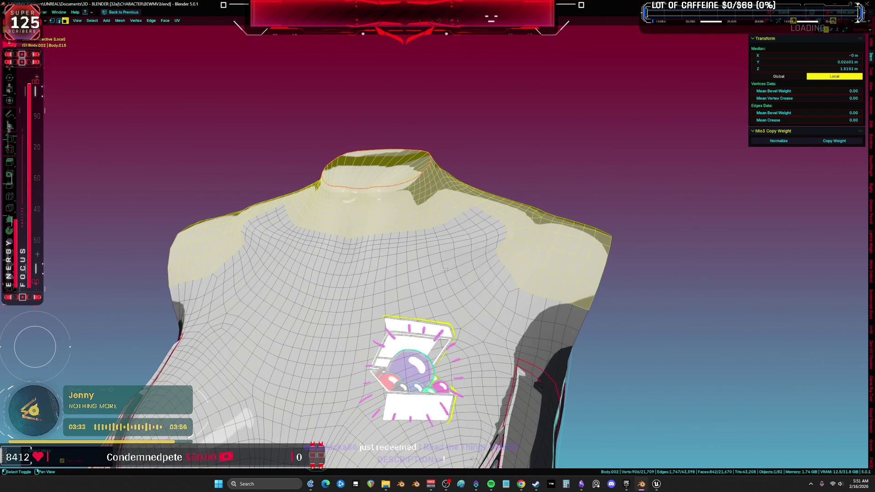
Step: Extend the selection down across the chest band
middle_click_drag(446, 270, 491, 263)
key("ctrl+KP_Add")
scroll(403, 222, "up", 2)
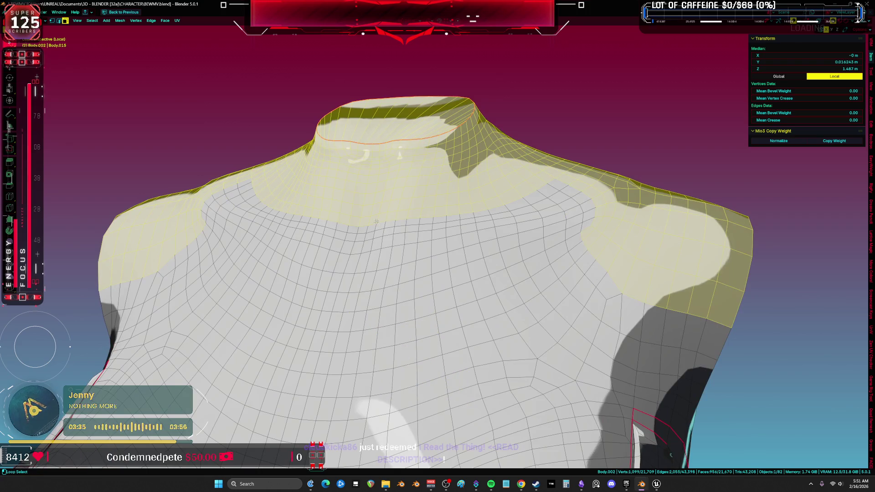
left_click(369, 258, "alt+shift")
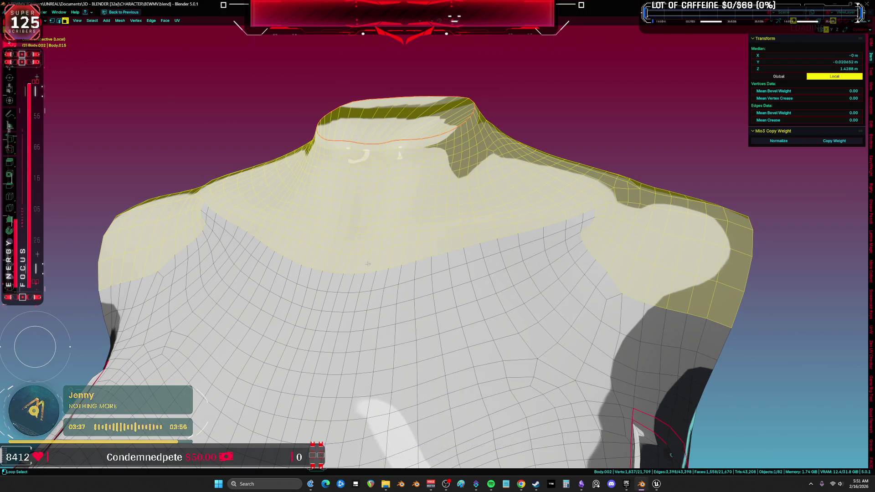
left_click(369, 267, "alt+shift")
mouse_move(369, 267)
middle_mouse_down()
mouse_move(400, 298)
mouse_move(432, 272)
mouse_move(420, 319)
mouse_move(511, 267)
middle_mouse_up()
scroll(399, 297, "down", 3)
Step: Narrow the selection to just the strap, removing stray vertices and faces
key("alt+a")
key("alt+z")
key("ctrl+z")
key("alt+z")
mouse_move(486, 239)
left_mouse_down("ctrl")
mouse_move(529, 233)
mouse_move(262, 455)
mouse_move(192, 255)
left_mouse_up("ctrl")
key("KP_Decimal")
mouse_move(408, 304)
middle_mouse_down("ctrl")
mouse_move(429, 297)
mouse_move(435, 319)
mouse_move(458, 337)
middle_mouse_up("ctrl")
left_click(407, 296, "ctrl")
left_click_drag(465, 319, 362, 315, "ctrl")
left_click_drag(541, 295, 611, 305, "ctrl")
Step: Select the entire torso piece and restore the multi-panel workspace
key("KP_1")
scroll(431, 248, "down", 4)
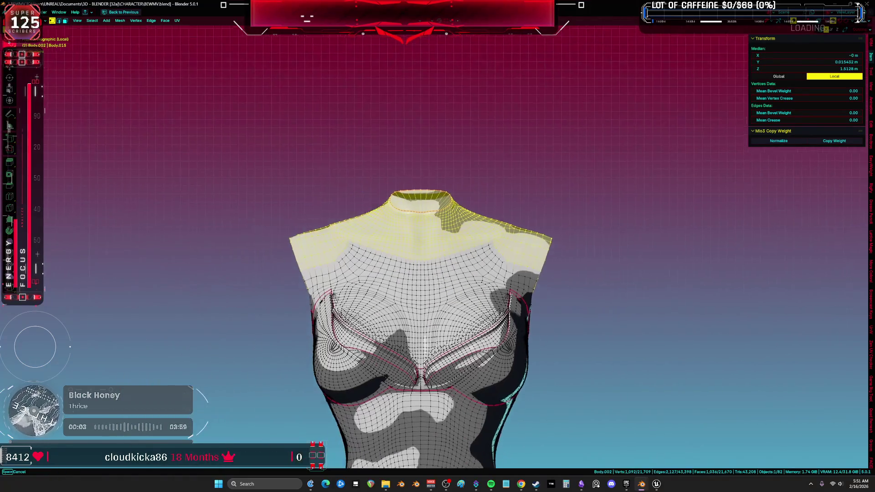
key("a")
key("ctrl+space")
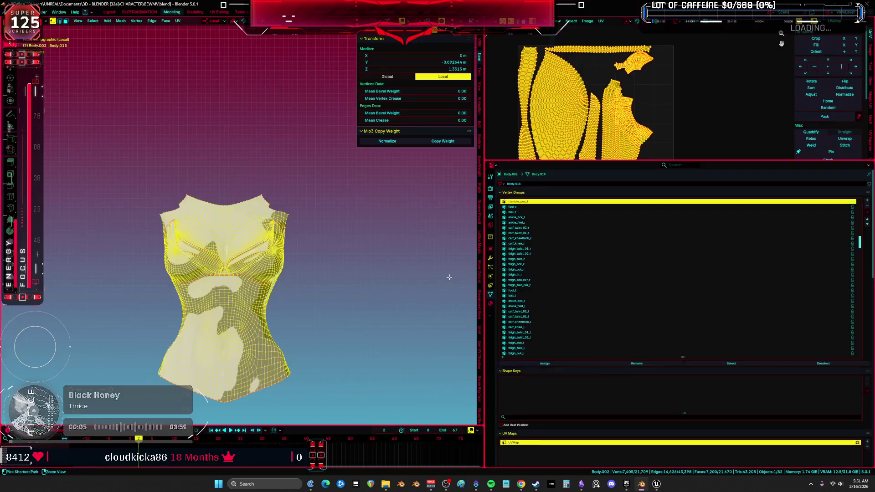
left_click(867, 201)
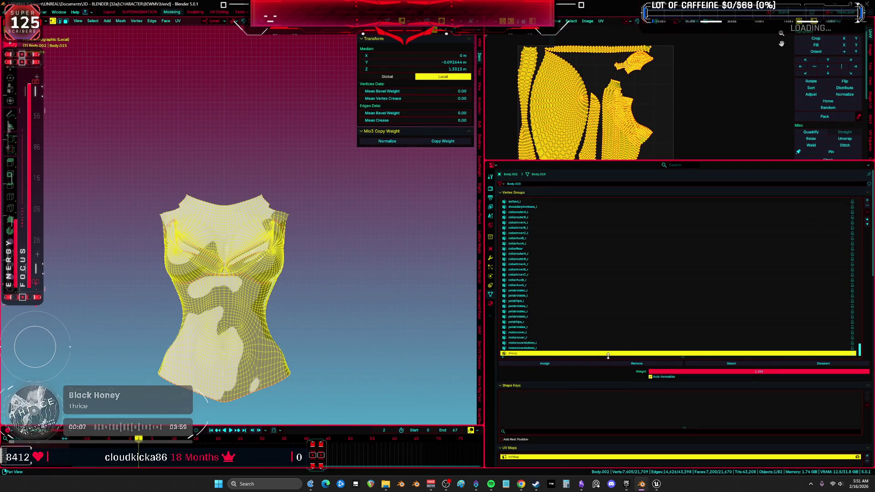
key("F2")
key("Escape")
double_click(518, 353)
type("11111111111111111111111111111")
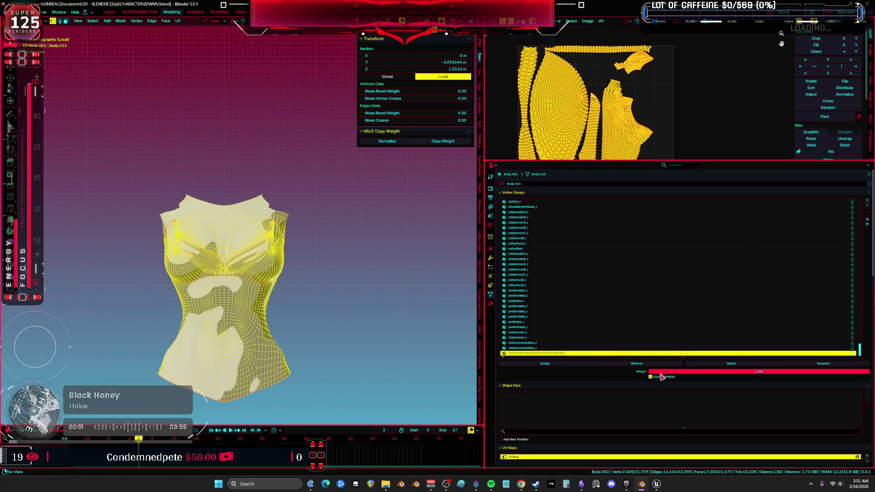
mouse_move(364, 274)
middle_mouse_down()
mouse_move(339, 278)
mouse_move(351, 283)
middle_mouse_up()
key("Tab")
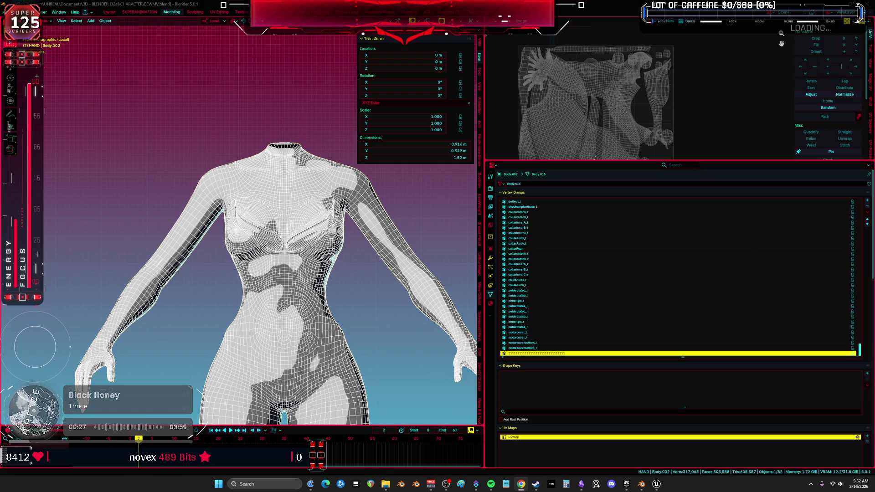
Step: Frame the correctweights mesh in a full-window view, then make Body.002 active again
scroll(311, 231, "down", 3)
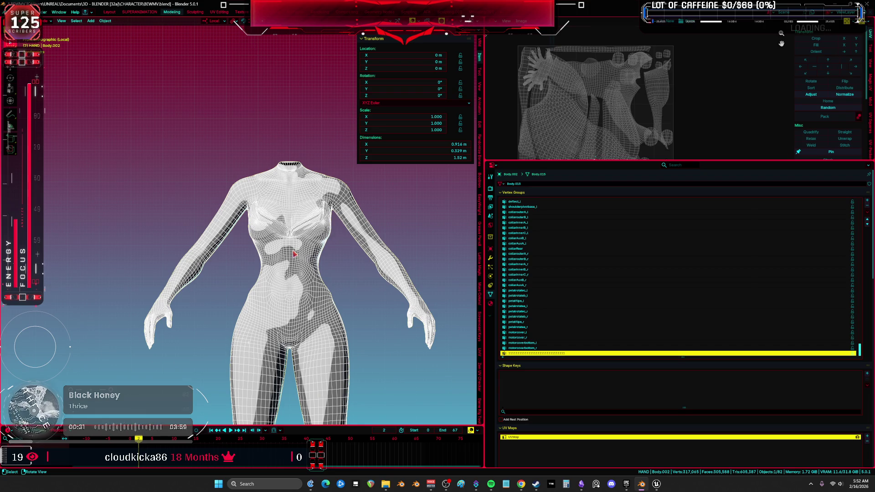
key("KP_Divide")
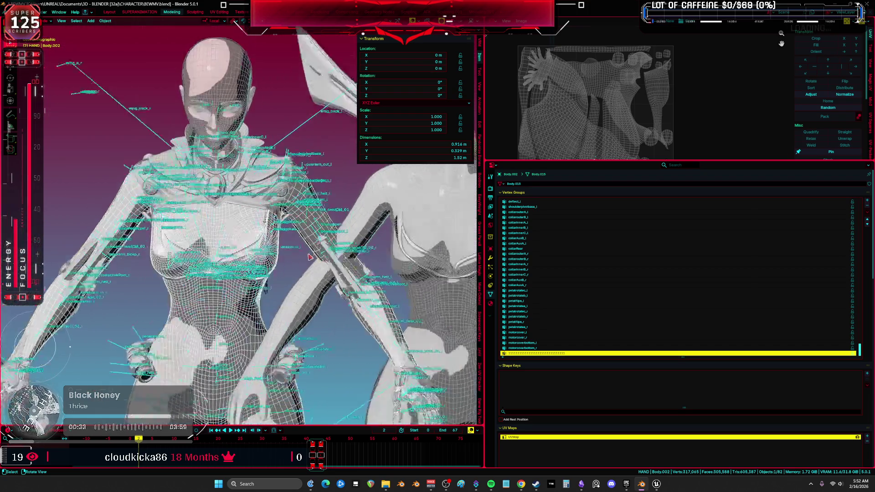
key("ctrl+space")
left_click(687, 264)
key("KP_Decimal")
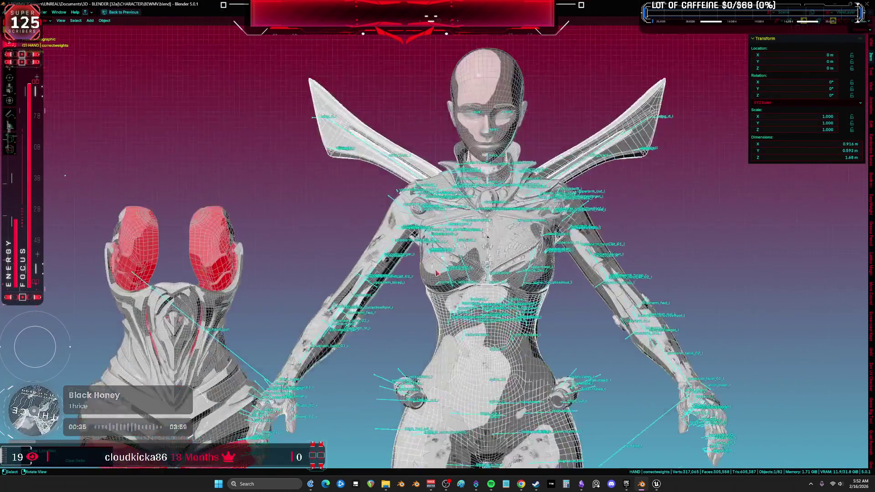
left_click(507, 243)
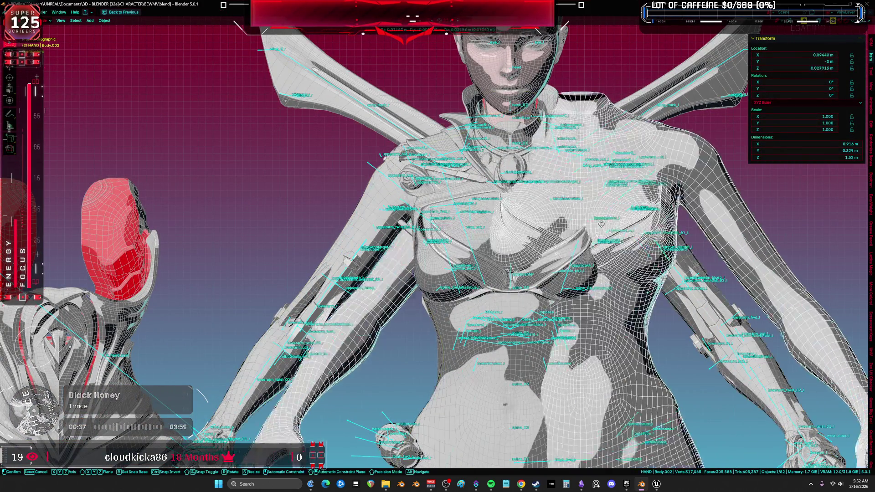
key("ctrl+space")
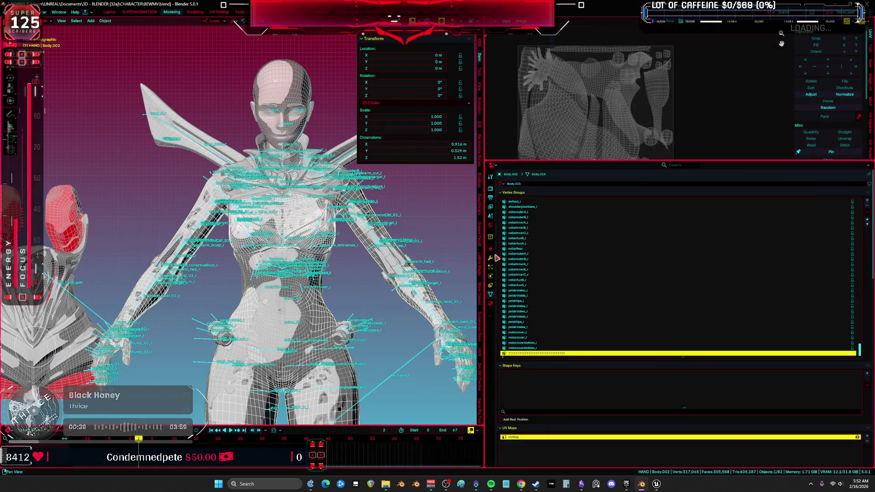
Step: Disable Body.002's Armature modifier viewport deformation, collapse it, and isolate the body full-window
left_click(490, 258)
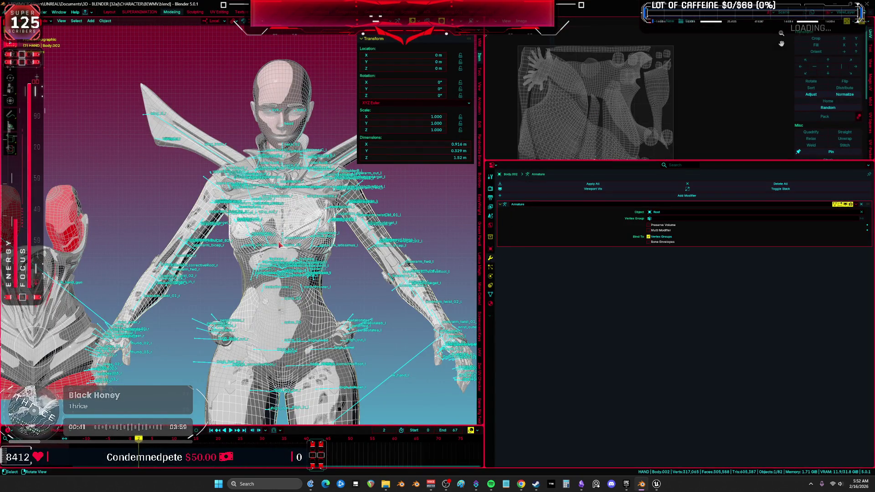
scroll(279, 245, "up", 2)
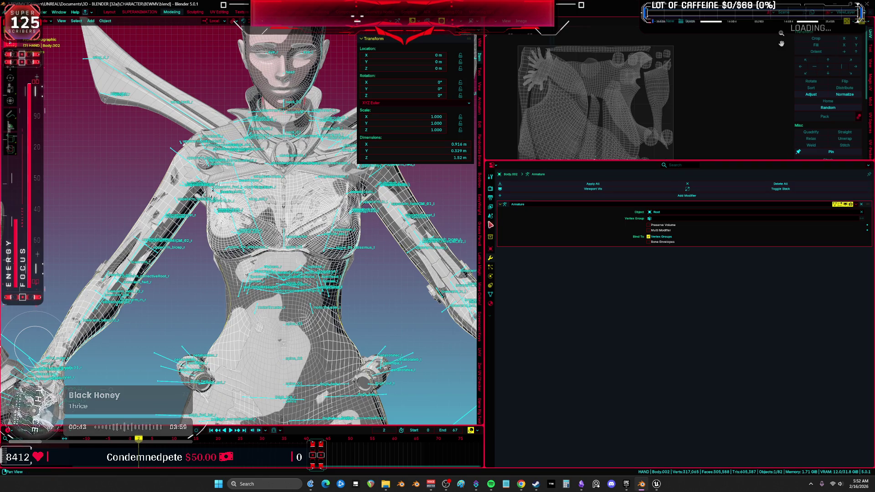
key("KP_Divide")
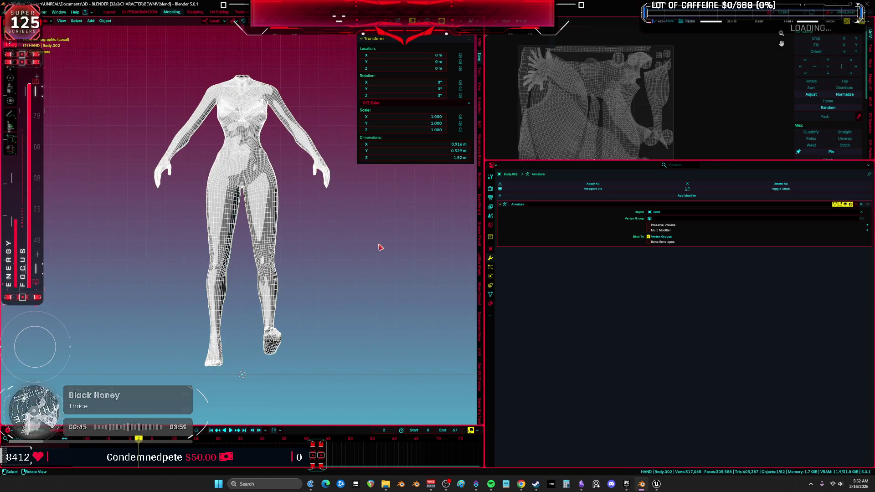
key("KP_Divide")
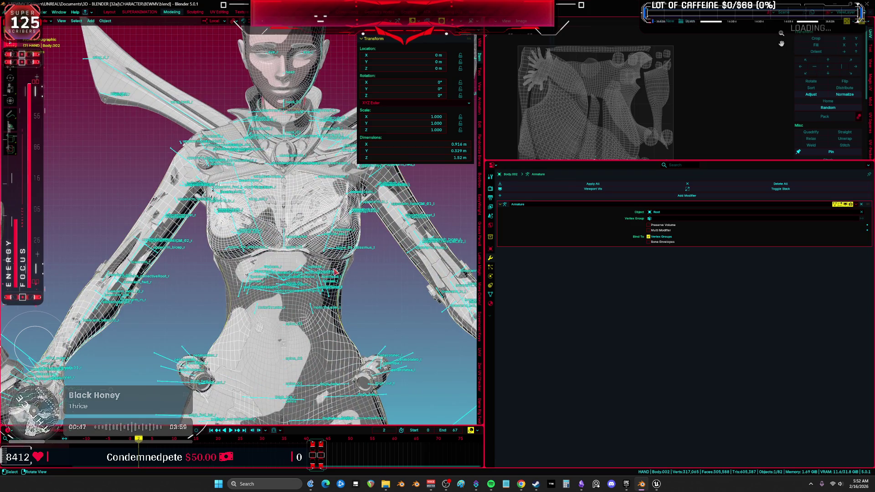
left_click_drag(846, 205, 817, 206)
left_click(859, 204)
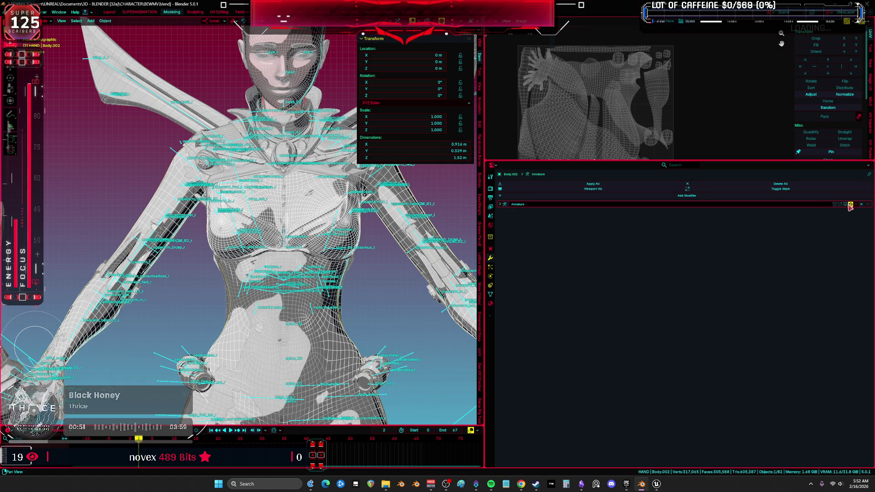
key("ctrl+space")
key("KP_Divide")
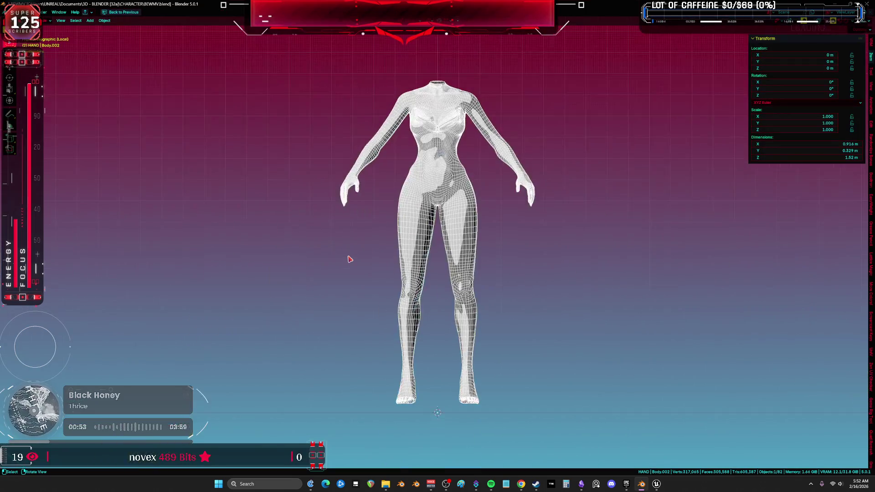
Step: Enter Weight Paint mode and set the brush to weight 0.000 and size 216 px
scroll(383, 219, "up", 3)
scroll(434, 252, "up", 3)
key("ctrl+Tab")
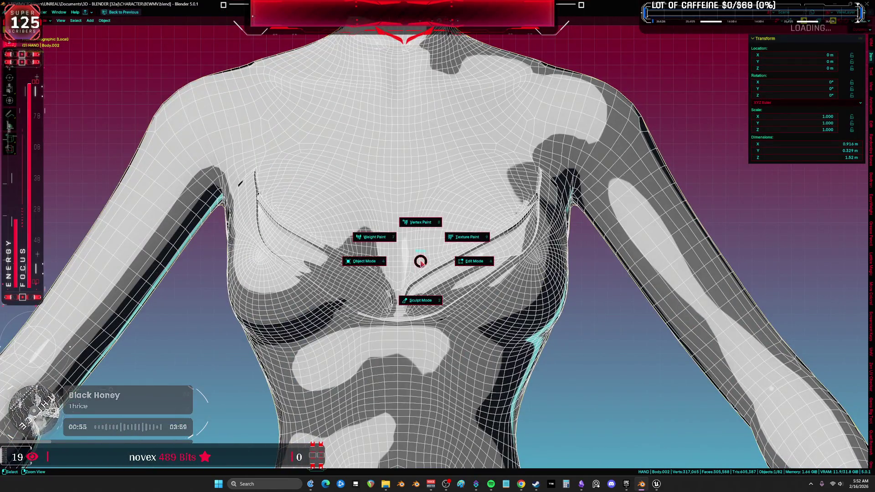
left_click(378, 225)
key("ctrl+space")
mouse_move(379, 225)
middle_mouse_down()
mouse_move(319, 214)
mouse_move(60, 115)
middle_mouse_up()
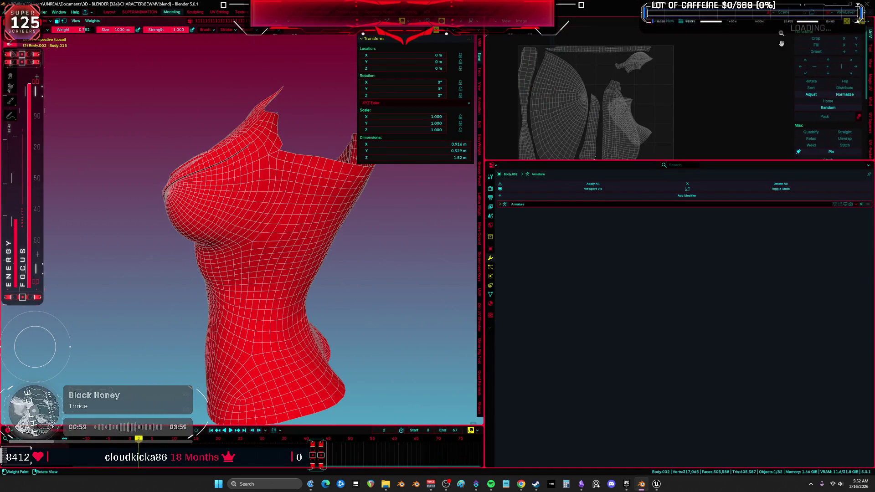
right_click(205, 196)
left_click_drag(219, 191, 182, 191)
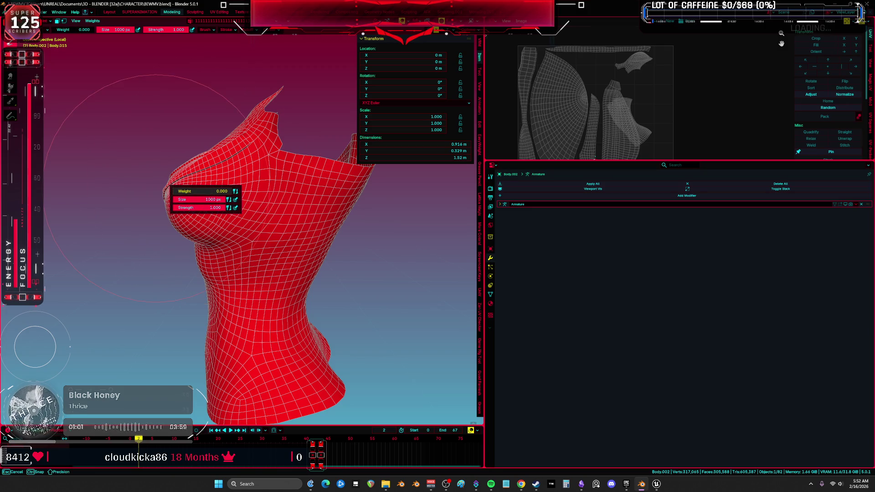
middle_click_drag(211, 220, 279, 240)
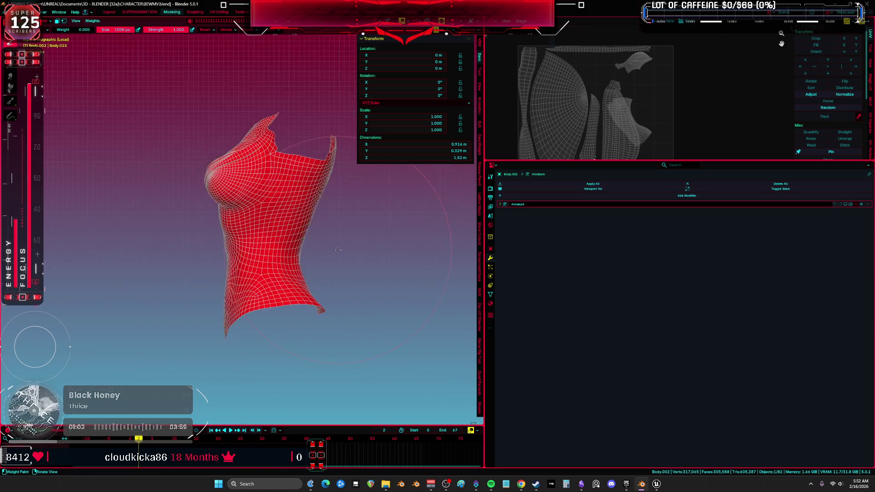
left_click(279, 240)
Step: Paint zero weight over the torso's sides, waist, neckline and lower chest around the chest
left_click_drag(315, 302, 307, 277)
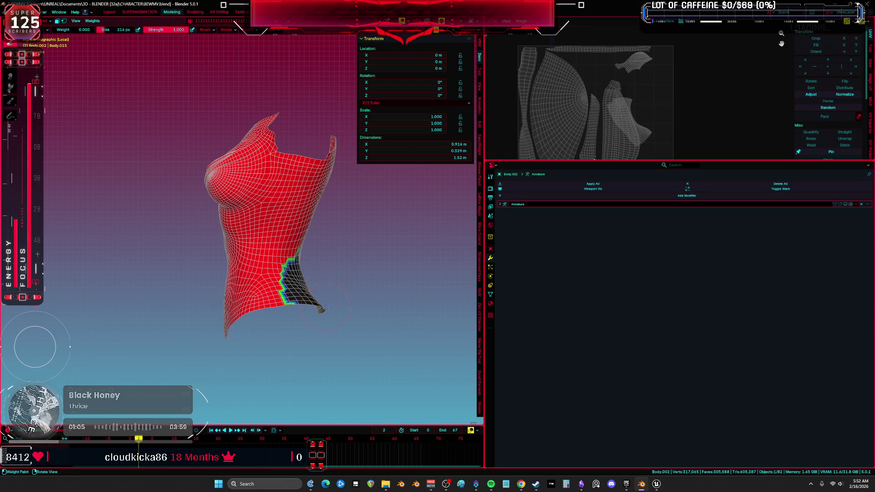
mouse_move(327, 225)
left_mouse_down()
mouse_move(319, 162)
mouse_move(273, 301)
left_mouse_up()
mouse_move(331, 272)
middle_mouse_down()
mouse_move(360, 285)
mouse_move(301, 291)
mouse_move(322, 297)
middle_mouse_up()
mouse_move(322, 297)
left_mouse_down()
mouse_move(241, 322)
mouse_move(246, 269)
mouse_move(296, 235)
left_mouse_up()
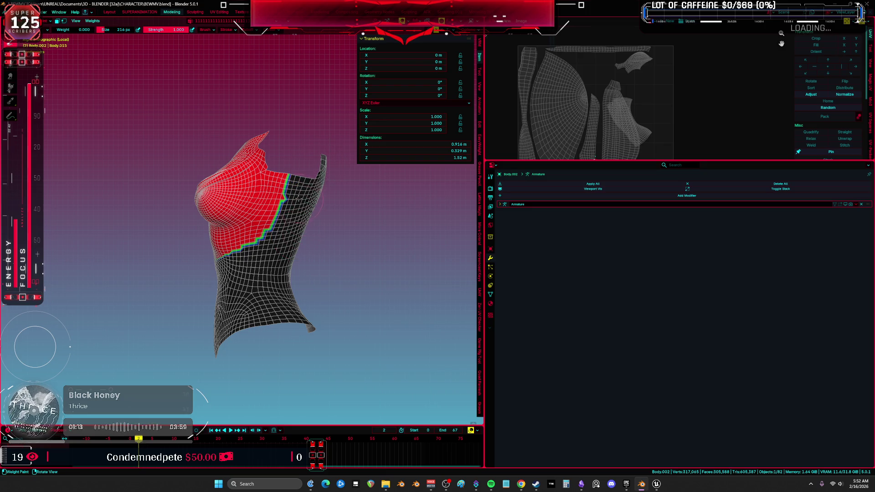
middle_click_drag(287, 158, 300, 136)
mouse_move(229, 117)
left_mouse_down()
mouse_move(226, 137)
mouse_move(210, 139)
mouse_move(221, 144)
left_mouse_up()
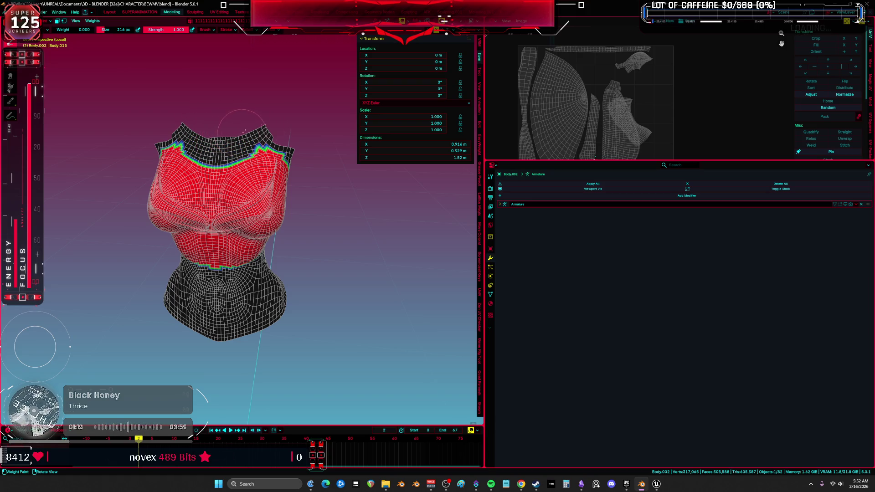
key("KP_1")
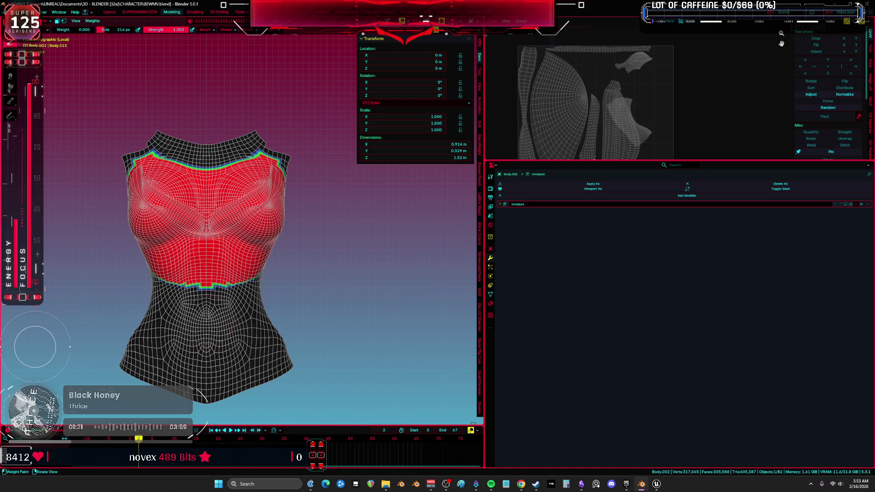
left_click_drag(273, 315, 208, 285)
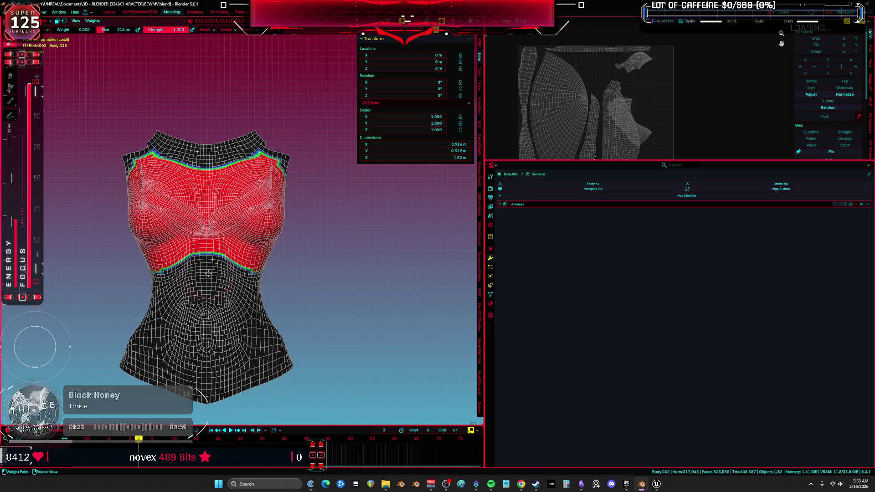
scroll(168, 297, "up", 2)
mouse_move(134, 271)
left_mouse_down()
mouse_move(182, 239)
mouse_move(224, 244)
left_mouse_up()
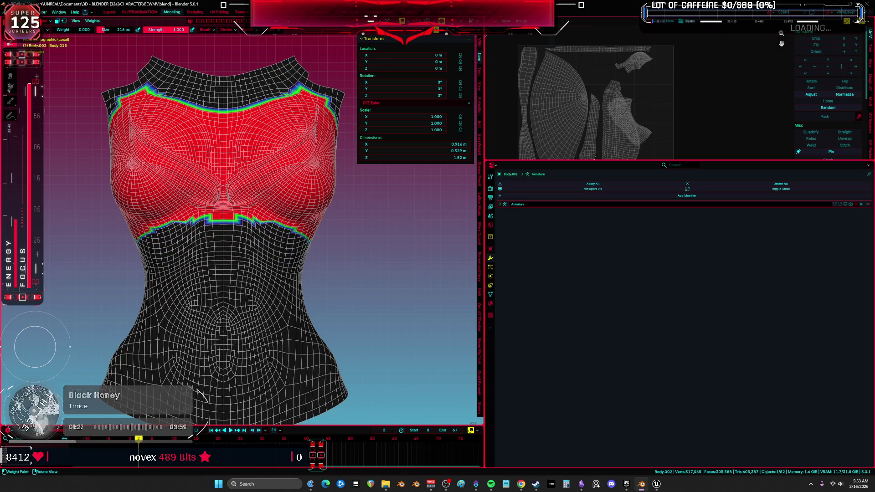
Step: Blur the weight boundaries into smooth gradients toward the collar and waist
left_click_drag(223, 164, 230, 171)
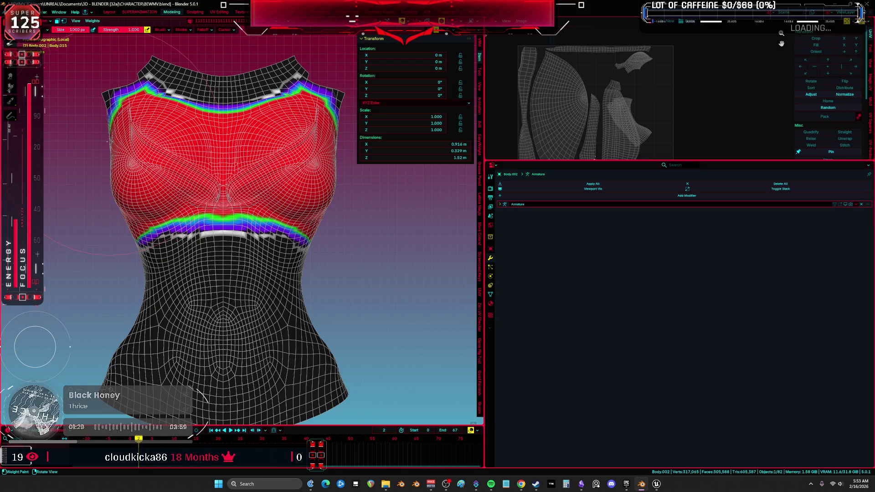
left_click_drag(104, 193, 209, 219)
mouse_move(209, 219)
middle_mouse_down()
mouse_move(265, 229)
mouse_move(175, 123)
mouse_move(127, 146)
mouse_move(150, 132)
mouse_move(136, 151)
middle_mouse_up()
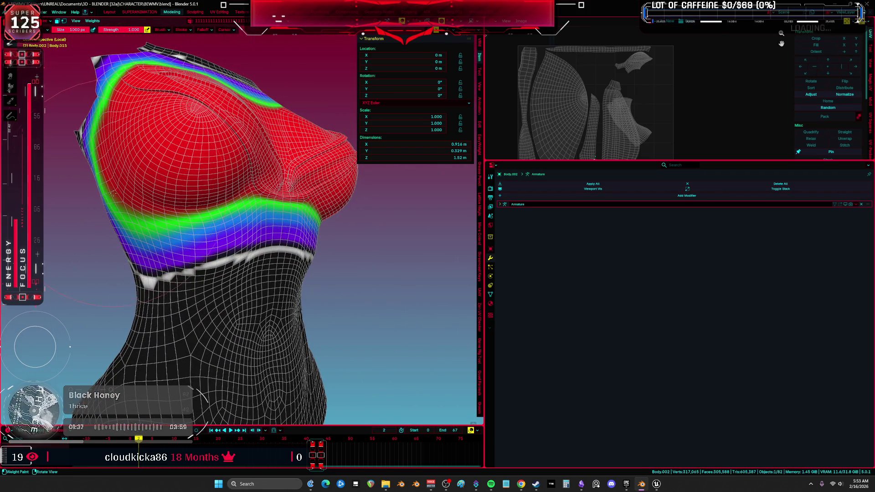
key("KP_1")
key("ctrl+Tab")
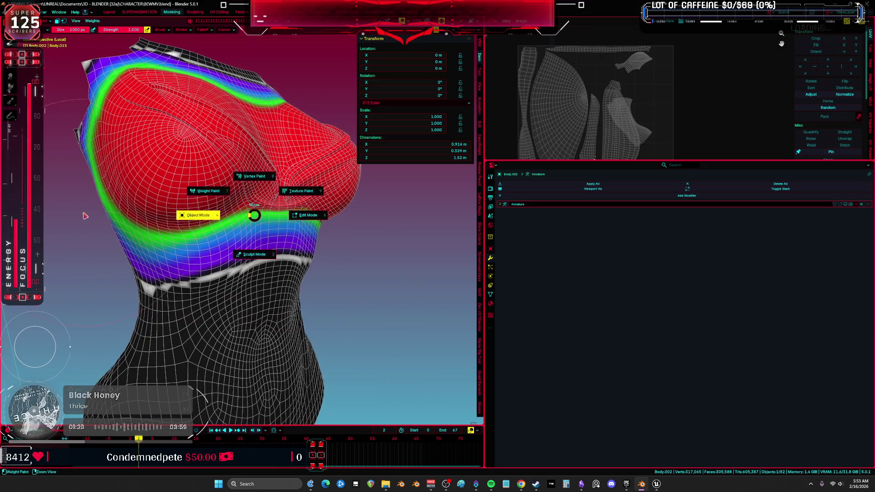
Step: Return to Object Mode and select correctweights, with Body.002 as the active object
left_click(84, 216)
scroll(125, 196, "down", 3)
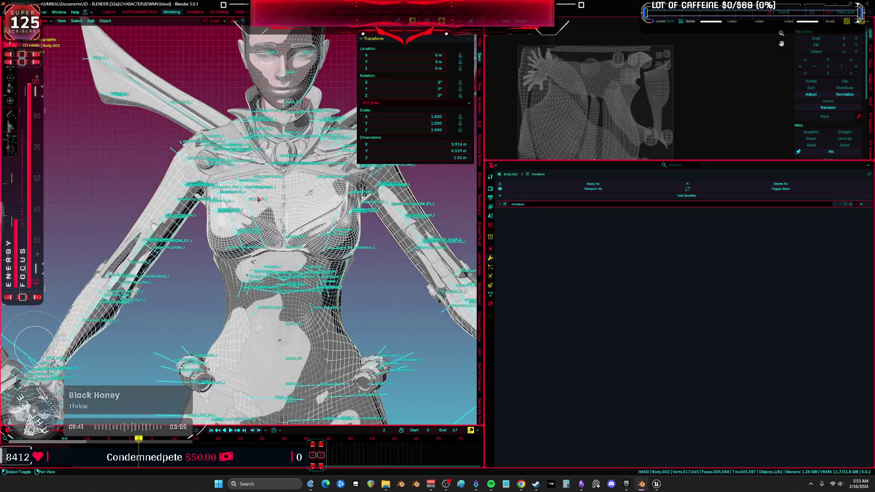
scroll(285, 249, "up", 2)
scroll(295, 229, "up", 2)
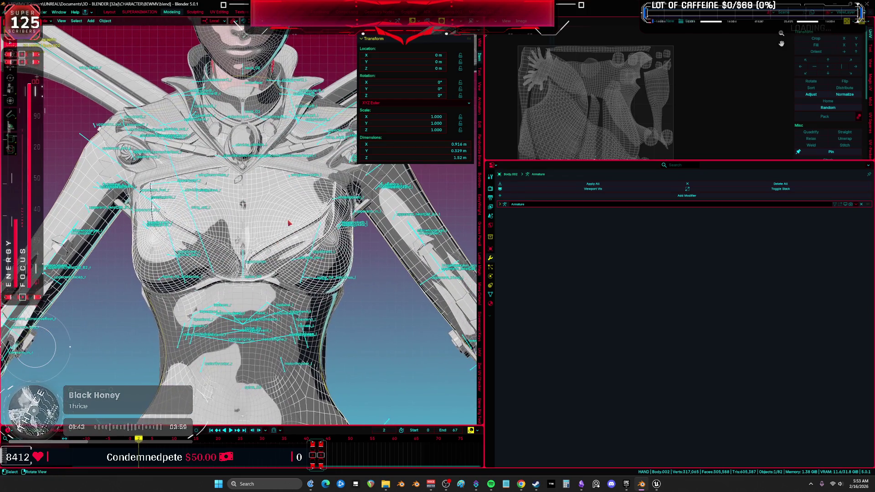
left_click(288, 222)
mouse_move(288, 222)
middle_mouse_down()
mouse_move(301, 226)
mouse_move(285, 230)
mouse_move(294, 232)
middle_mouse_up()
left_click(283, 213)
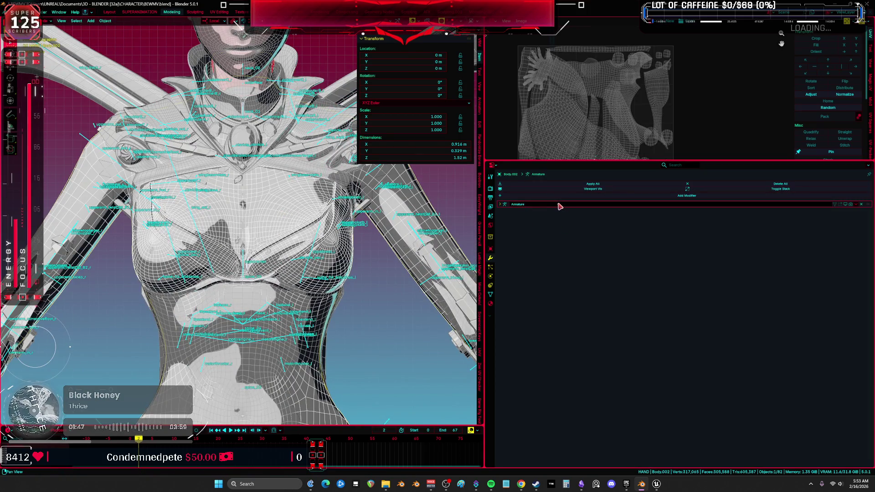
Step: Add a Data Transfer modifier sourcing vertex groups from correctweights with Nearest Edge Interpolated mapping
key("shift+a")
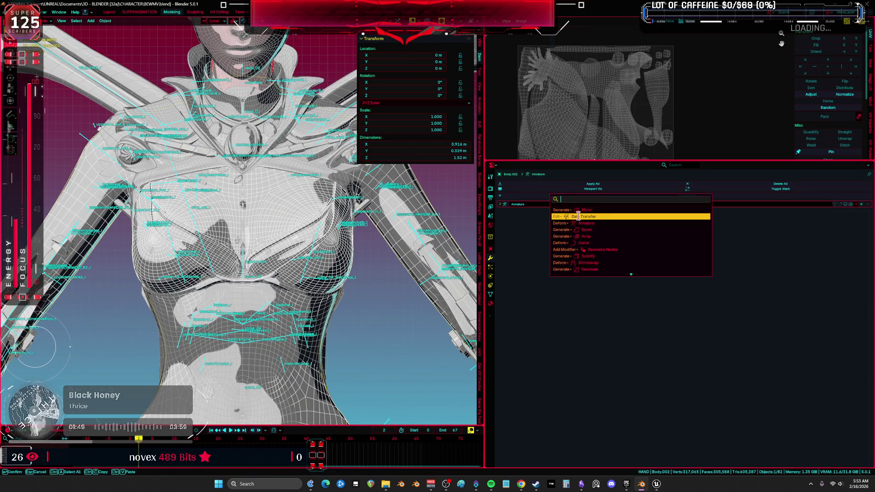
left_click(577, 216)
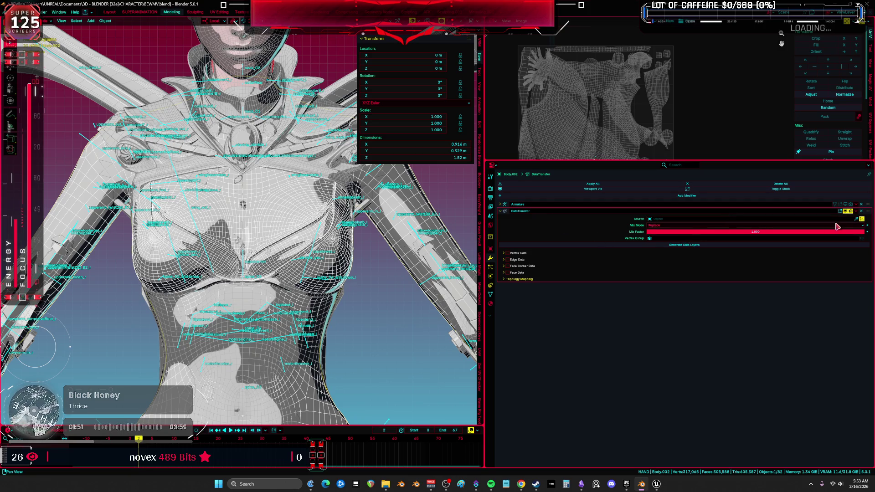
left_click(856, 220)
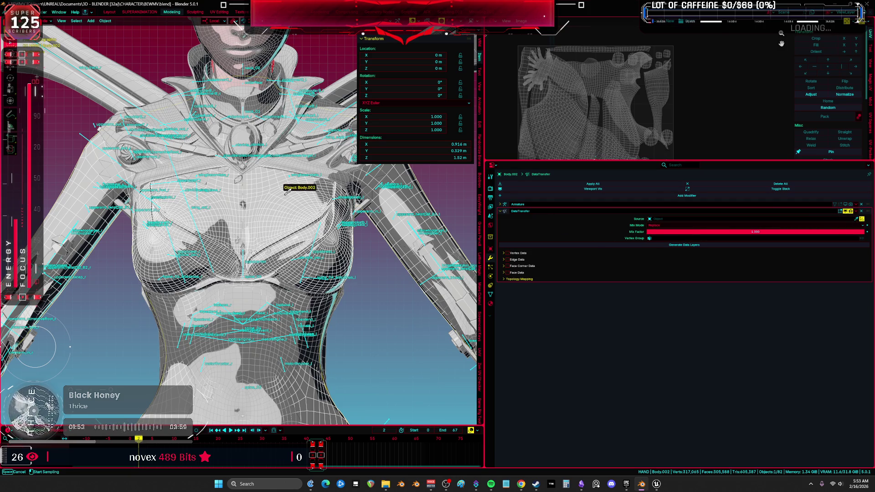
left_click(262, 277)
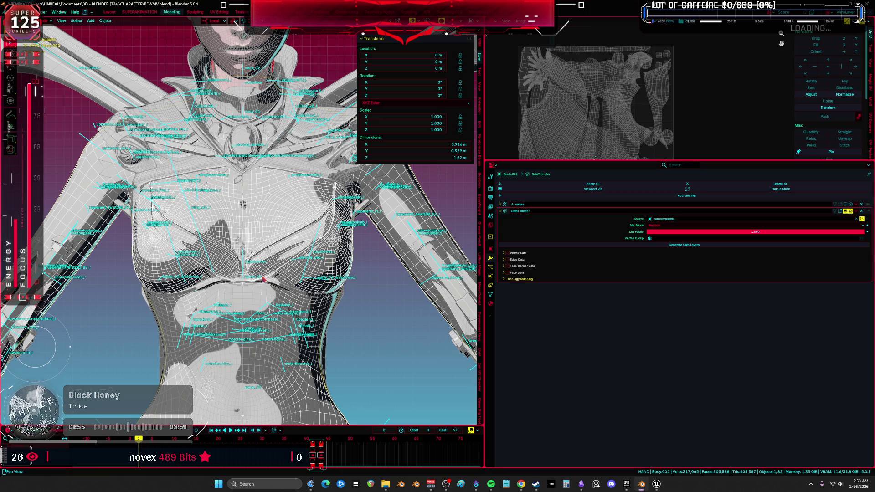
left_click(508, 253)
left_click(560, 261)
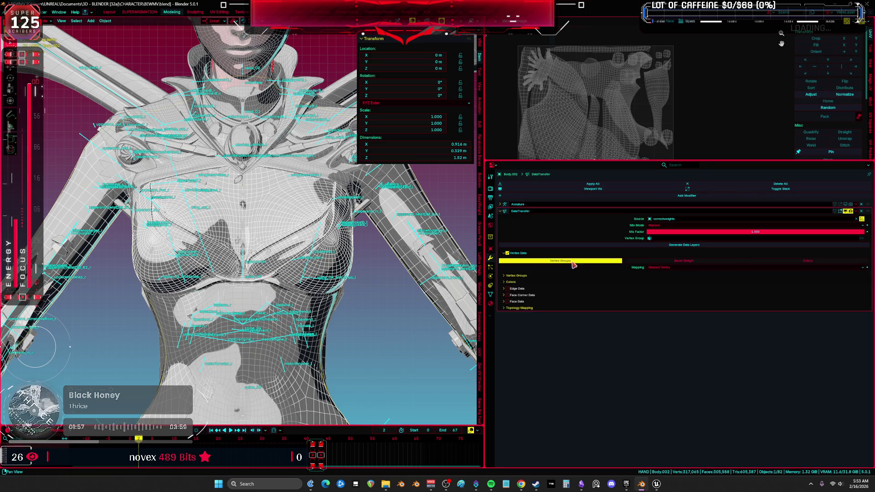
left_click(702, 267)
left_click(700, 292)
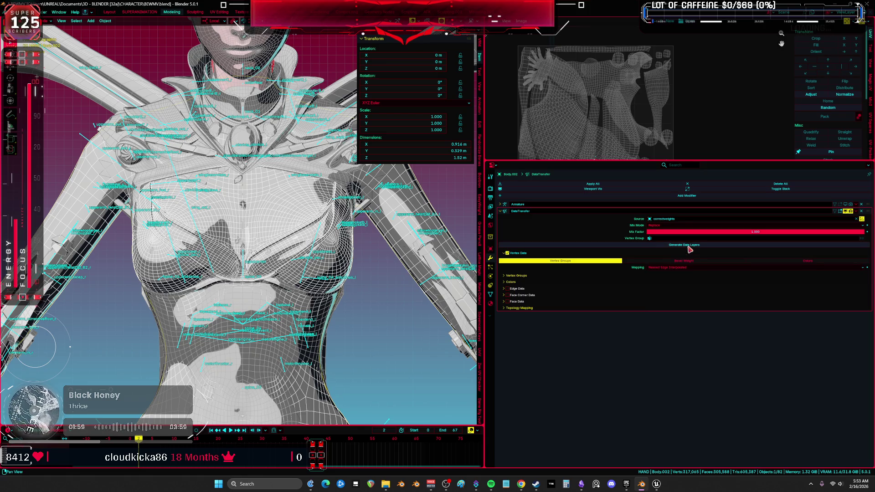
Step: Limit the transfer to one vertex group and apply the Data Transfer modifier
left_click(690, 238)
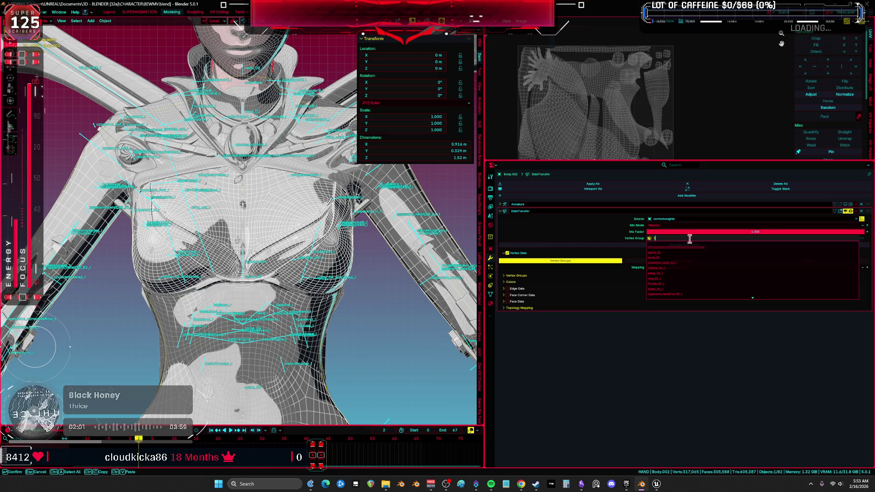
left_click(690, 248)
left_click(860, 211)
left_click(839, 219)
key("Home")
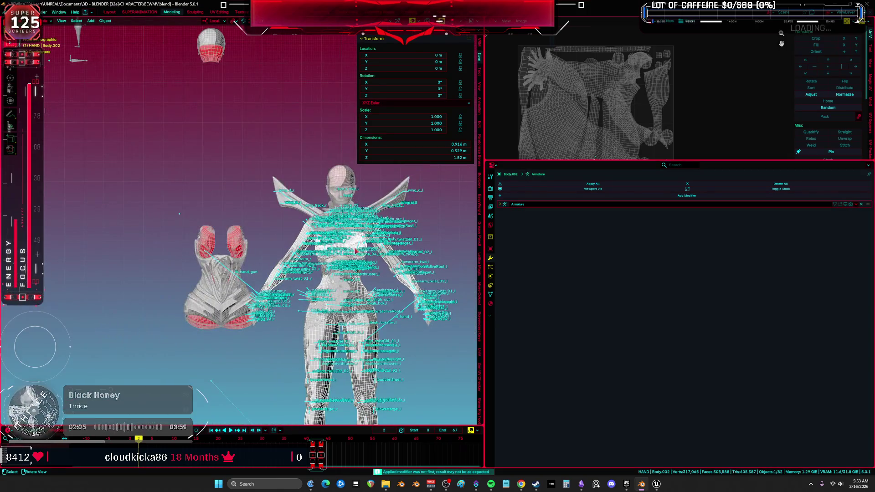
Step: Move the correctweights body aside along X and hide it, then select the Root armature and Body.002
left_click(352, 246)
key("g")
key("x")
left_click(250, 258)
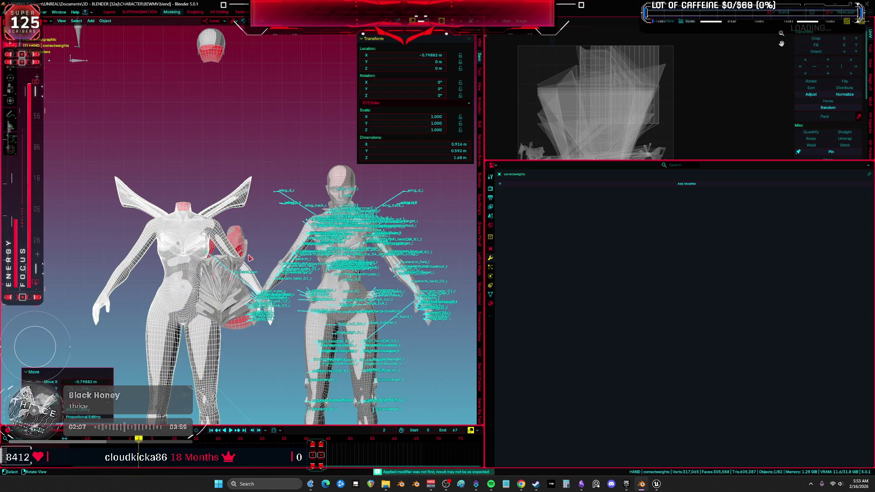
key("h")
key("ctrl+space")
scroll(333, 264, "up", 5)
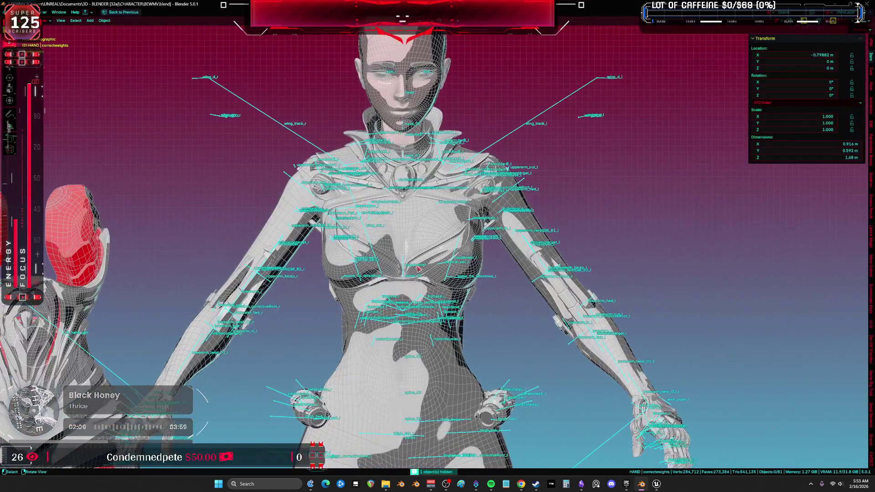
left_click(449, 279)
left_click(418, 243)
key("ctrl+space")
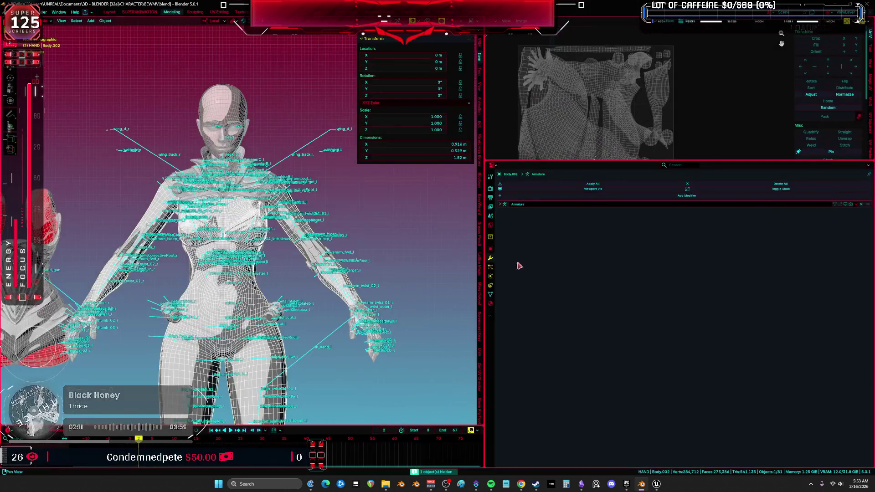
key("ctrl+space")
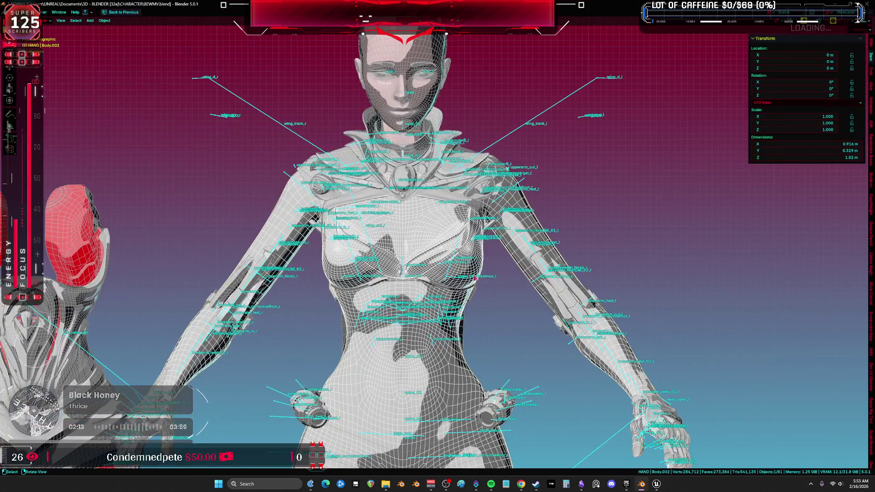
Step: In Pose Mode, test-rotate the oppailower_l chest bone and cancel the rotation
left_click(449, 271)
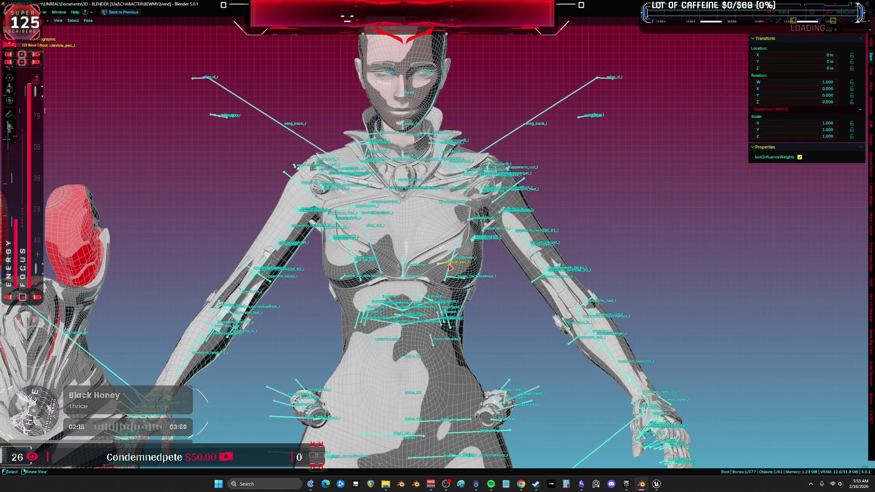
left_click(455, 258)
scroll(455, 257, "up", 4)
middle_click_drag(455, 257, 499, 262)
key("r")
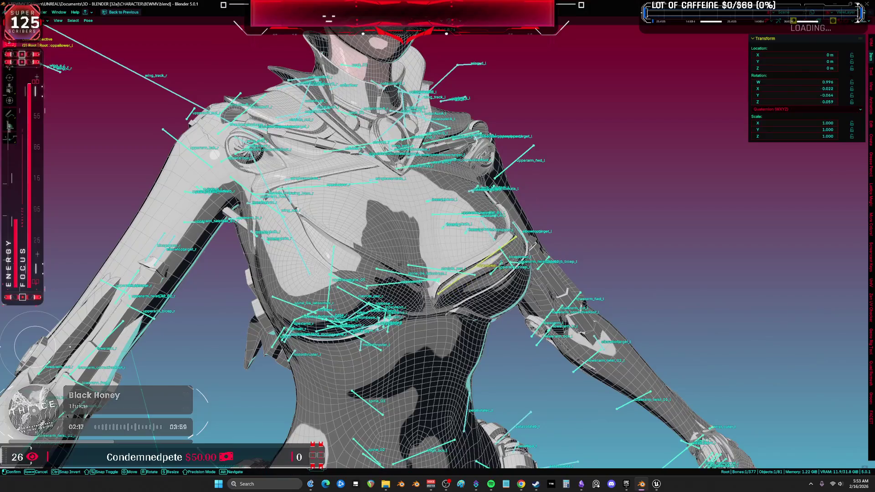
key("Escape")
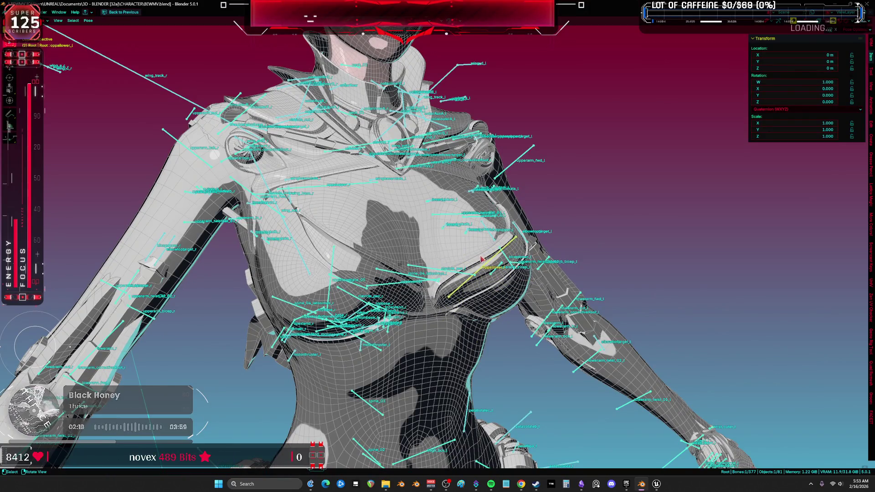
middle_click_drag(460, 274, 473, 263)
Step: Return to Object Mode and put Body.002 into Edit Mode in a full-window view
key("ctrl+space")
key("ctrl+Tab")
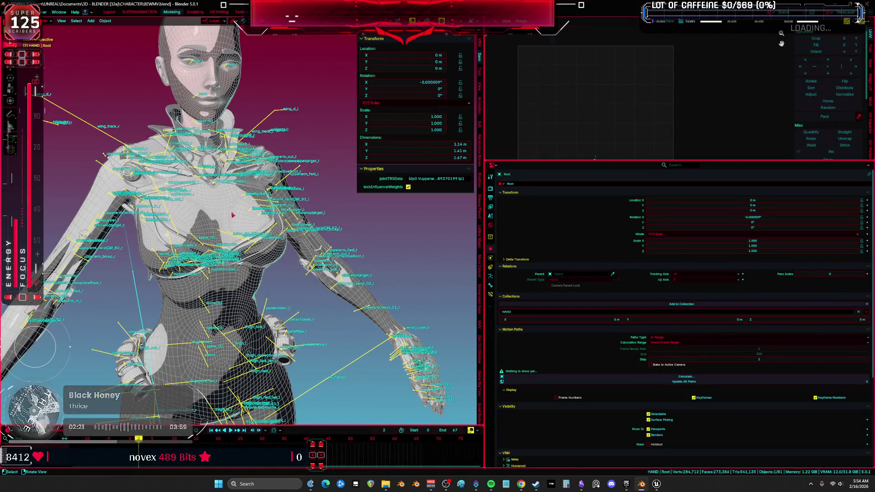
left_click(227, 216)
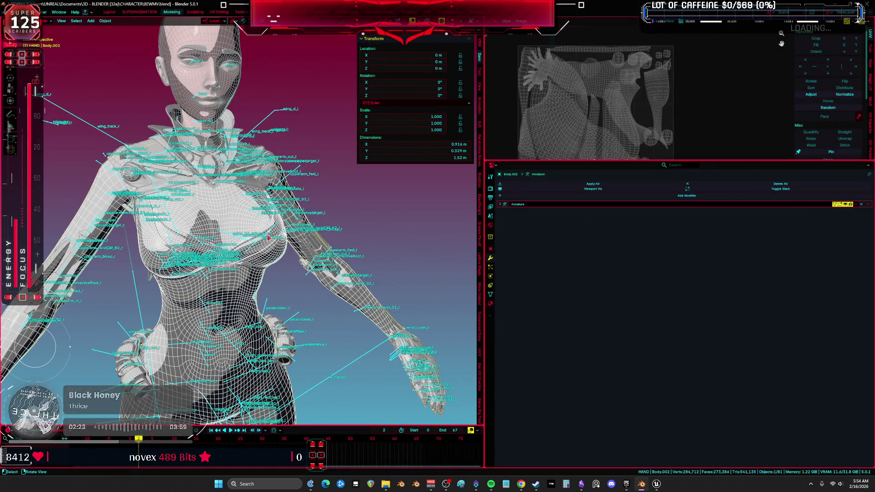
key("ctrl+space")
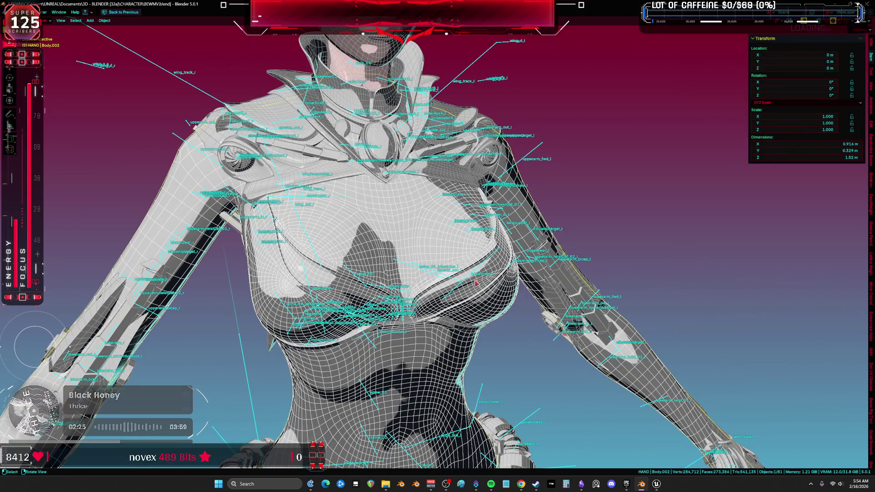
key("Tab")
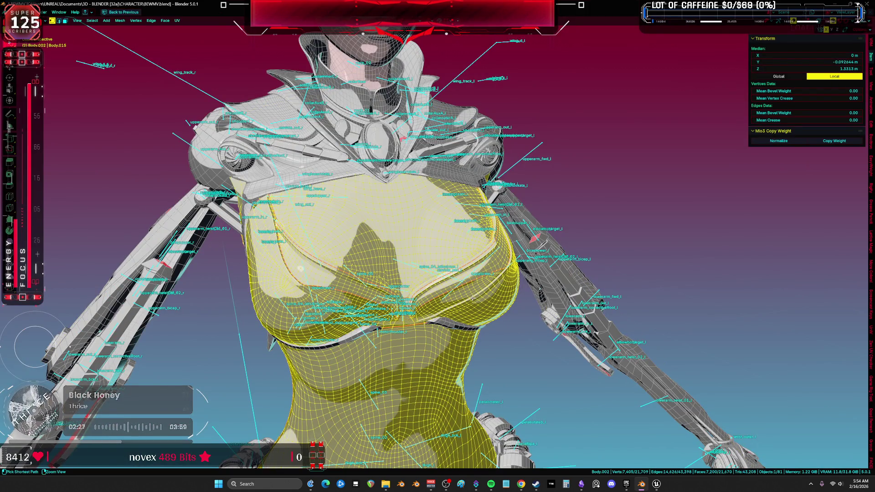
Step: Show Body.002's vertex groups and check the OppaiLower_R group name without changing it
key("ctrl+space")
left_click(490, 295)
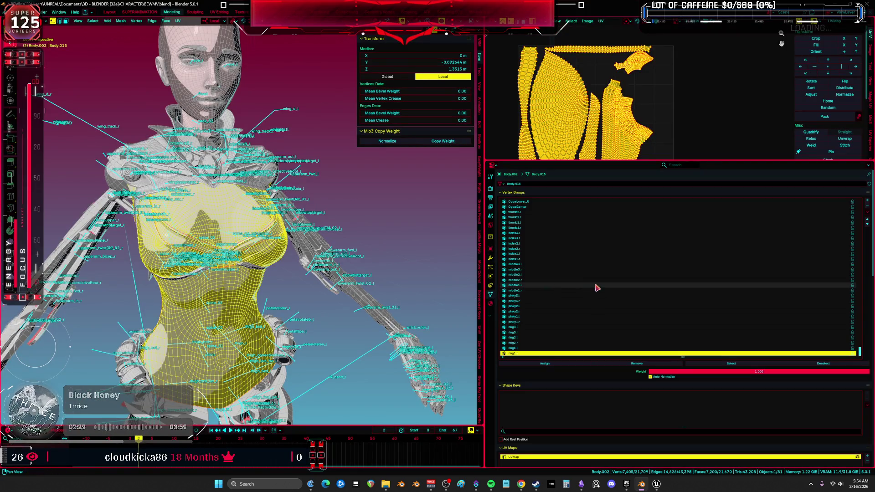
scroll(296, 236, "up", 6)
middle_click_drag(296, 237, 316, 235)
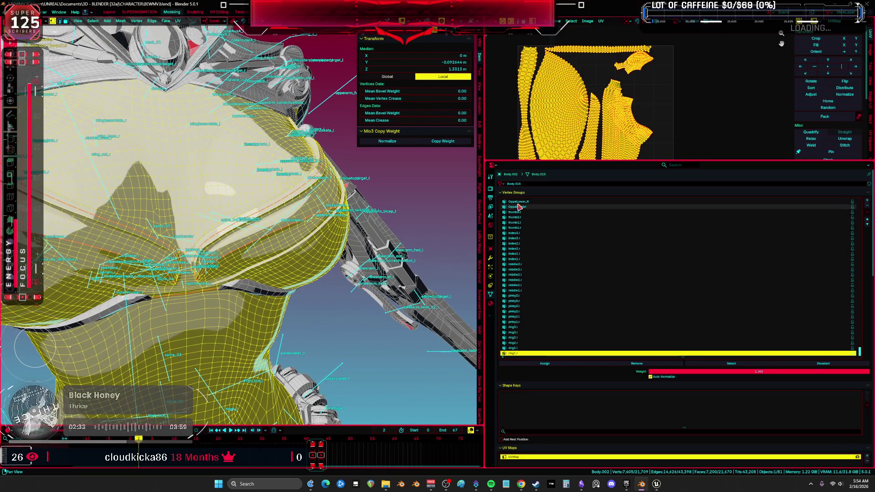
left_click(531, 201)
double_click(527, 201)
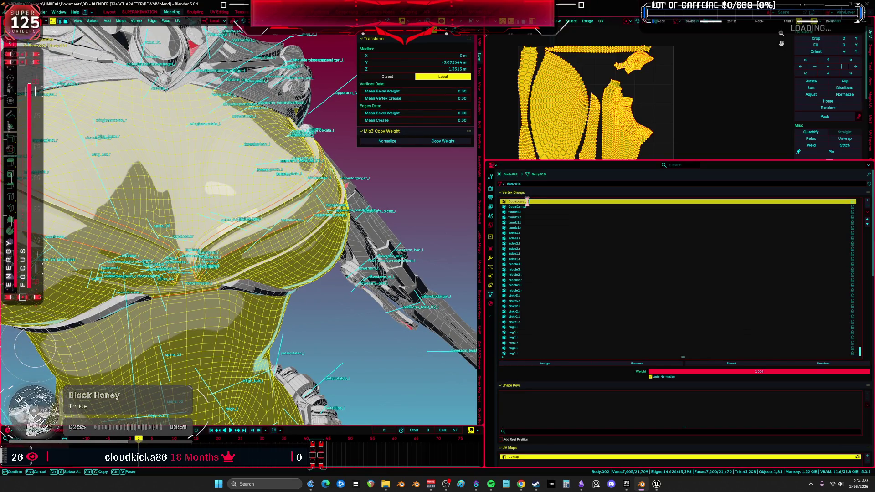
key("Escape")
Step: Check the OppaiLower_L group name, then return the body to Object Mode
scroll(547, 228, "up", 5)
left_click(524, 228)
double_click(519, 233)
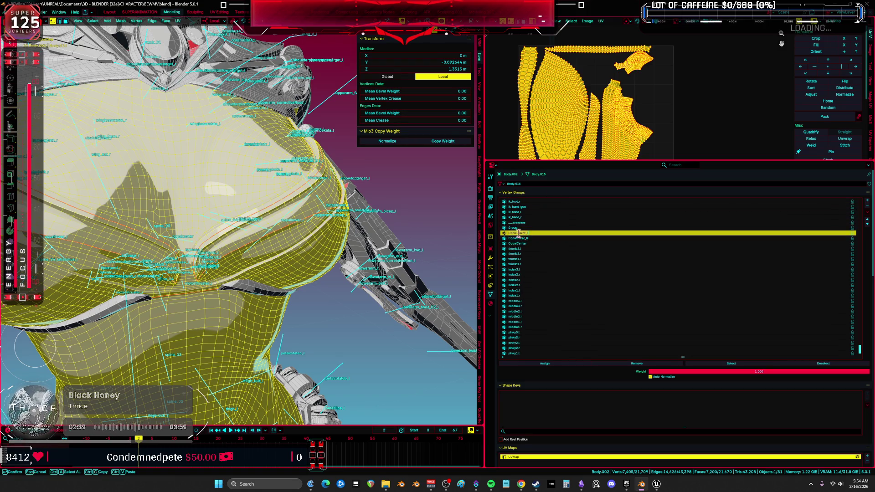
key("Escape")
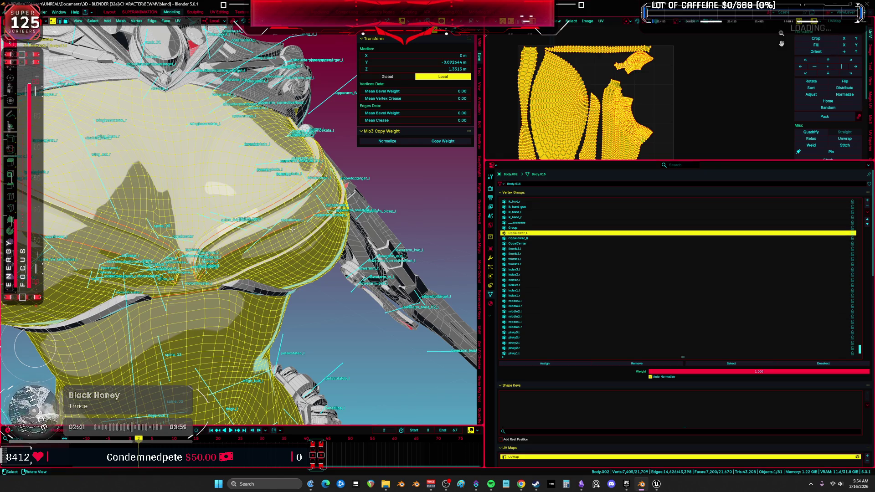
key("Tab")
middle_click_drag(319, 228, 345, 220)
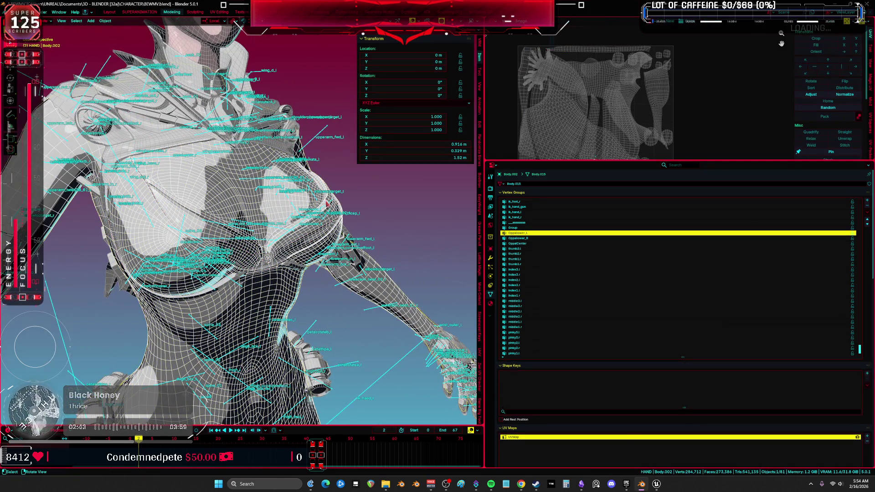
Step: Read the oppailower_l bone's name with F2 in Pose Mode, then reselect the body
left_click(328, 203)
key("ctrl+Tab")
key("r")
key("r")
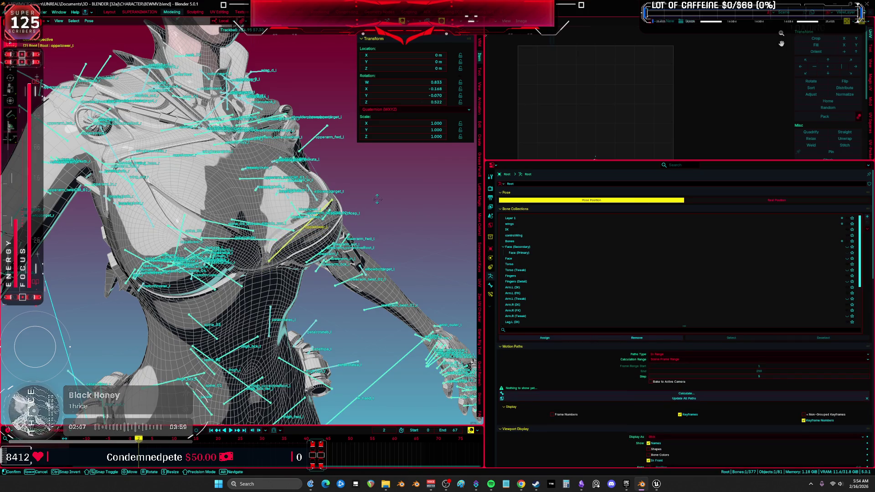
key("Escape")
key("F2")
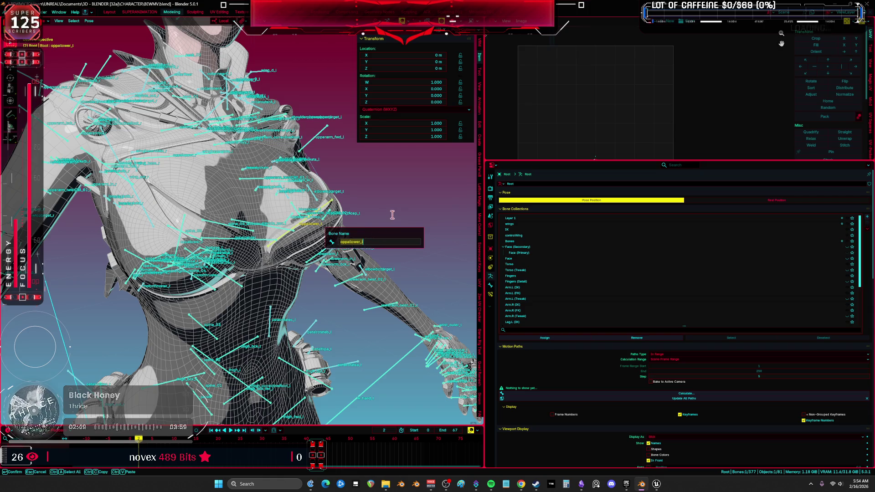
key("Escape")
key("ctrl+Tab")
left_click(312, 234)
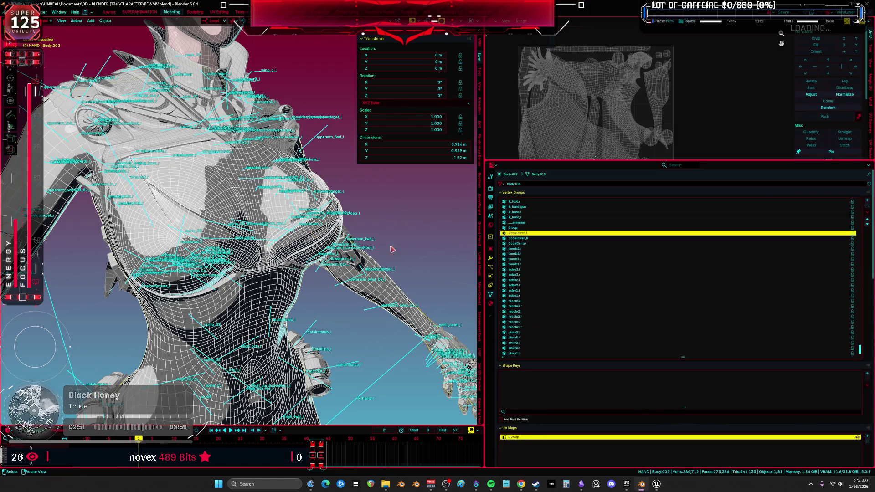
Step: Rename the lower chest vertex groups to oppailower_L and oppailower_R
double_click(520, 233)
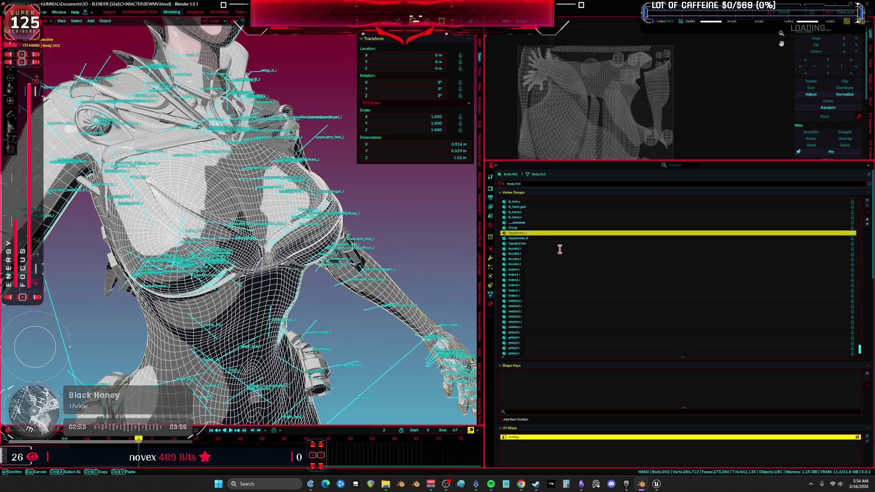
type("oppailower_L")
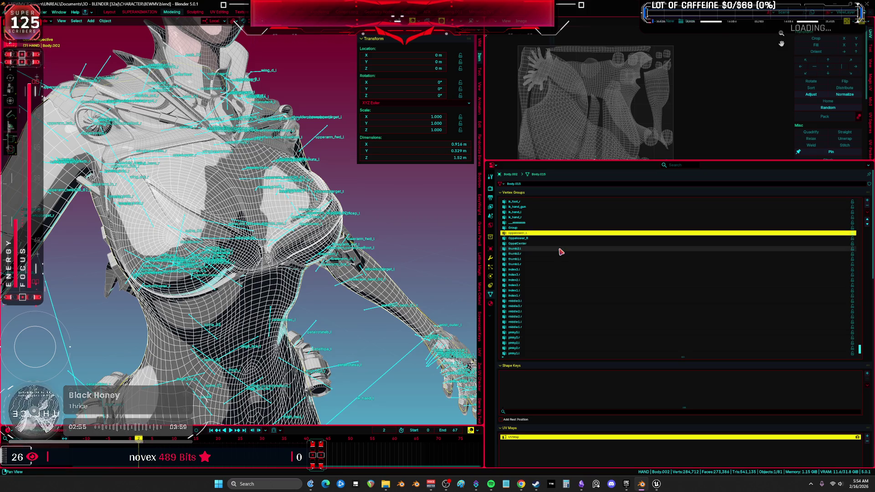
double_click(525, 238)
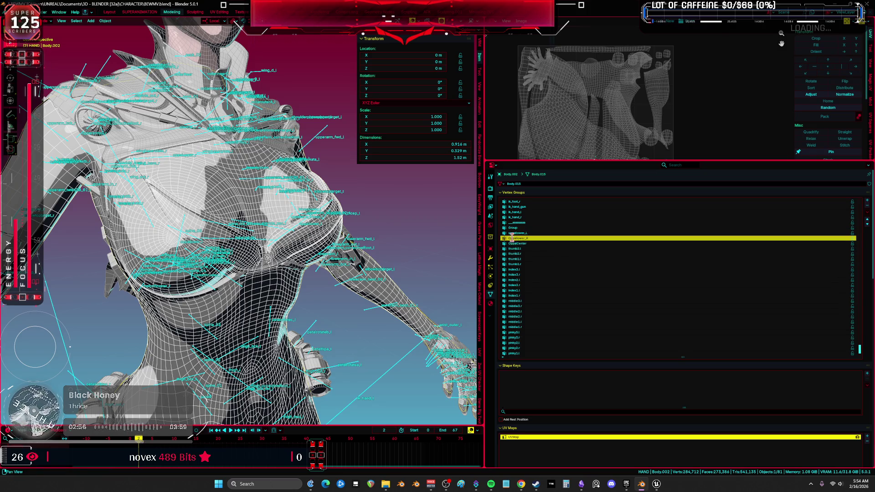
type("oppailower_R")
key("Return")
left_click(532, 245)
middle_click_drag(319, 242, 289, 239)
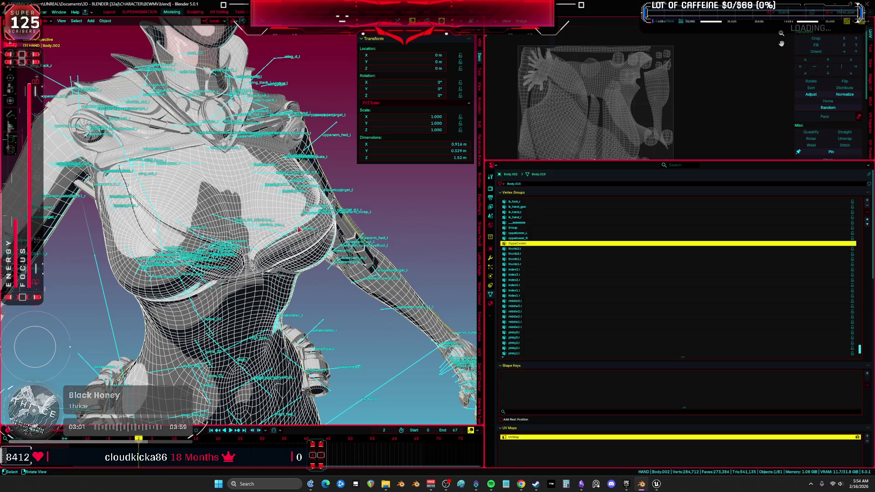
Step: Recheck the oppailower_l bone, then reconfirm the oppailower_R vertex group name on Body.002
left_click(298, 229)
key("ctrl+Tab")
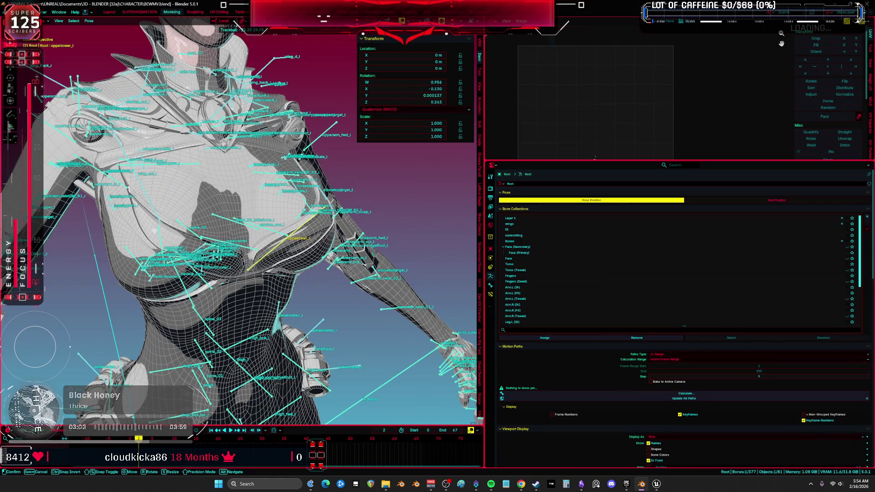
mouse_move(314, 223)
middle_mouse_down()
mouse_move(322, 217)
mouse_move(313, 216)
middle_mouse_up()
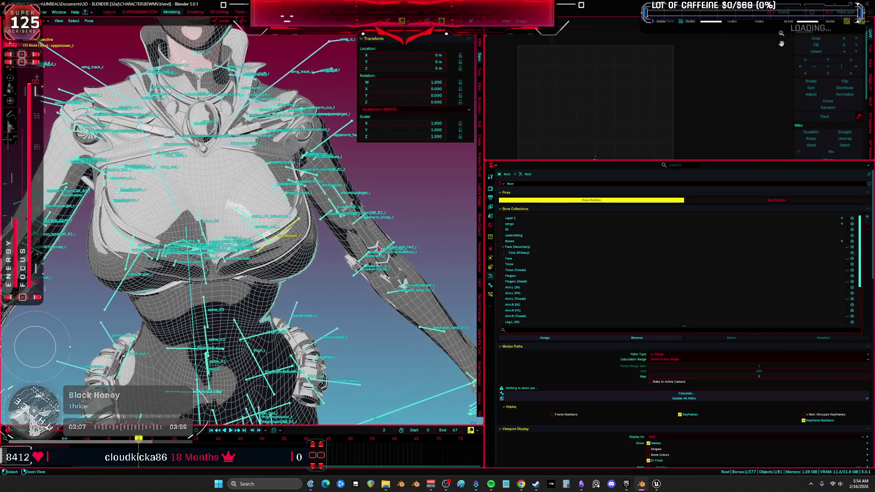
left_click(254, 196)
key("Tab")
key("a")
left_click(517, 238)
key("Tab")
double_click(532, 238)
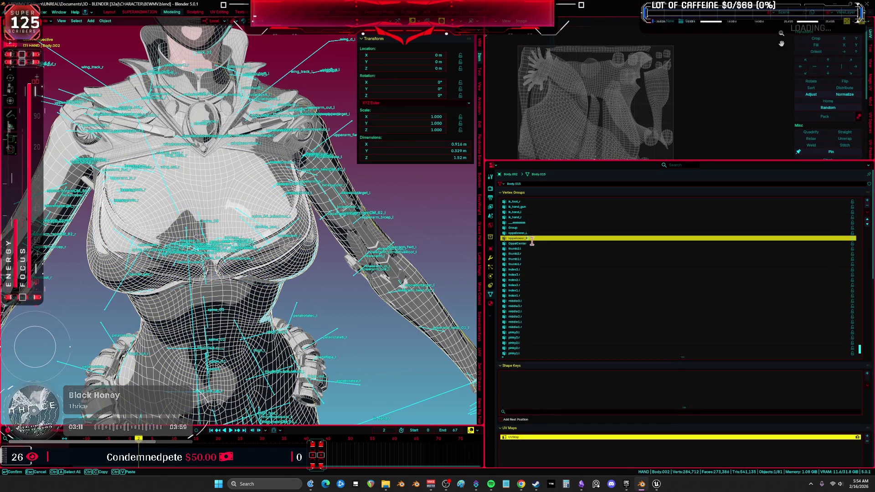
key("Return")
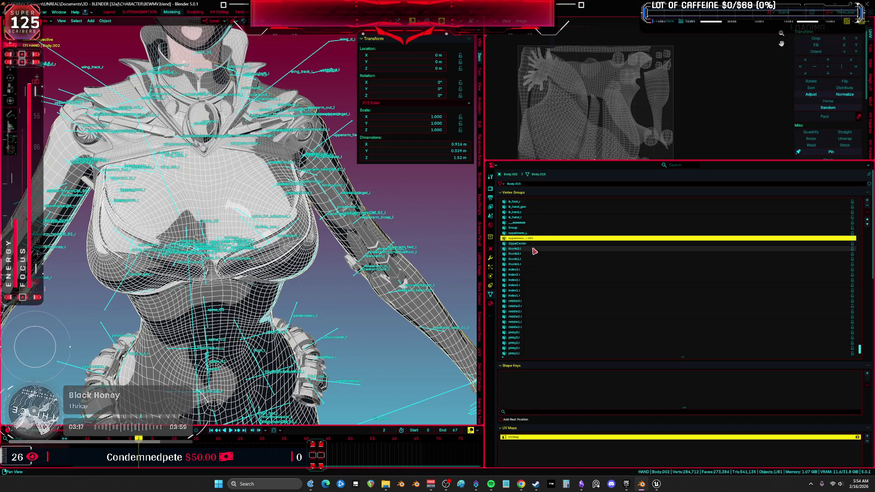
middle_click_drag(304, 255, 308, 260, "shift")
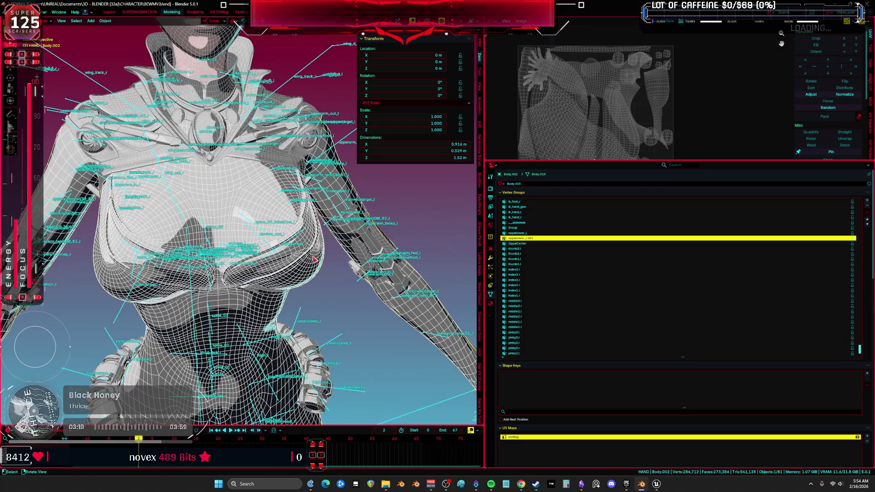
Step: Scroll through Body.002's vertex groups, including the oppailower pair, then show the Undo History
scroll(303, 255, "down", 4)
scroll(547, 250, "down", 3)
scroll(553, 265, "up", 8)
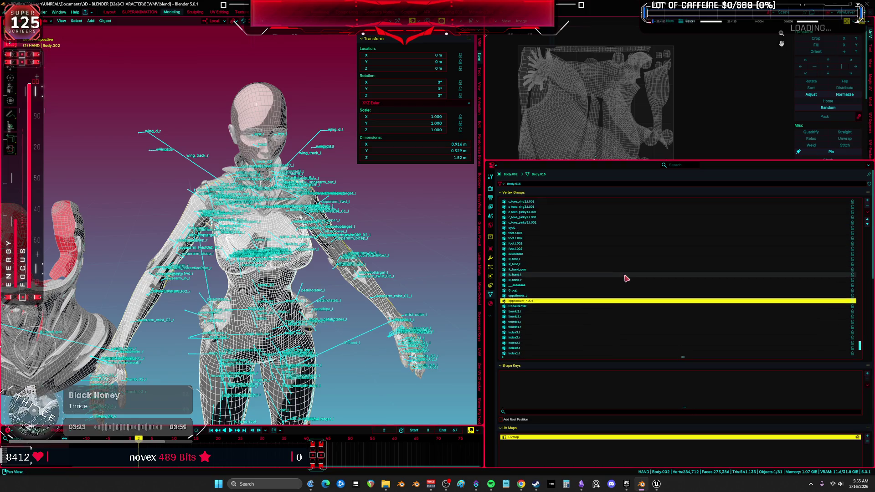
scroll(629, 287, "up", 7)
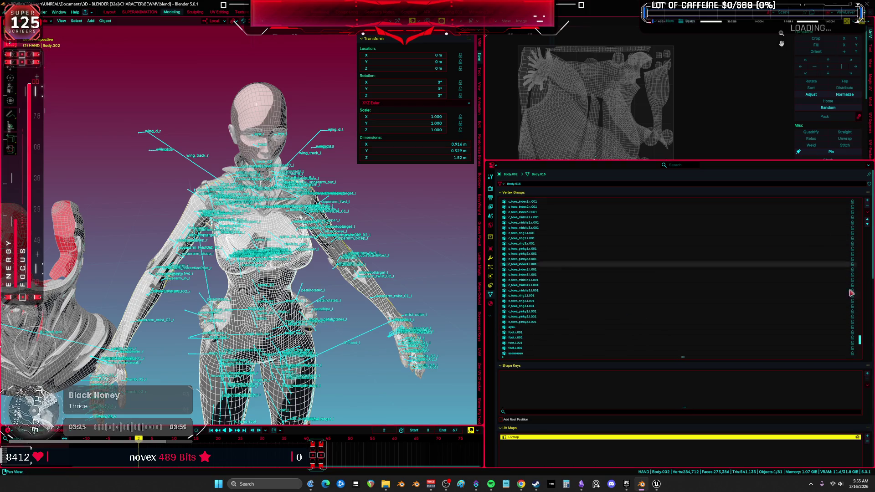
scroll(852, 255, "down", 10)
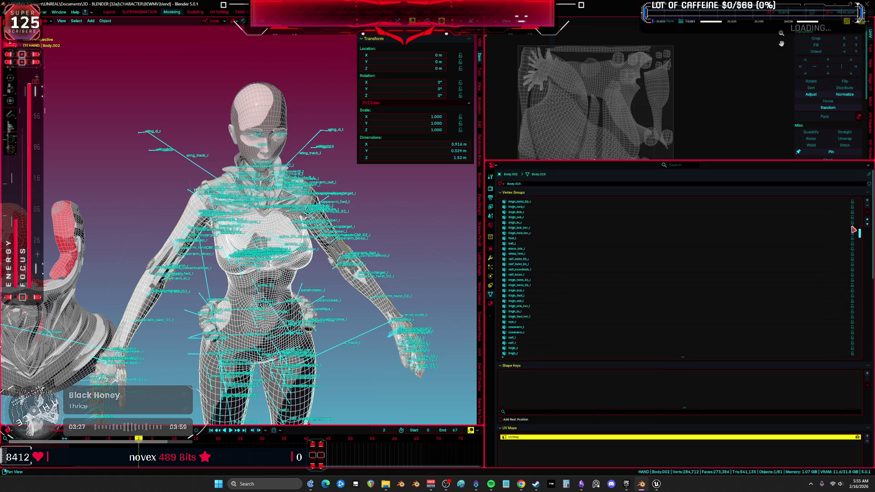
mouse_move(859, 233)
left_mouse_down()
mouse_move(862, 209)
mouse_move(859, 250)
left_mouse_up()
left_click(24, 12)
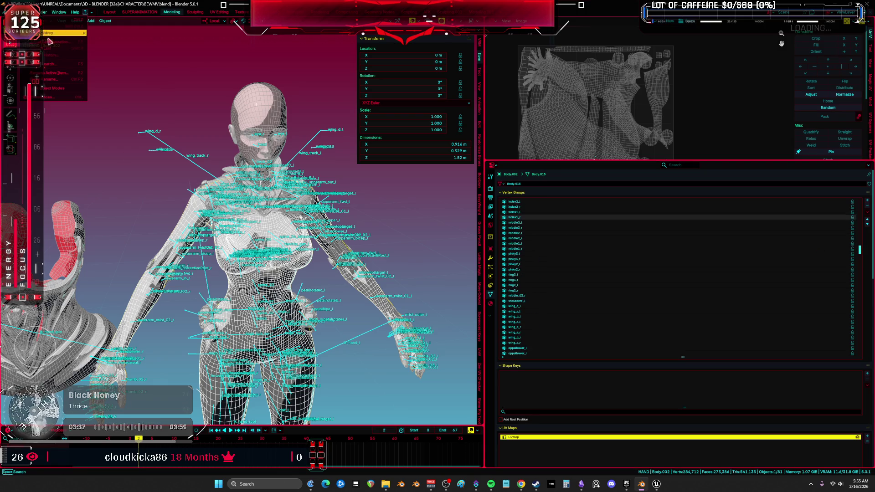
Step: Revert the scene to an earlier state from the undo history
mouse_move(64, 33)
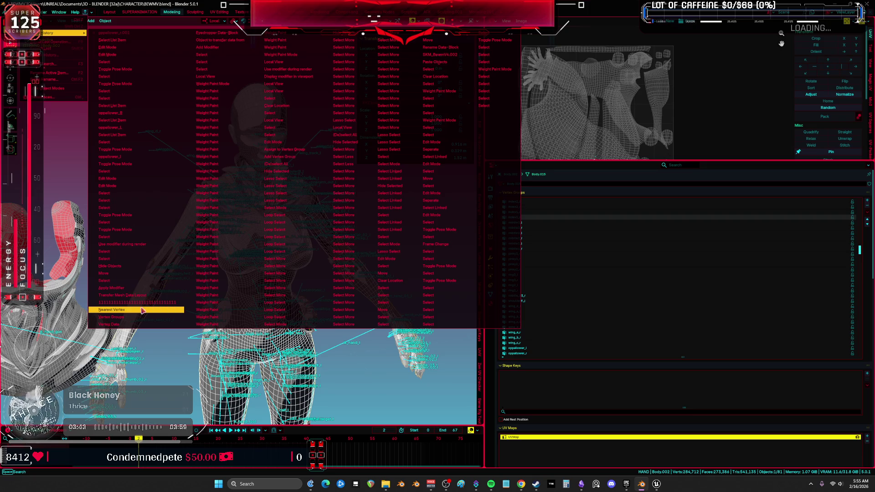
left_click(301, 224)
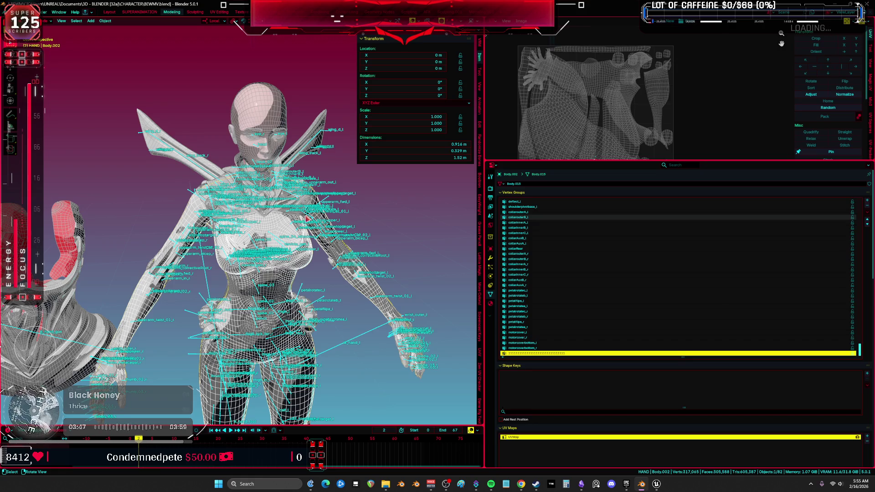
scroll(308, 218, "up", 4)
scroll(213, 248, "down", 5)
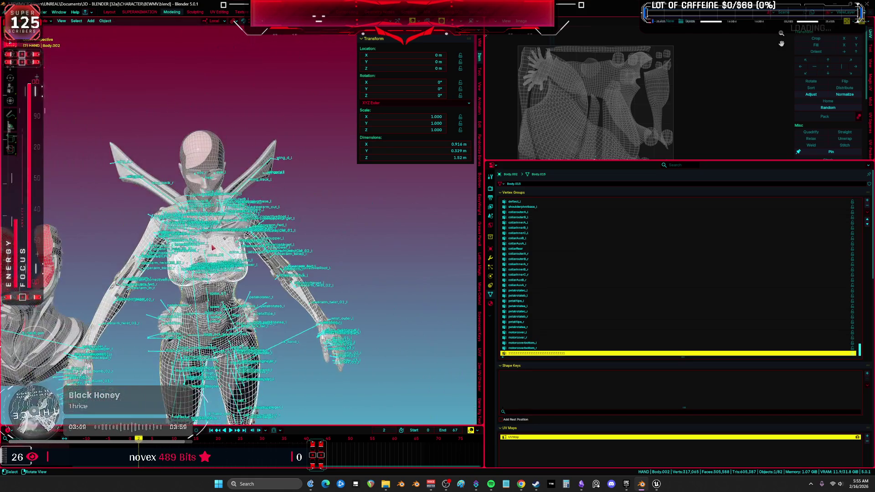
Step: Hide the correctweights mesh
left_click(212, 249)
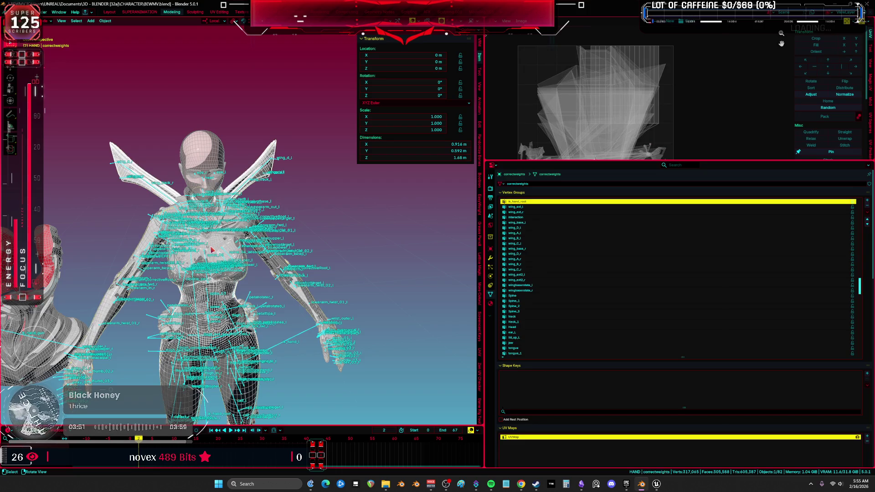
key("h")
scroll(224, 248, "up", 3)
Step: Select Body.002, pan across its chest, and switch it to Weight Paint mode
left_click(236, 246)
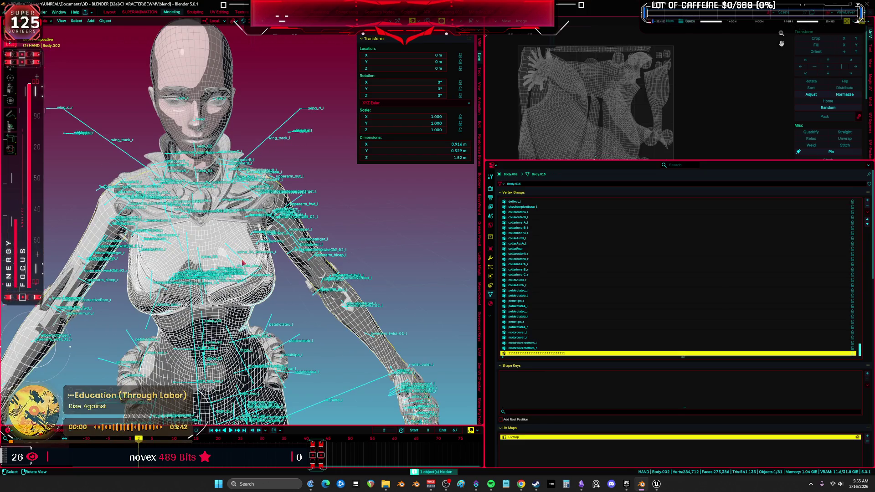
scroll(244, 263, "up", 6)
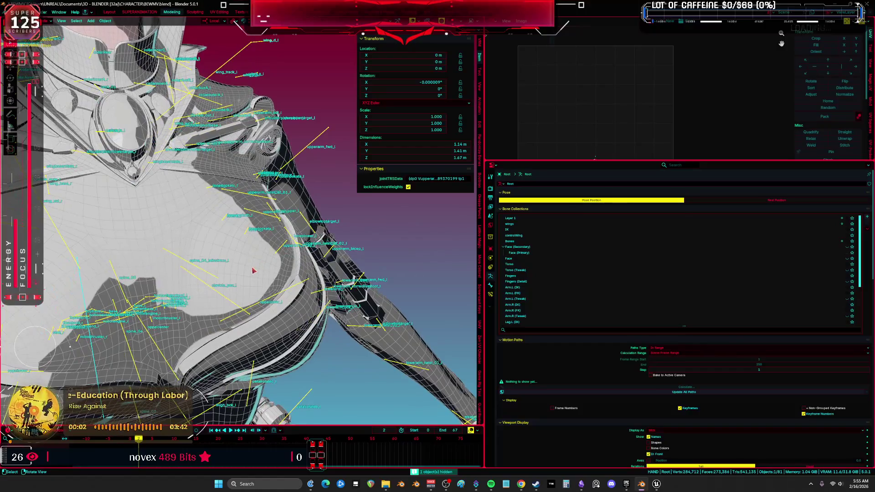
middle_click_drag(266, 263, 278, 285, "shift")
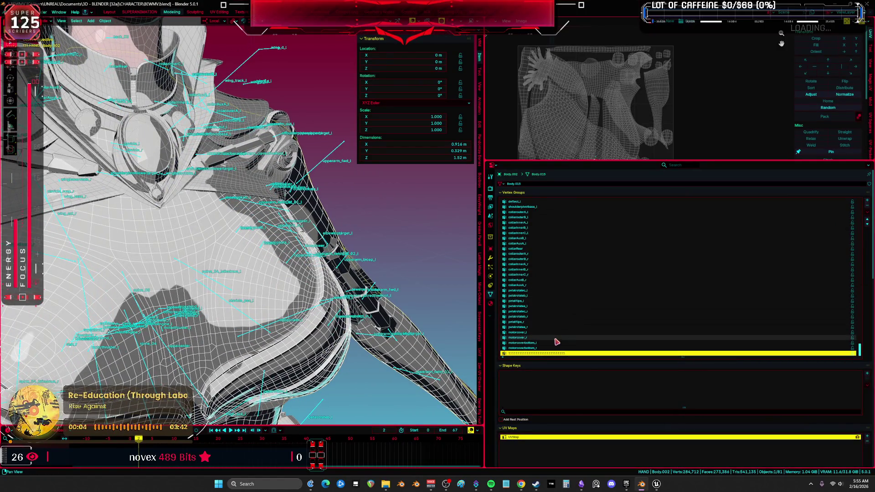
scroll(542, 328, "up", 8)
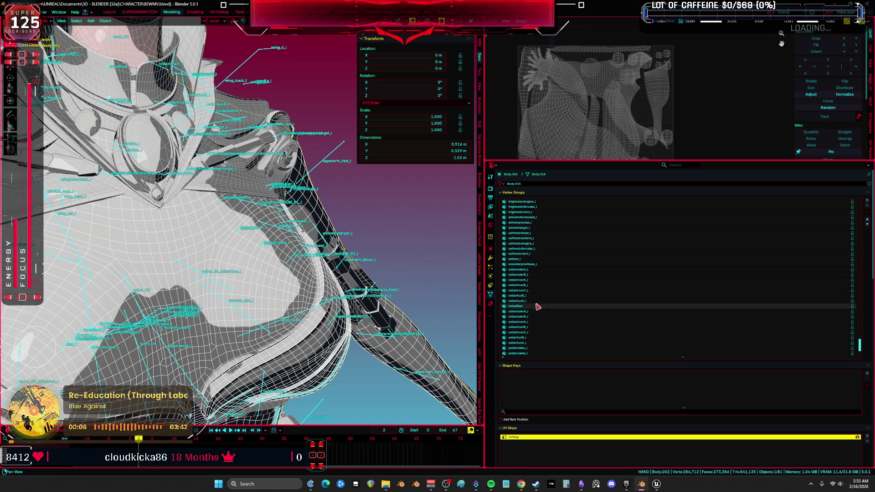
scroll(538, 302, "up", 7)
key("ctrl+Tab")
left_click(226, 231)
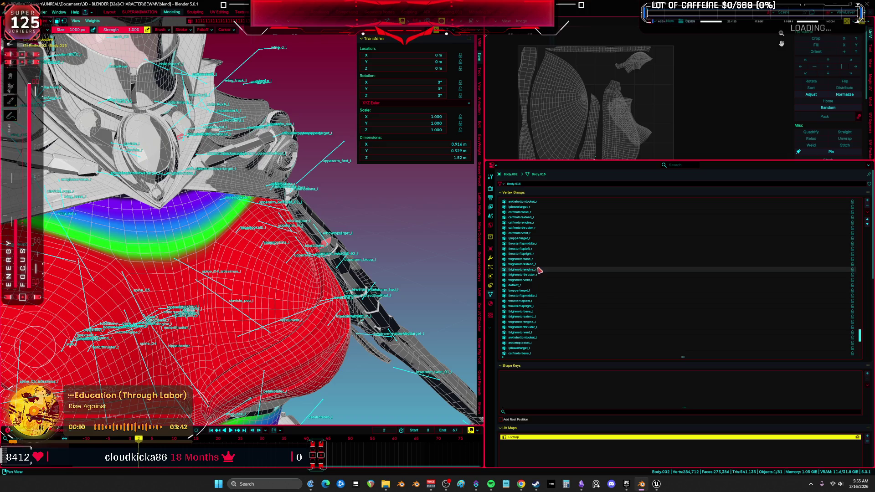
Step: Inspect the thighmotorengine_r, oppaiupper_l, oppaicenter and oppailower_r vertex group weights
left_click(540, 270)
scroll(538, 267, "up", 3)
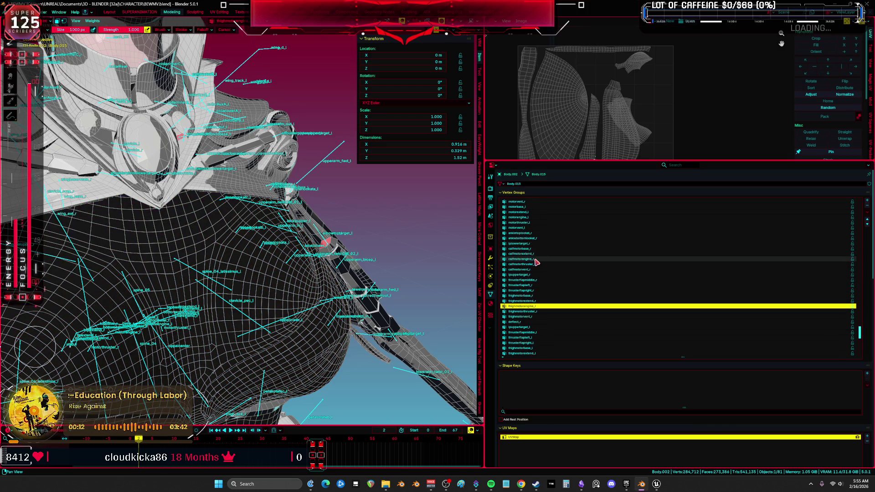
scroll(536, 263, "up", 8)
scroll(538, 260, "up", 12)
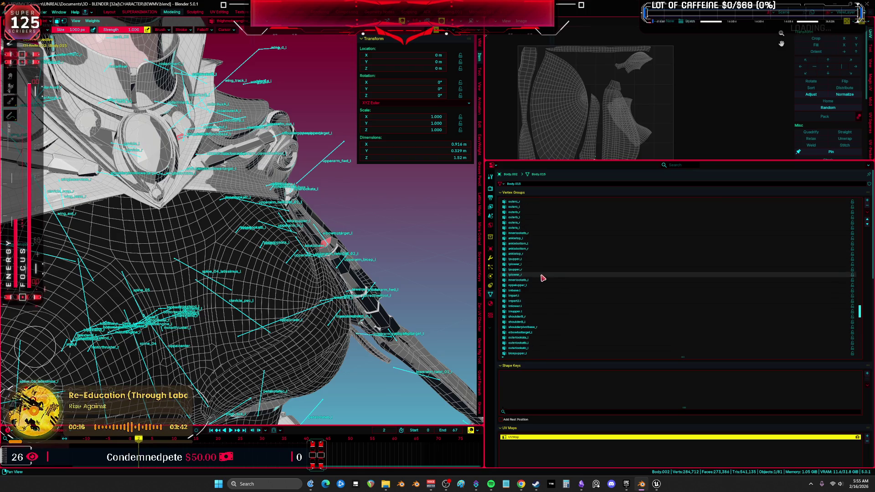
scroll(537, 287, "up", 5)
left_click(531, 301)
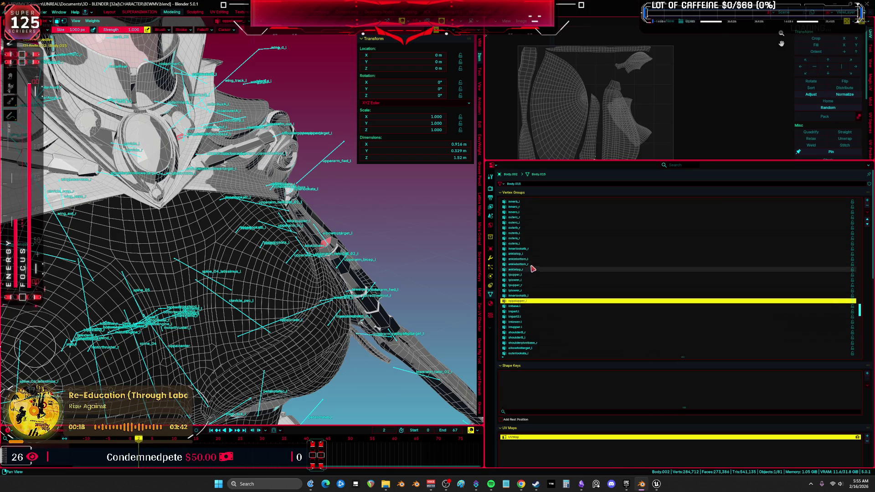
scroll(538, 258, "up", 4)
scroll(547, 276, "up", 5)
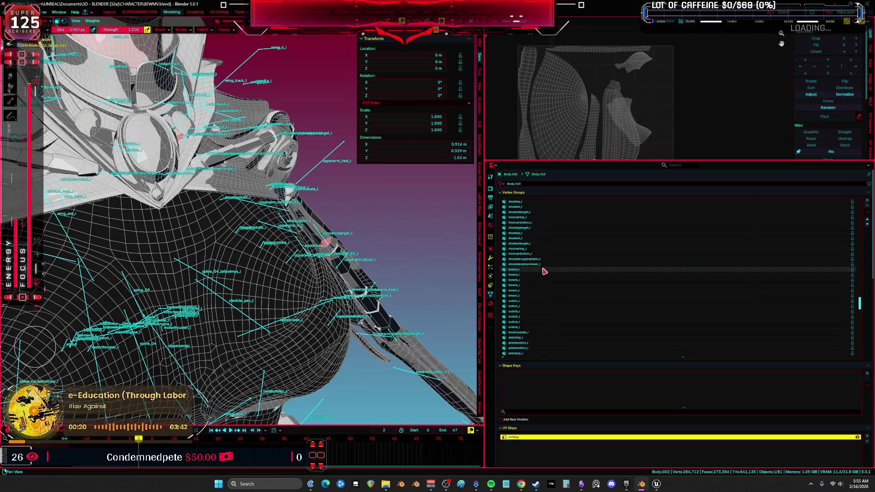
scroll(542, 272, "up", 12)
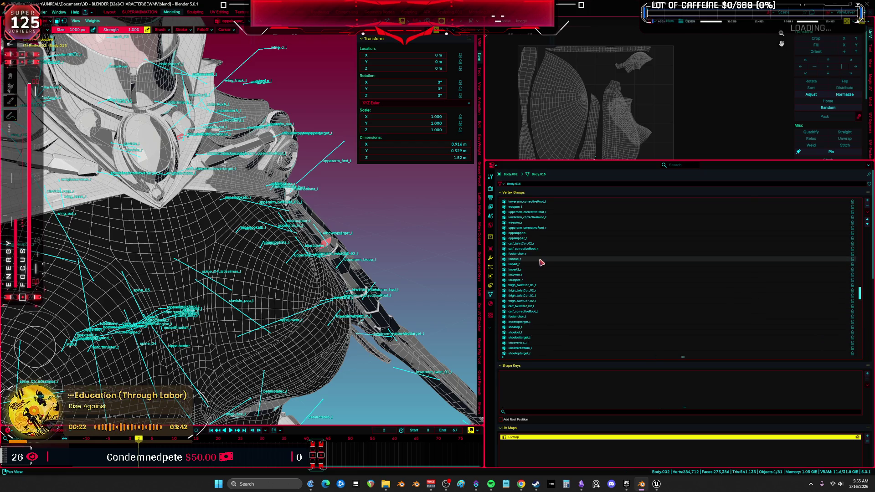
scroll(540, 249, "up", 10)
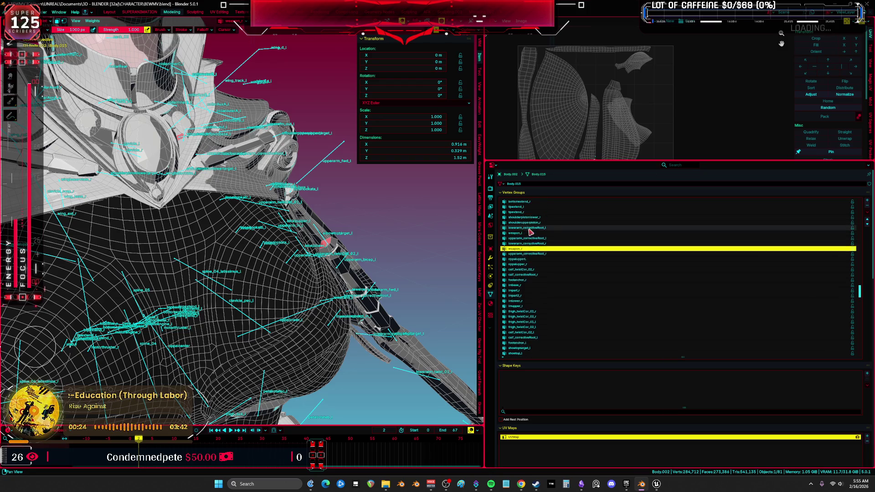
scroll(537, 250, "up", 8)
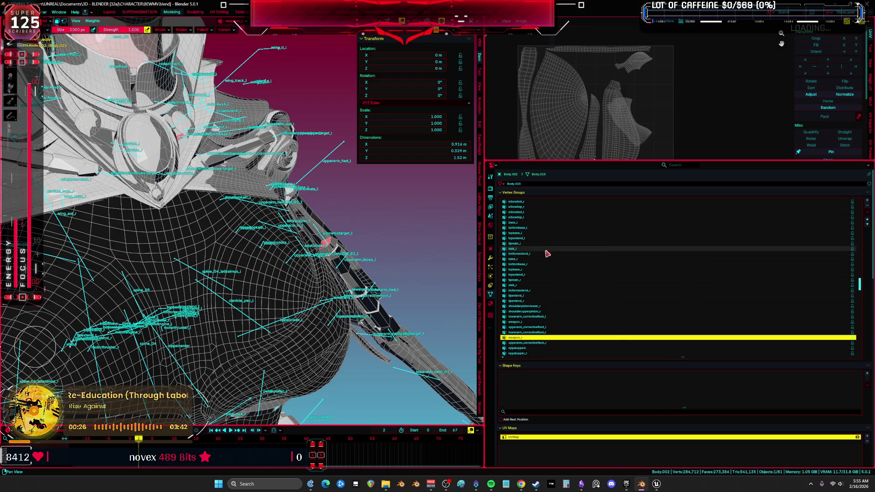
scroll(547, 249, "up", 10)
left_click(548, 256)
left_click(534, 249)
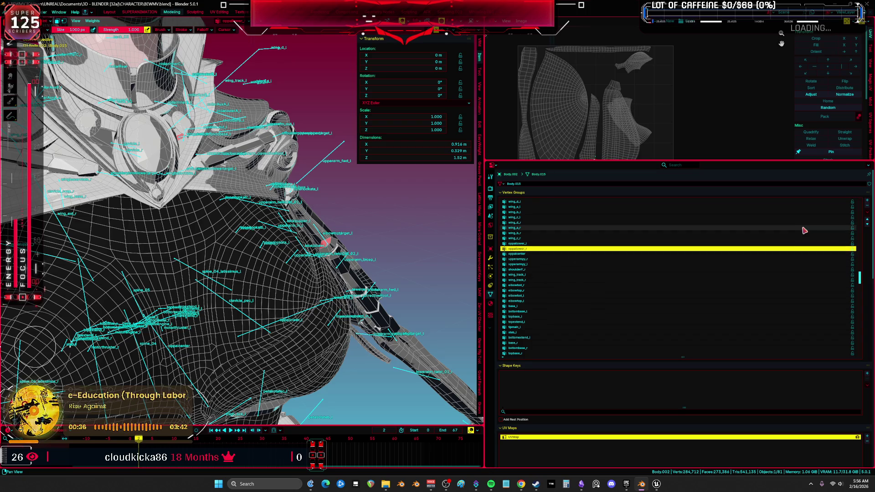
Step: Frame the whole character and orbit in close to the chest
key("Home")
middle_click_drag(237, 228, 310, 228)
middle_click_drag(34, 315, 34, 362)
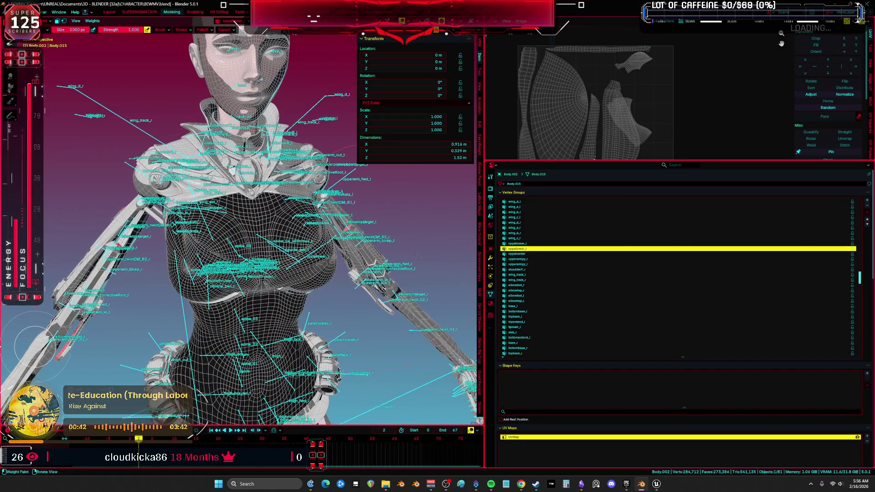
Step: Delete the oppailower_r, oppailower_l, oppaicenter and oppaiupper_r vertex groups
left_click(867, 206)
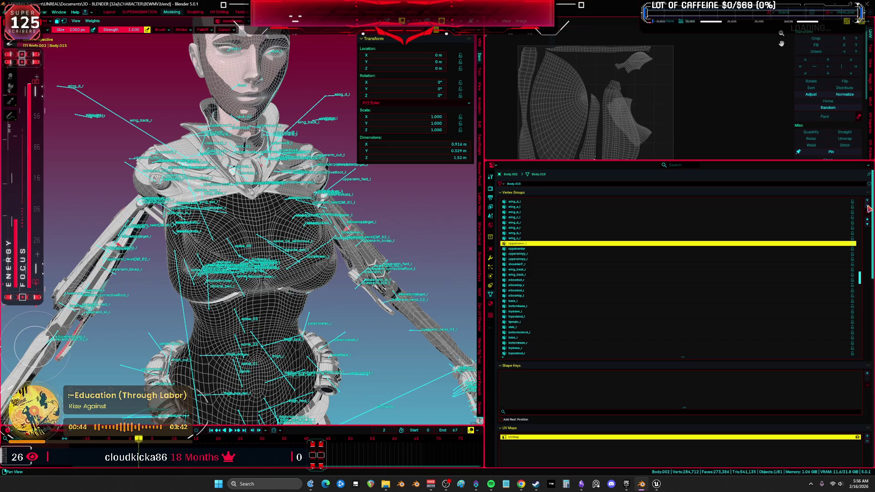
left_click(867, 207)
left_click(534, 244)
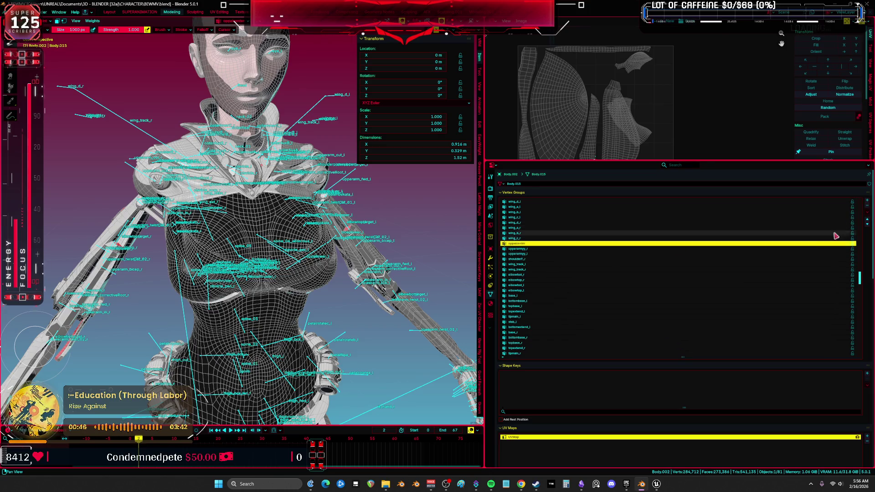
left_click(867, 207)
scroll(570, 280, "down", 8)
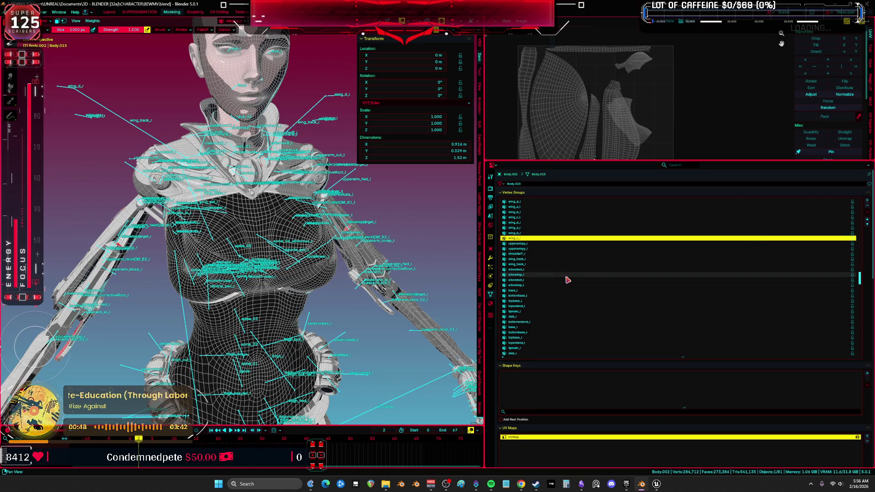
scroll(571, 282, "down", 10)
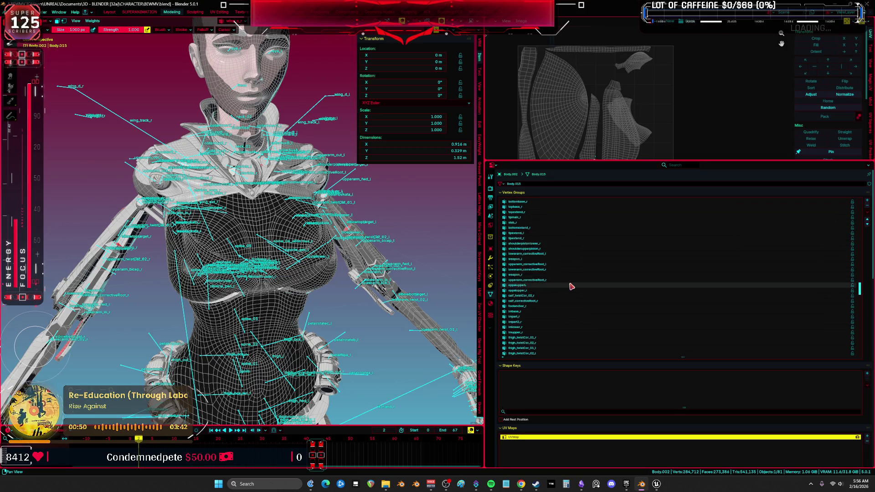
left_click(546, 264)
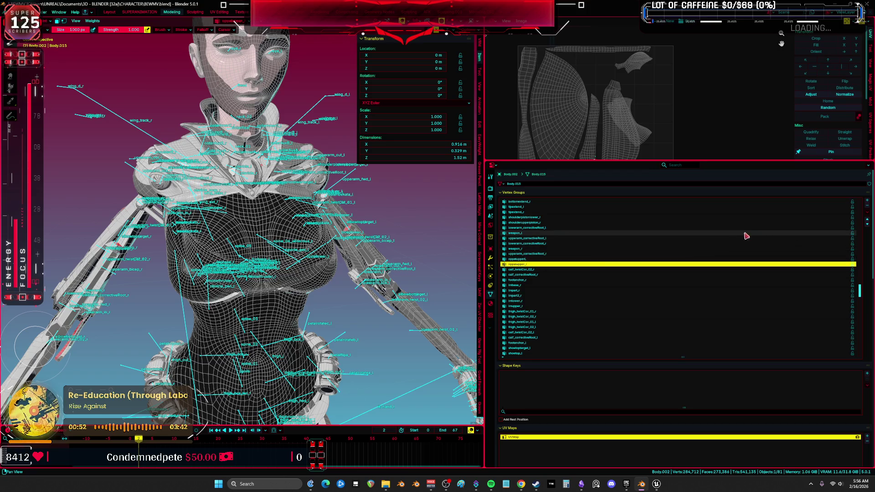
left_click(868, 208)
left_click(867, 207)
Step: Find and delete the remaining oppaiupper_l vertex group
scroll(607, 281, "down", 10)
scroll(610, 276, "down", 3)
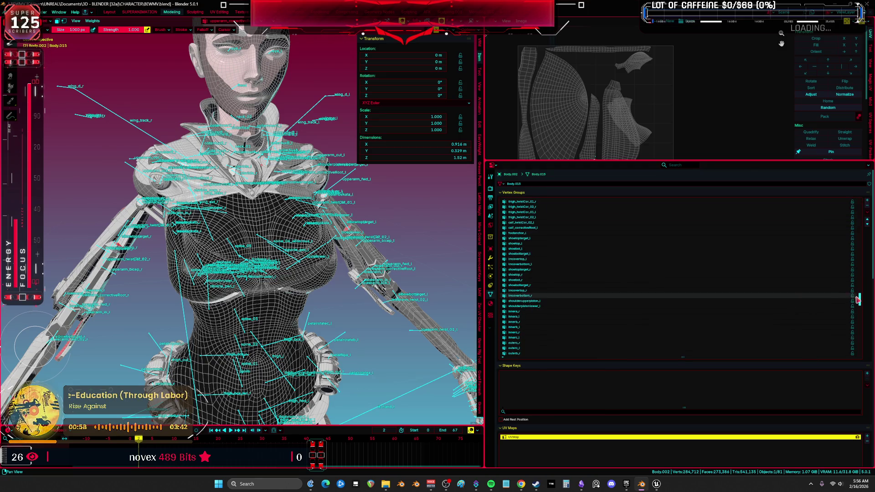
left_click_drag(858, 299, 859, 326)
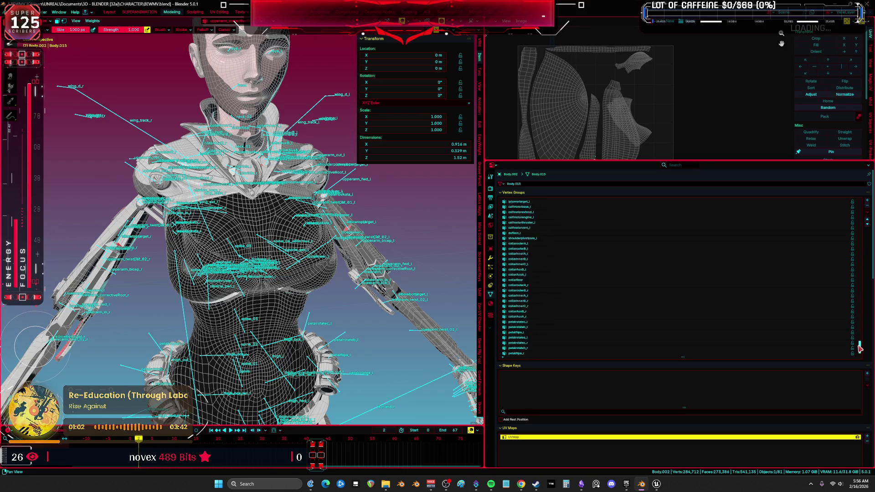
scroll(524, 328, "up", 5)
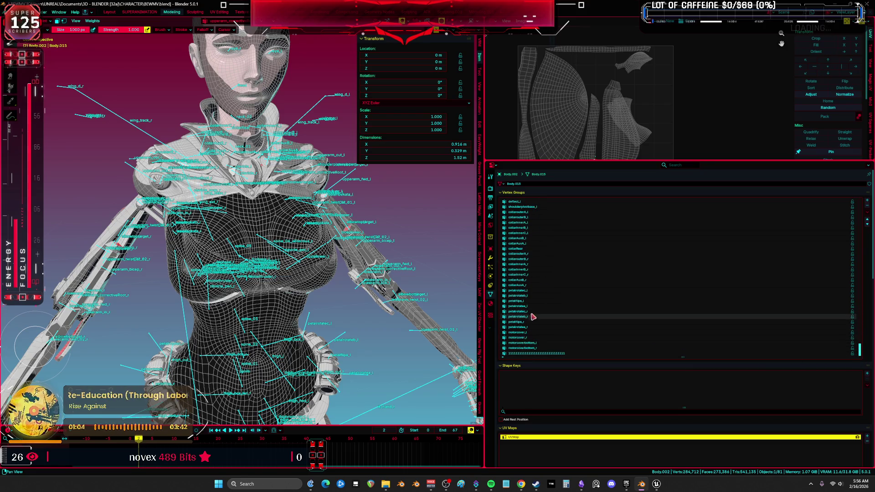
scroll(531, 314, "up", 8)
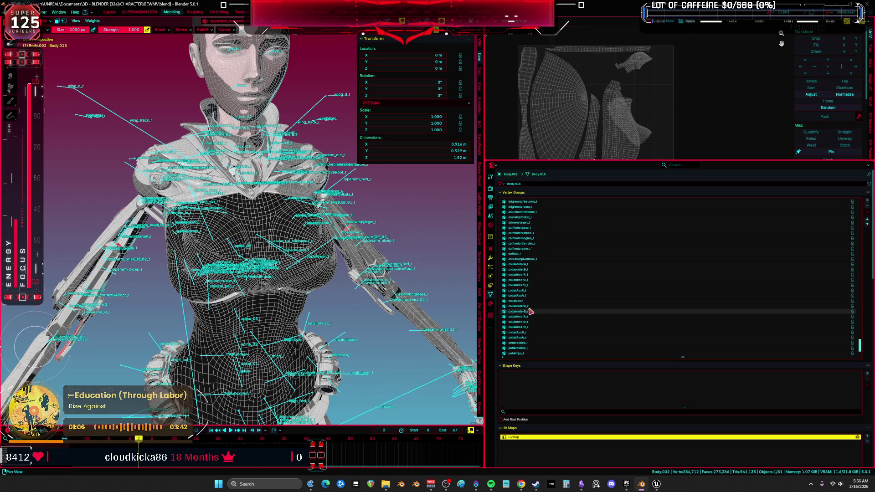
scroll(530, 312, "up", 10)
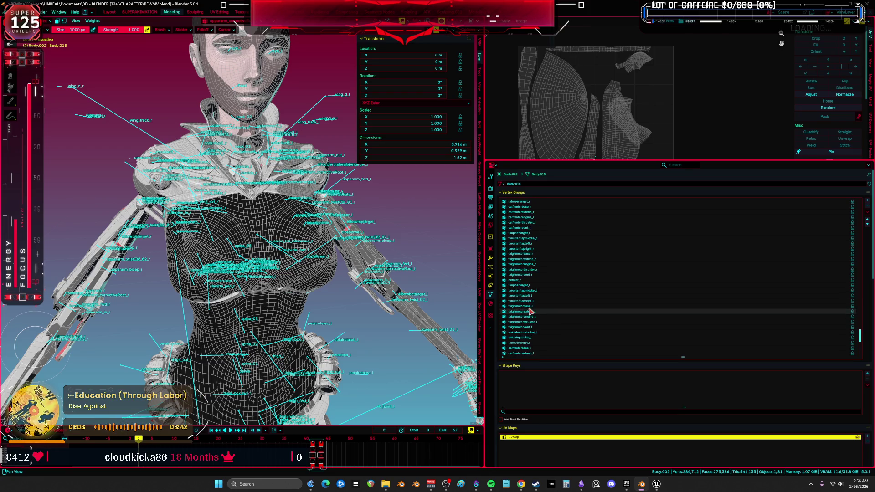
scroll(531, 312, "up", 3)
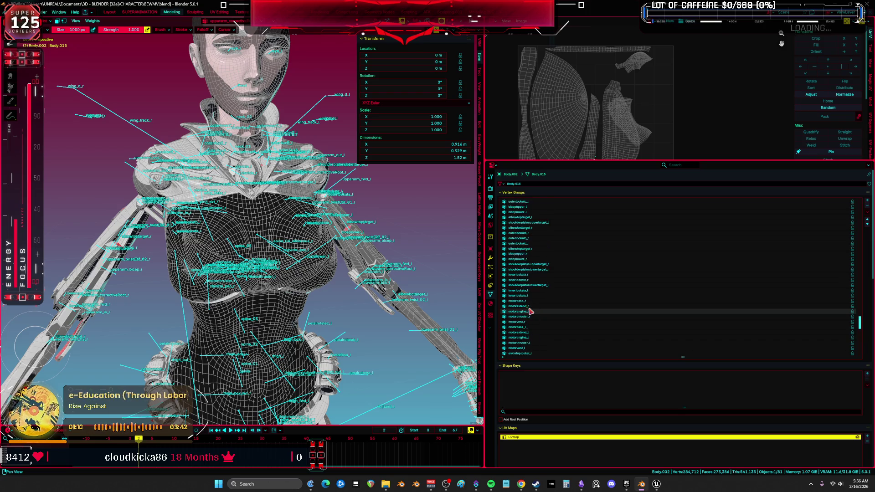
scroll(531, 312, "up", 2)
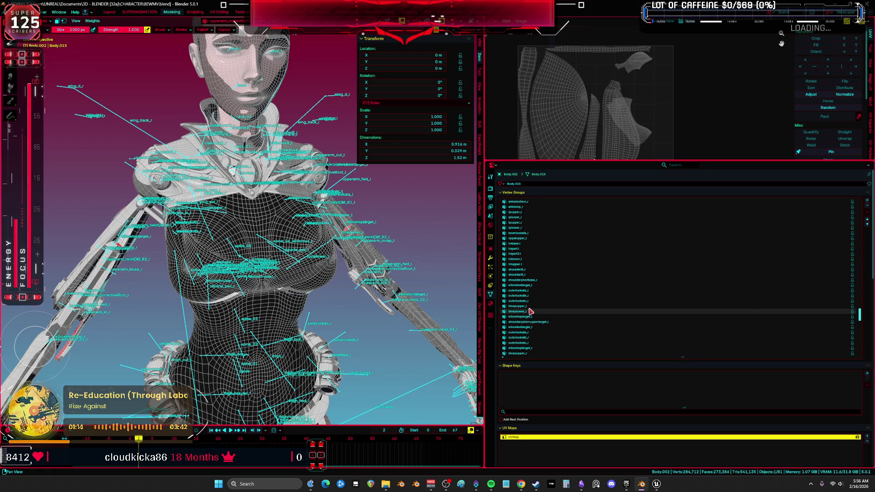
left_click(533, 286)
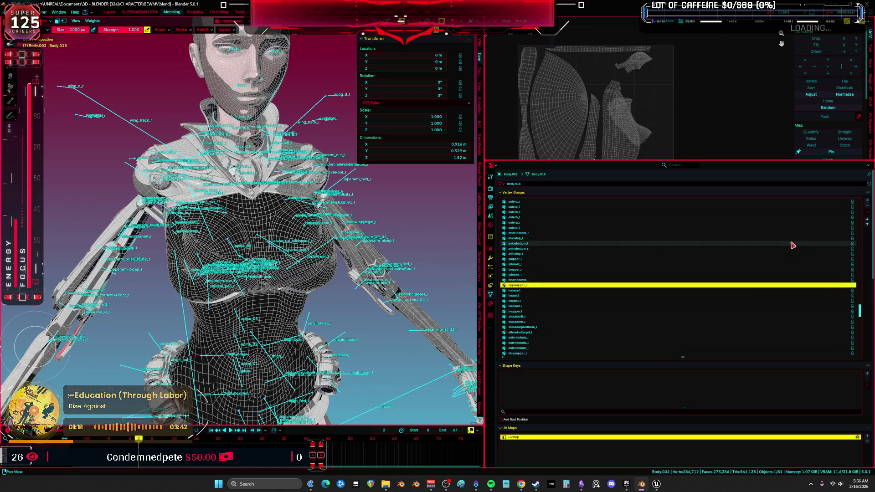
left_click(866, 206)
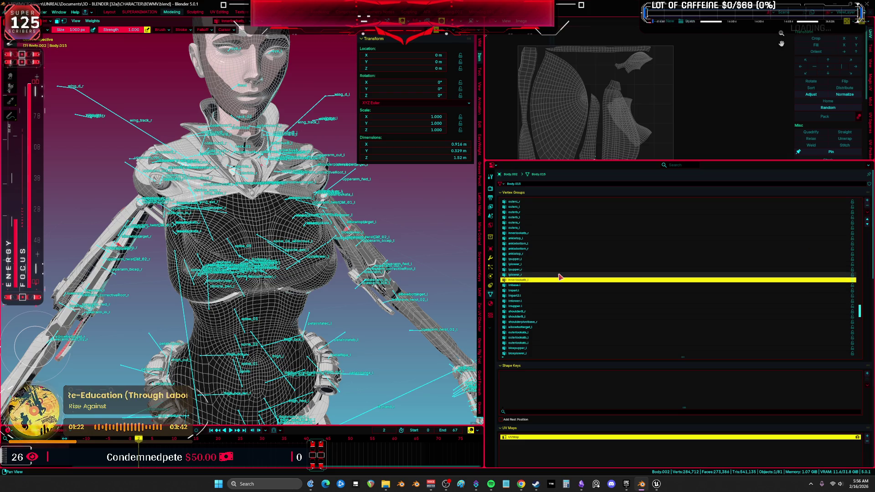
Step: Scroll back through the vertex group list and switch to orthographic view
scroll(556, 280, "up", 8)
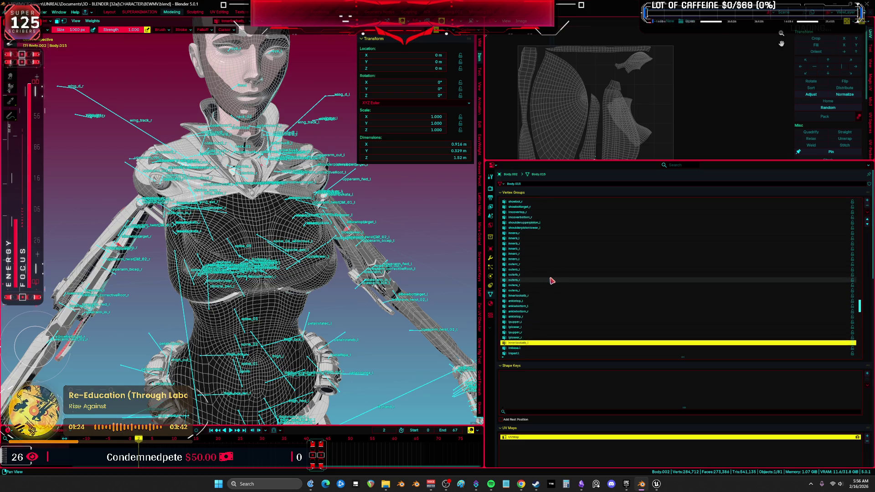
scroll(552, 281, "up", 4)
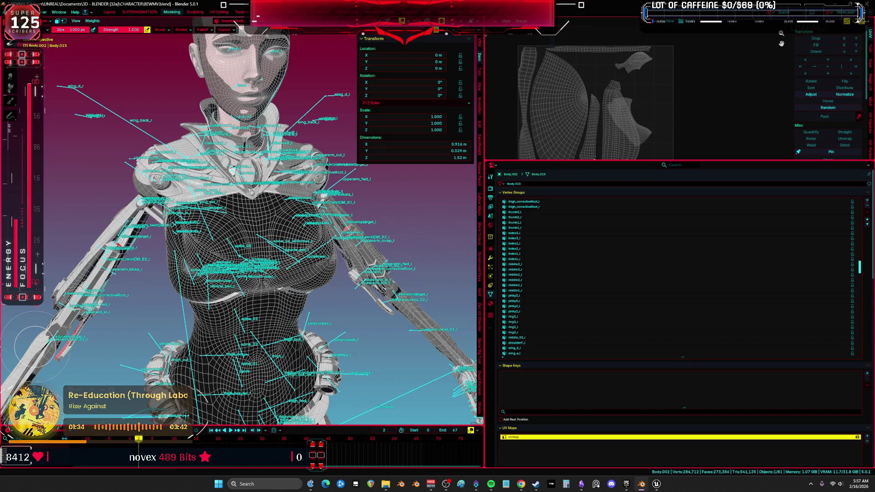
scroll(621, 274, "up", 4)
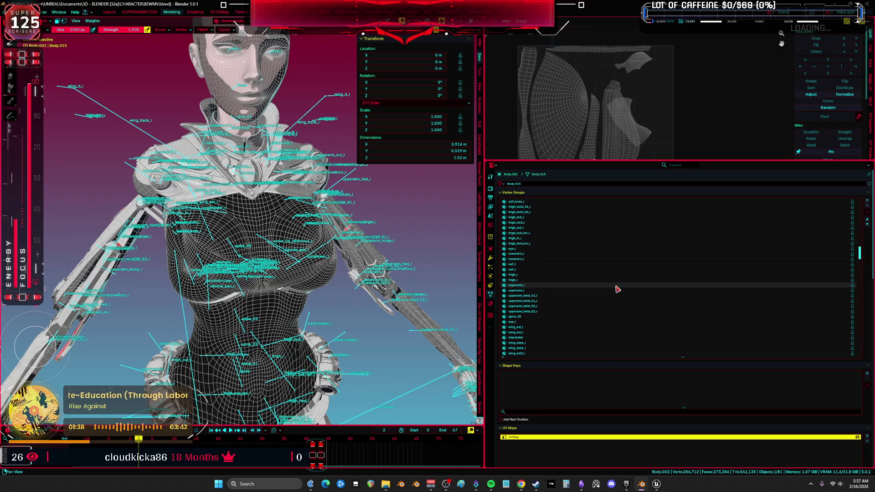
scroll(615, 289, "up", 20)
scroll(615, 289, "up", 20)
scroll(614, 289, "up", 20)
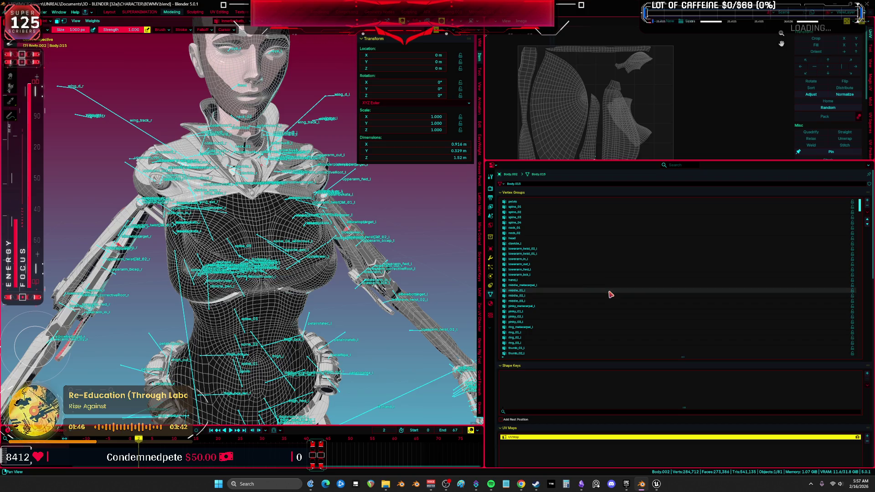
scroll(237, 218, "down", 4)
key("KP_5")
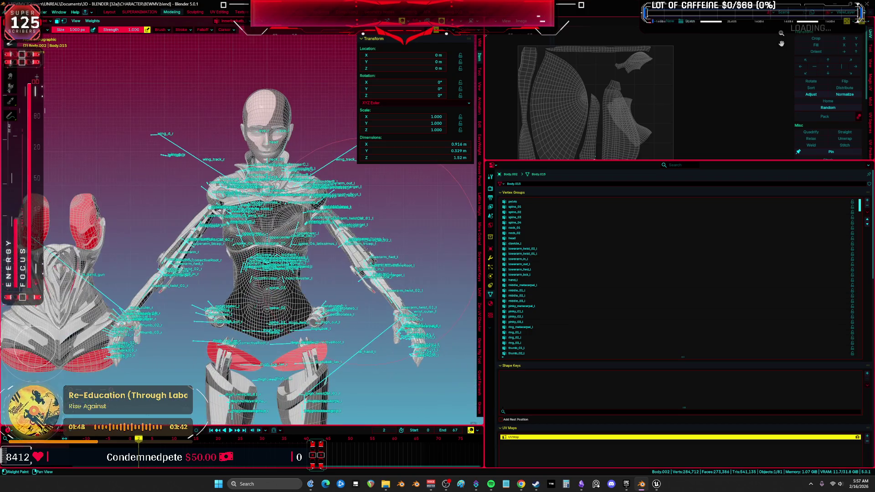
Step: Return to Object Mode and select Body.002
key("ctrl+Tab")
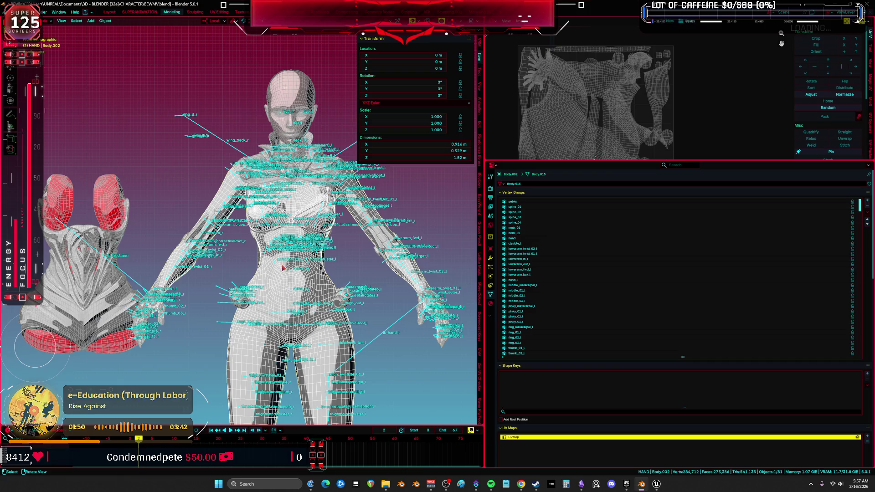
mouse_move(284, 267)
middle_mouse_down()
mouse_move(265, 251)
mouse_move(298, 186)
middle_mouse_up()
left_click(267, 245)
scroll(298, 186, "up", 3)
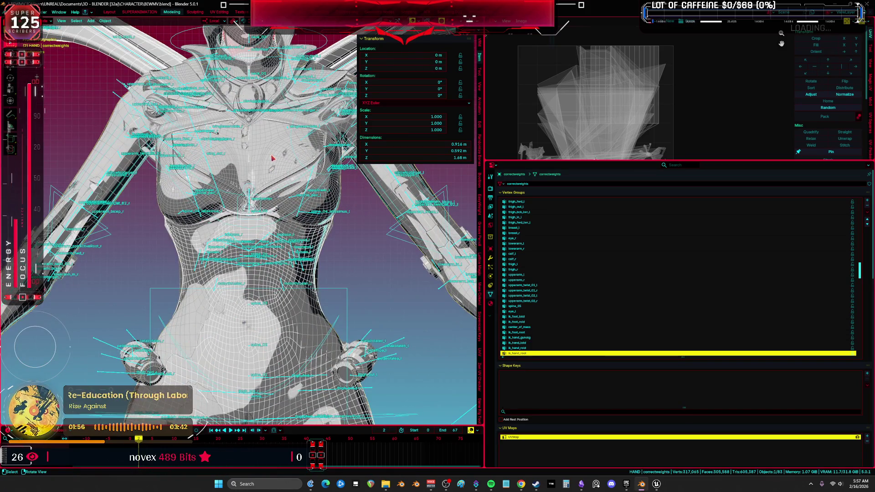
left_click(273, 158)
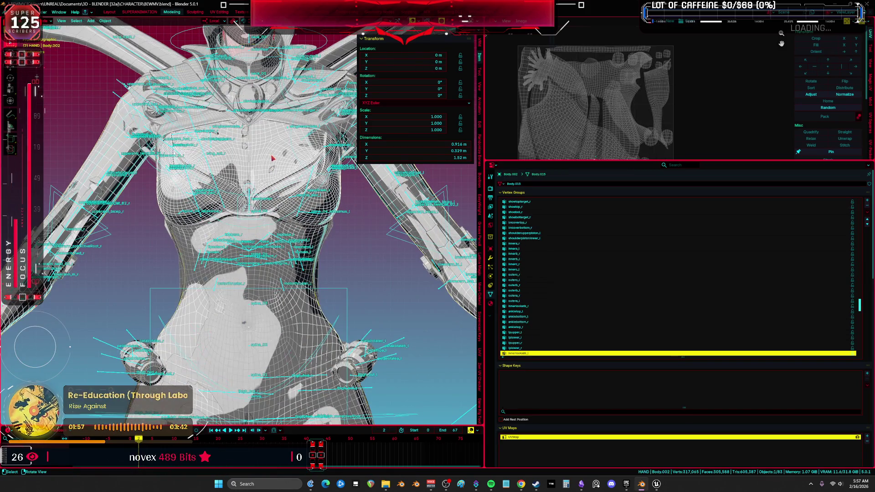
Step: Limit DataTransfer to the all-ones vertex group, then put correctweights into Edit Mode
left_click(491, 258)
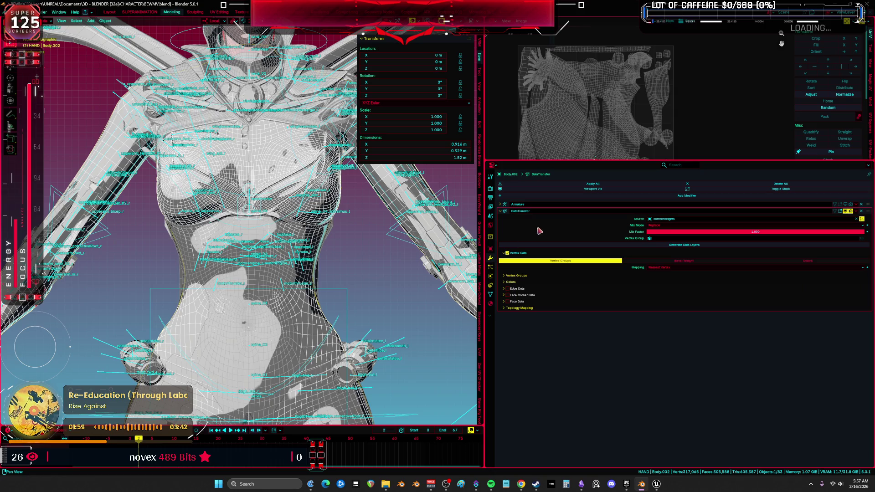
left_click(678, 238)
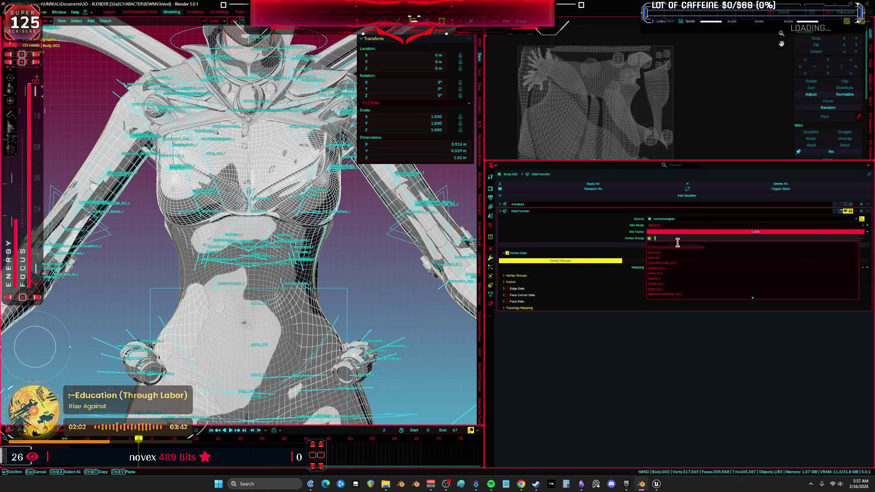
left_click(678, 247)
scroll(275, 222, "down", 3)
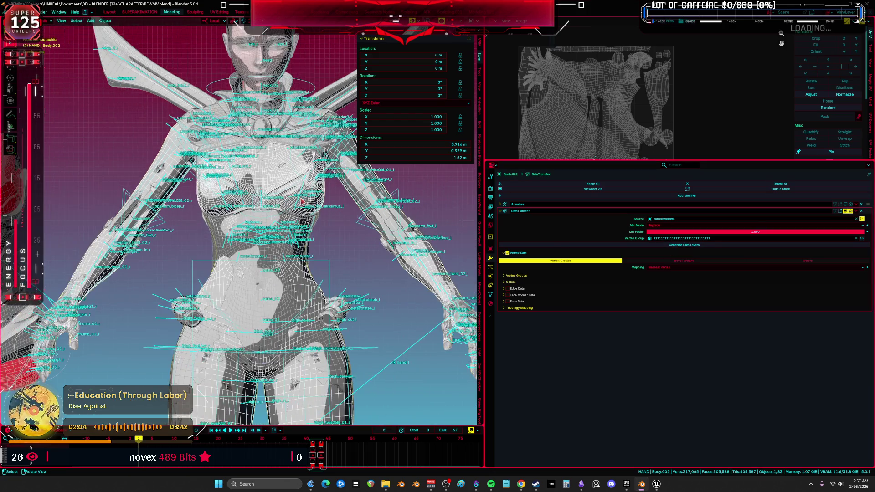
left_click(274, 184)
key("Tab")
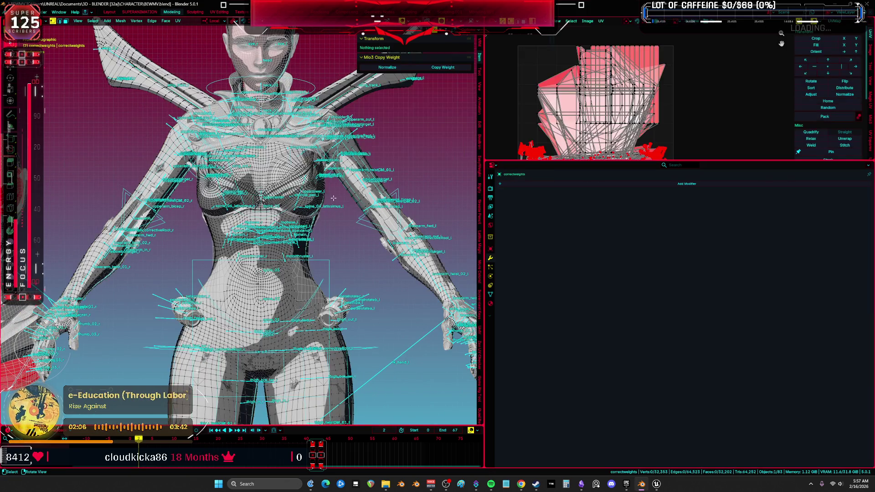
Step: Select all of correctweights' geometry, then select Body.002 and enter its Edit Mode
key("a")
key("Tab")
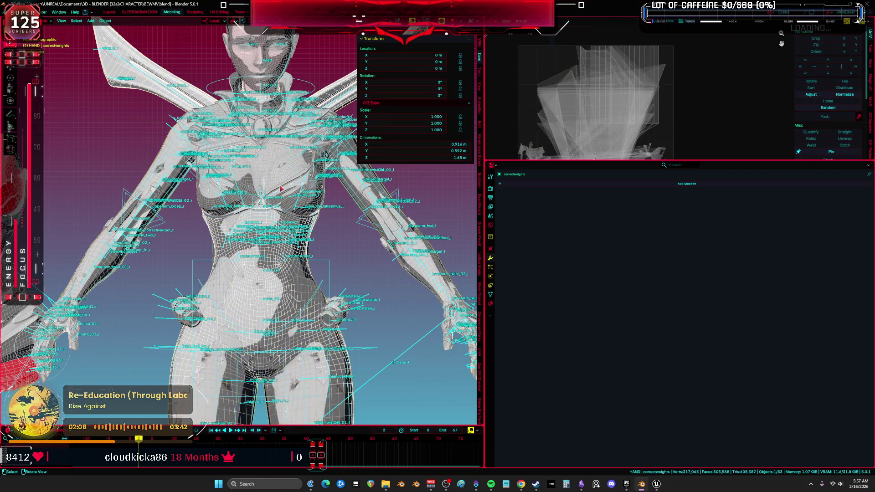
scroll(281, 189, "up", 2)
left_click(280, 181)
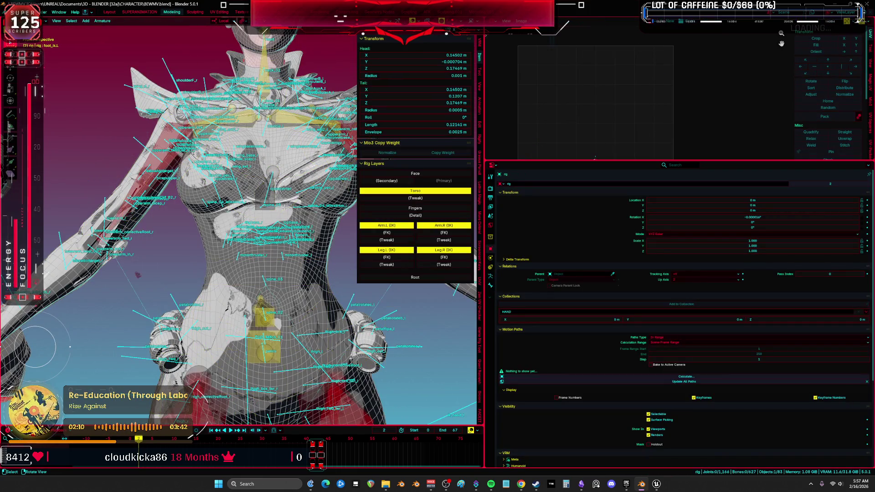
key("Tab")
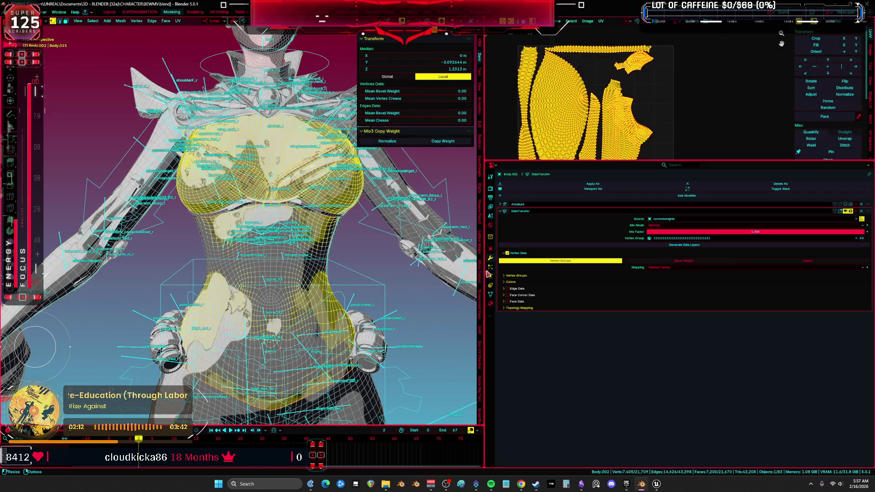
Step: Show the all-ones group's chest weights in Weight Paint, then return to Object Mode on correctweights
left_click(490, 294)
key("ctrl+Tab")
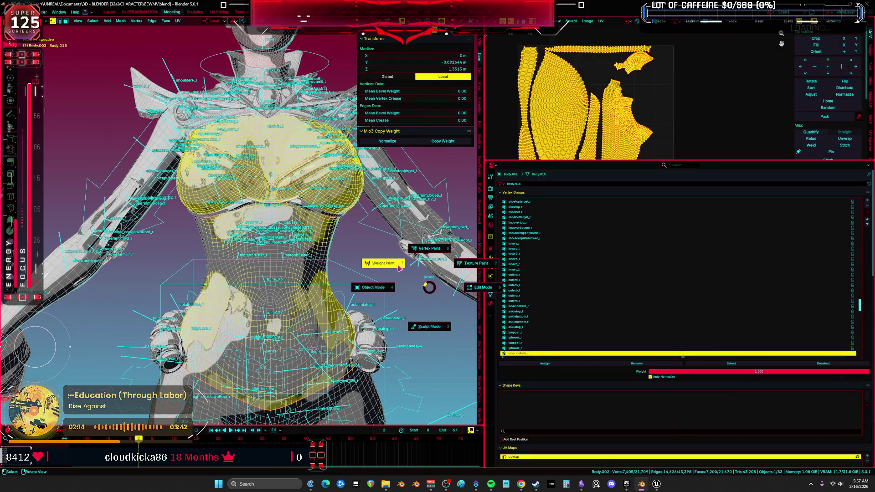
left_click(399, 268)
scroll(633, 308, "down", 4)
scroll(632, 308, "down", 10)
scroll(648, 313, "down", 10)
left_click(550, 354)
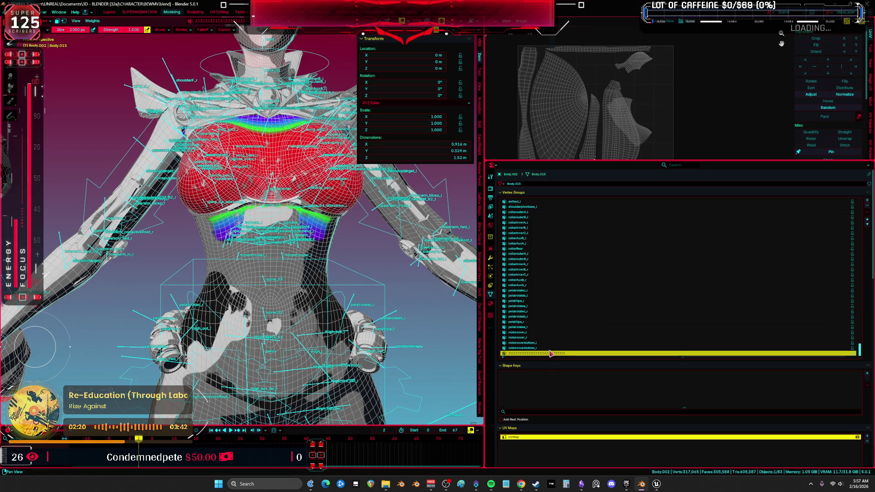
left_click(298, 201)
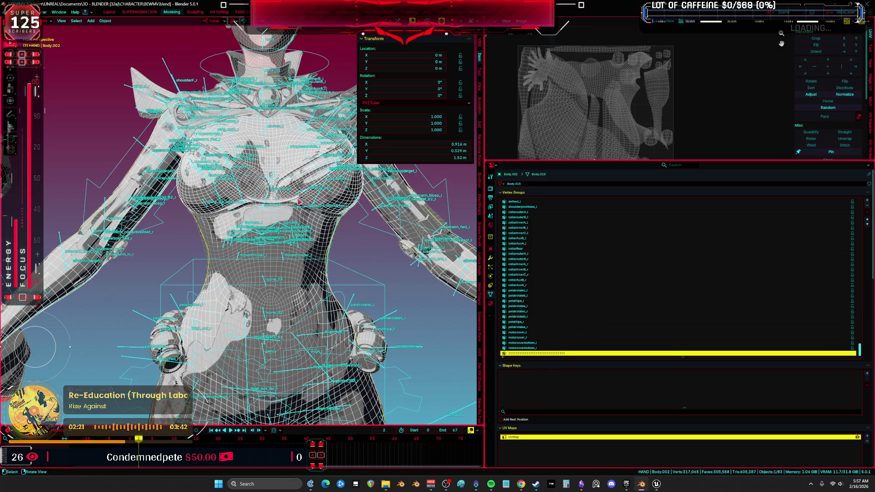
left_click(322, 229)
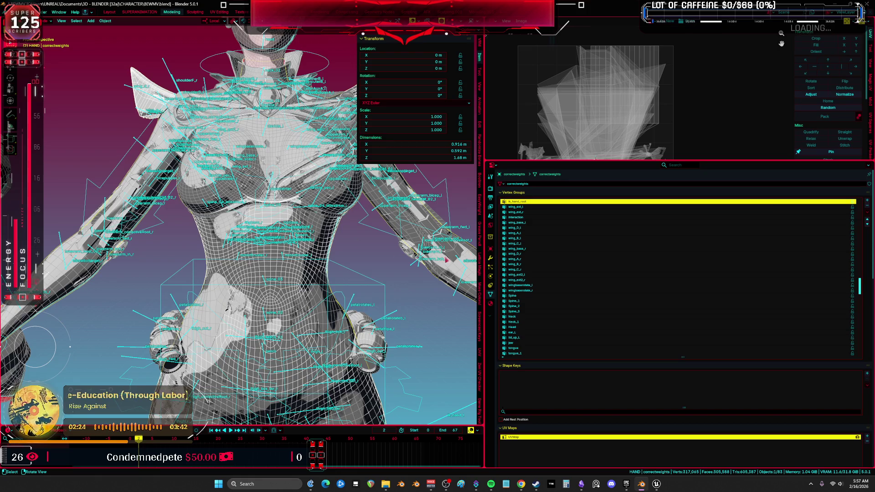
Step: Set Body.002's DataTransfer vertex group mapping to Nearest Edge Interpolated
left_click(323, 226)
left_click(490, 258)
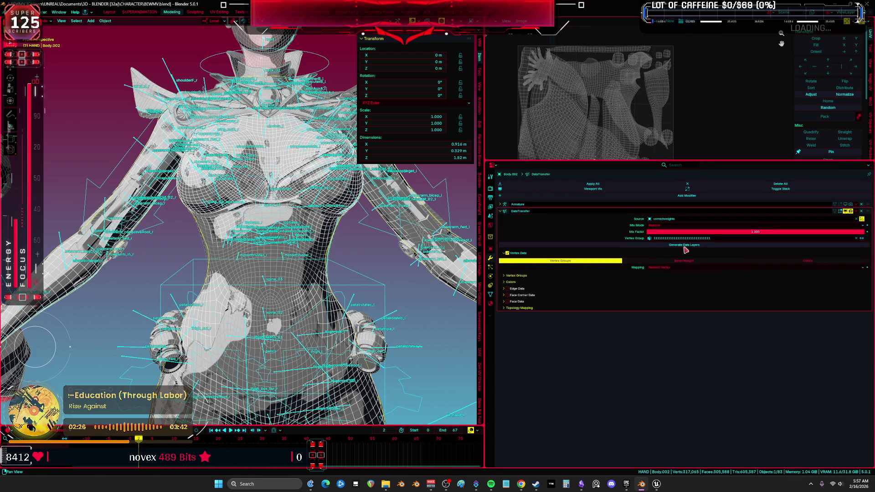
left_click(505, 276)
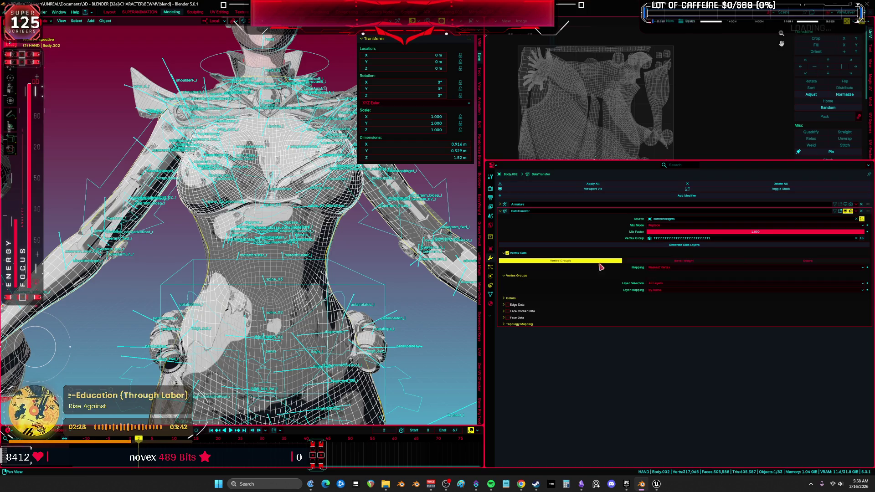
left_click(671, 272)
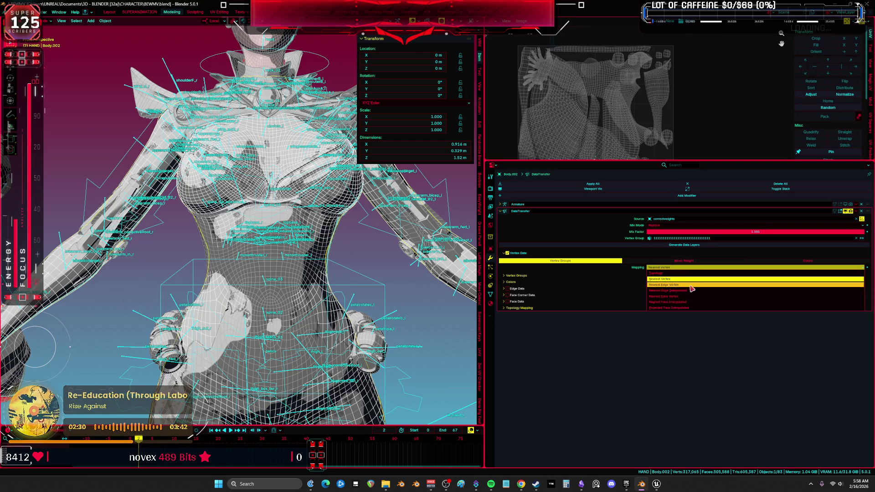
left_click(694, 295)
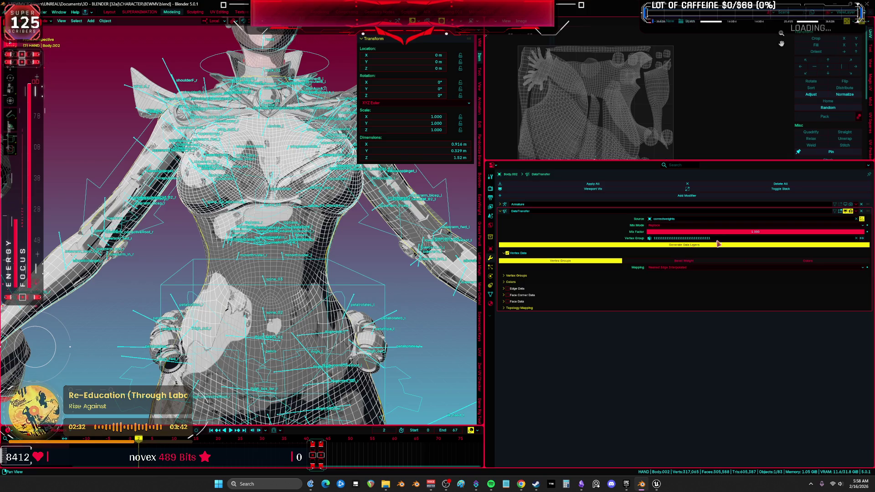
Step: Apply the DataTransfer modifier so only the Armature modifier remains
left_click(855, 211)
scroll(336, 236, "down", 3)
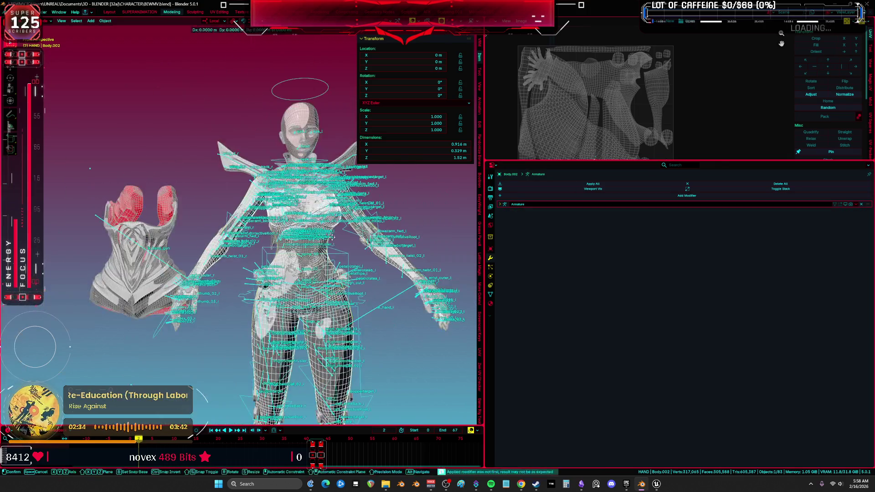
key("g")
key("x")
left_click(286, 225)
scroll(286, 225, "up", 3)
middle_click_drag(286, 226, 372, 255)
Step: Scroll through correctweights' vertex groups and begin renaming OppaLower_L
left_click(374, 248)
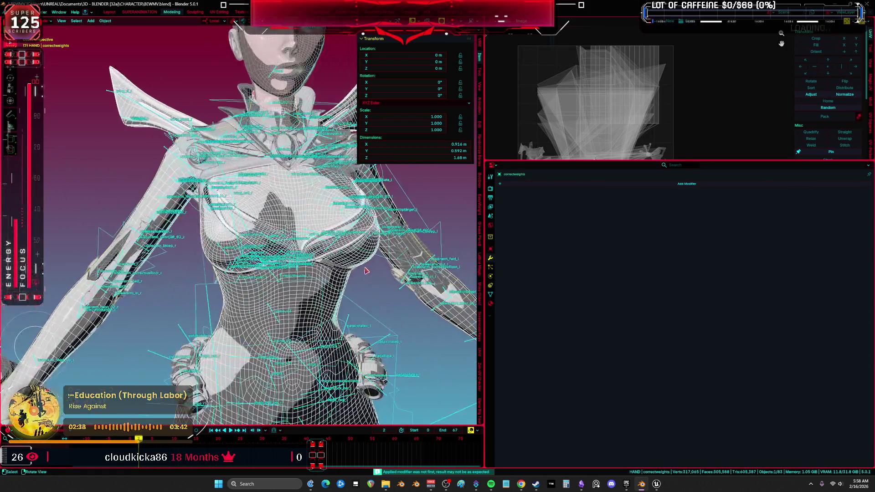
left_click(491, 295)
scroll(460, 271, "up", 3)
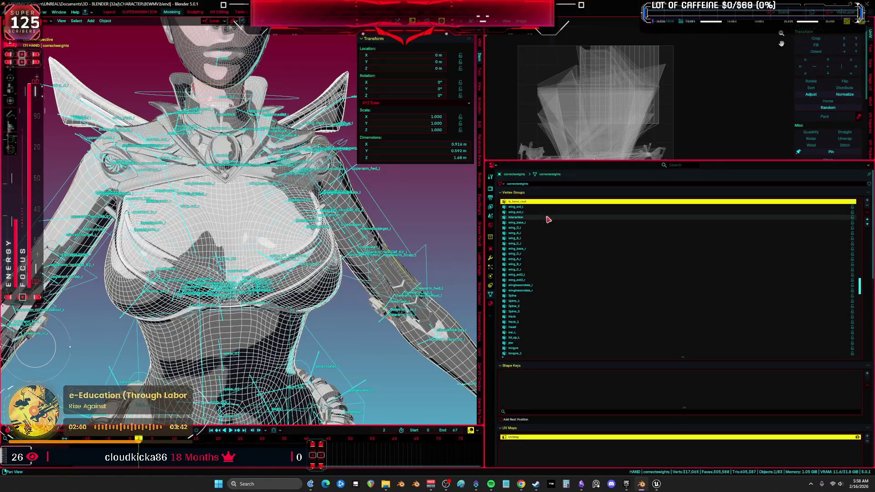
scroll(561, 269, "up", 6)
scroll(566, 274, "up", 6)
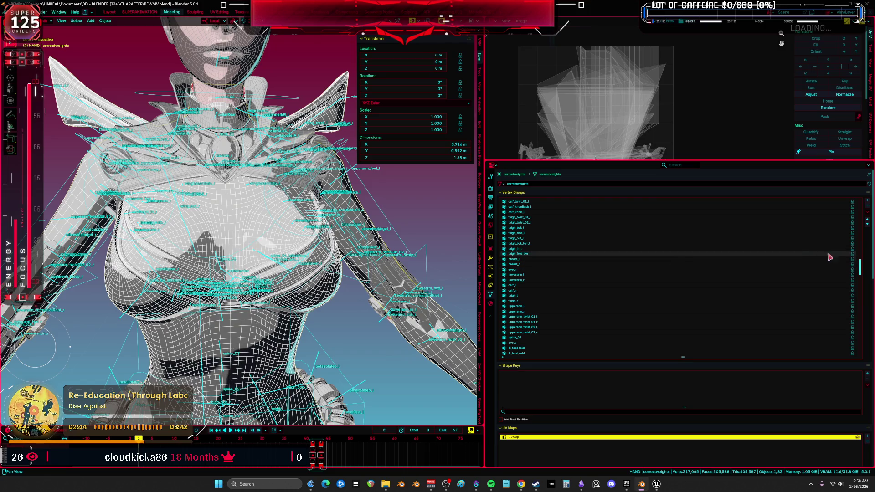
left_click_drag(859, 268, 854, 345)
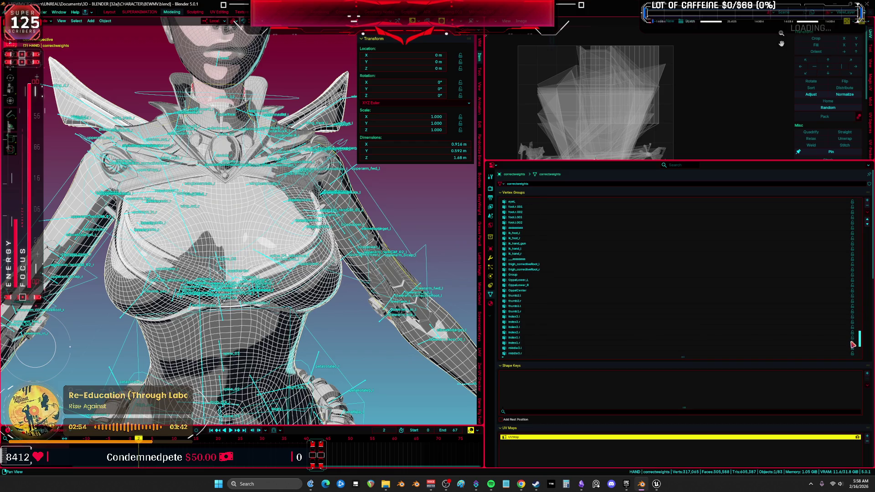
left_click_drag(853, 345, 854, 348)
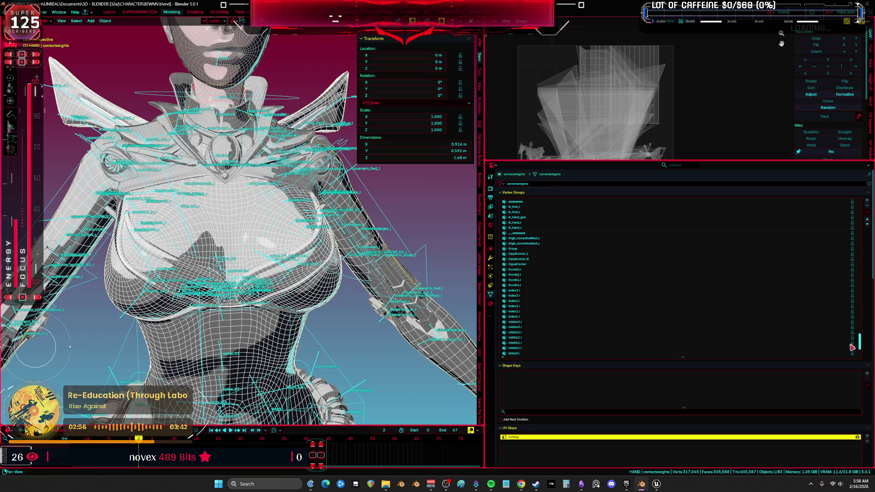
double_click(528, 254)
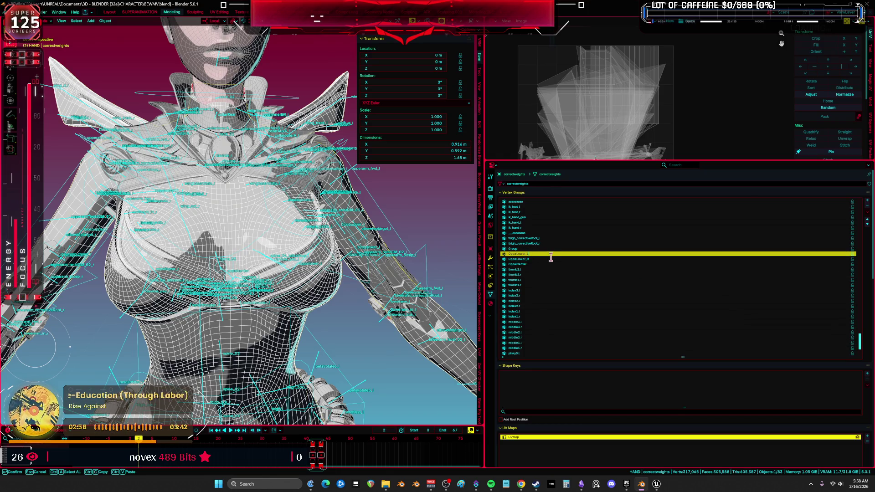
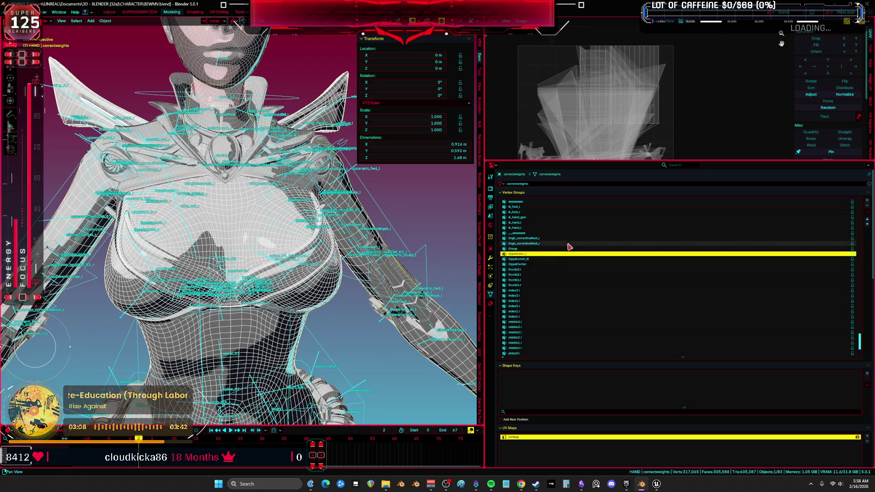
Step: Rename the OppaLower_R and OppaCenter vertex groups to their lowercase bone names
double_click(539, 259)
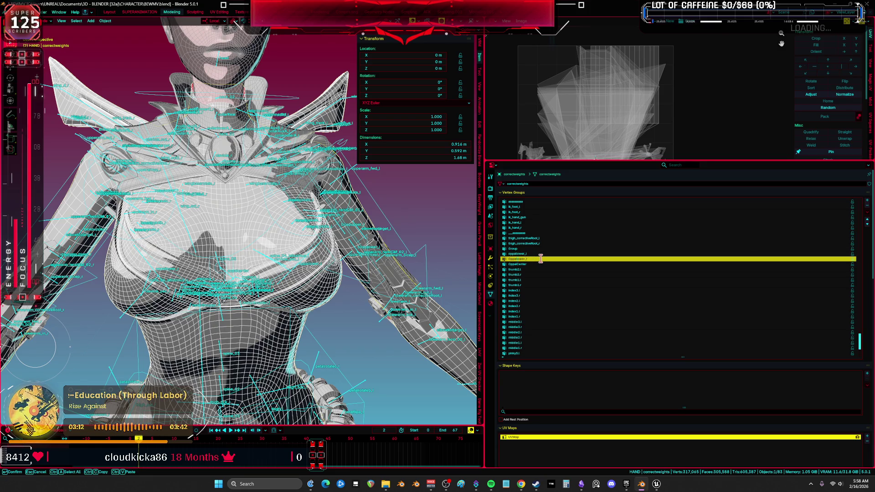
key("Return")
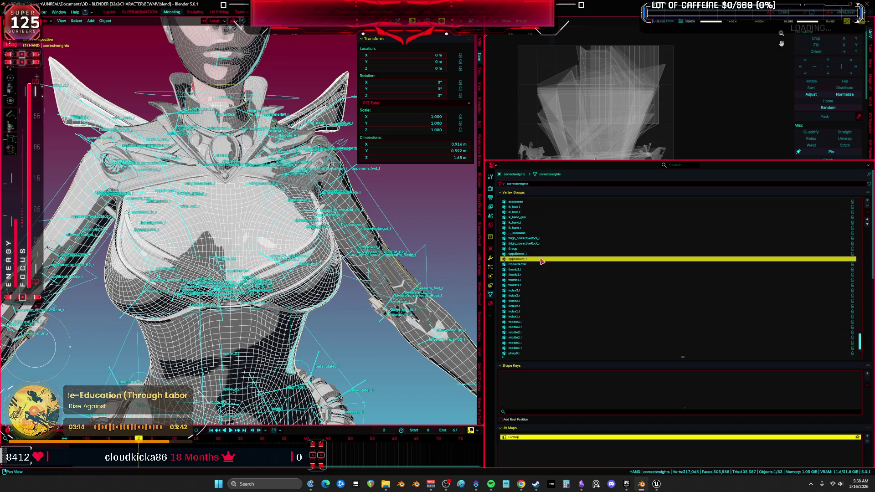
scroll(547, 273, "down", 8)
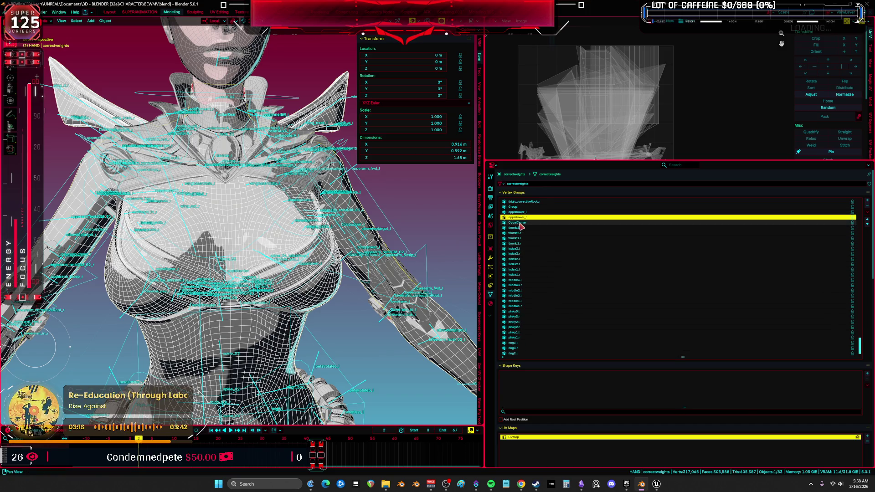
double_click(520, 223)
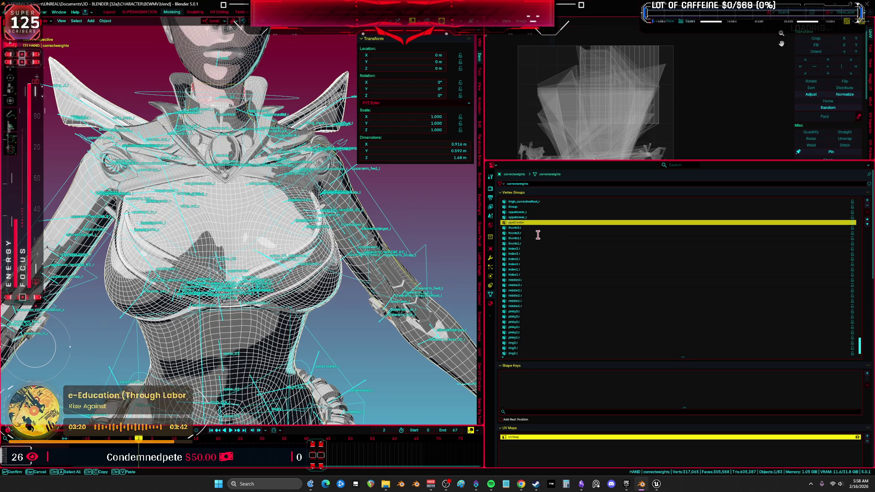
key("Return")
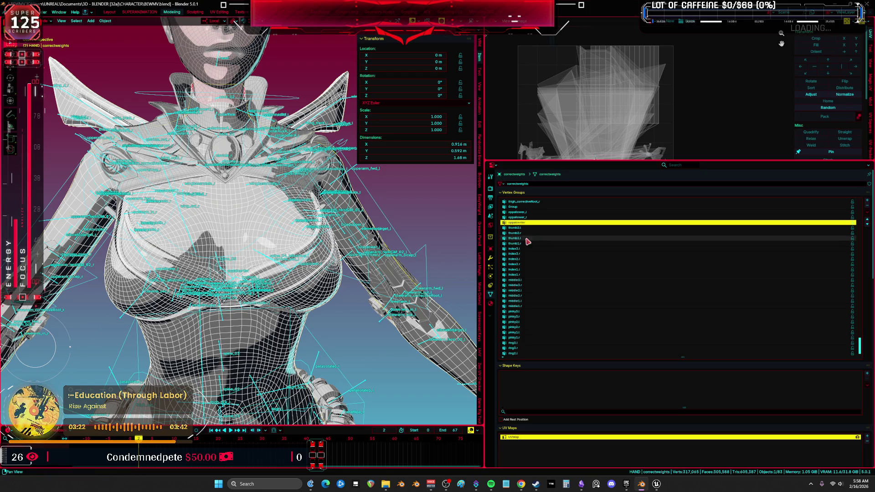
scroll(549, 256, "down", 4)
Step: Scroll through the vertex group list to check the renamed groups and finger groups
scroll(542, 324, "up", 7)
scroll(546, 323, "up", 10)
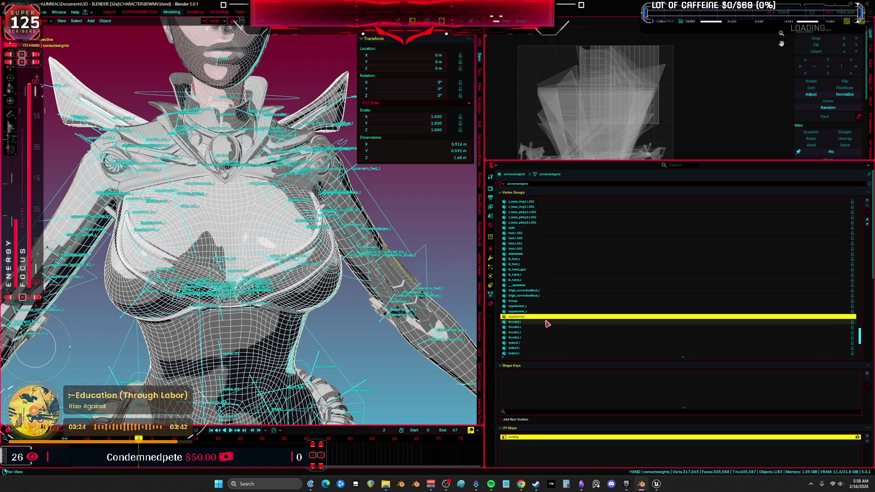
scroll(548, 323, "up", 10)
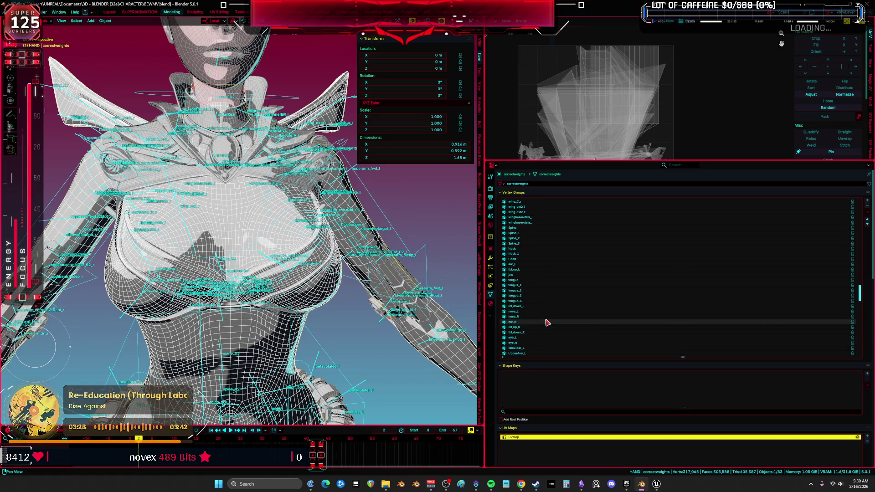
scroll(548, 323, "up", 7)
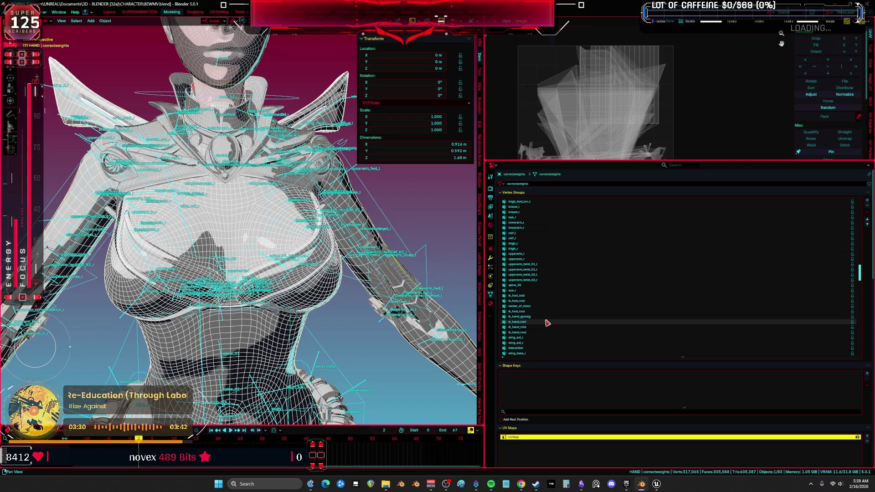
scroll(548, 322, "up", 5)
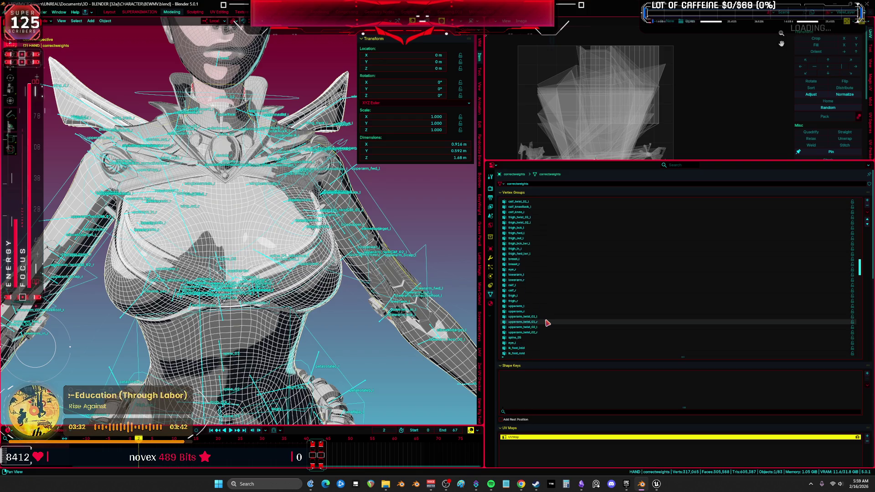
scroll(548, 324, "up", 3)
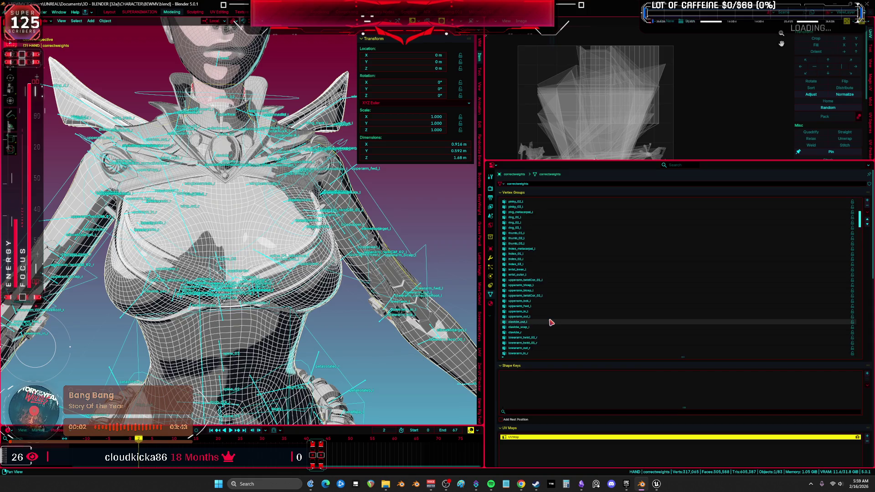
scroll(552, 322, "down", 6)
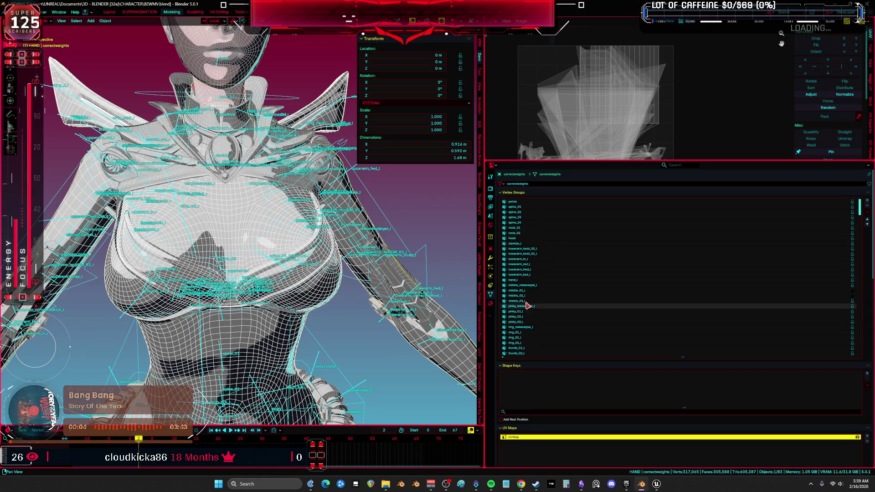
scroll(583, 274, "down", 10)
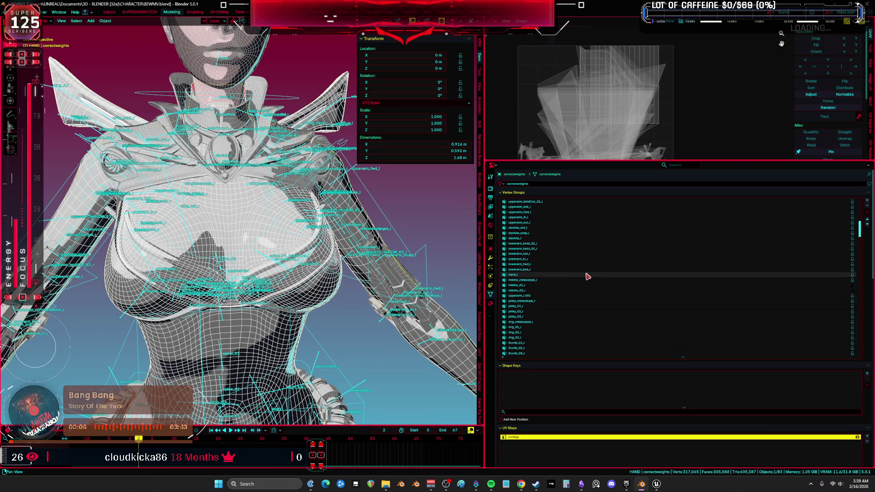
scroll(584, 276, "down", 8)
scroll(585, 273, "down", 8)
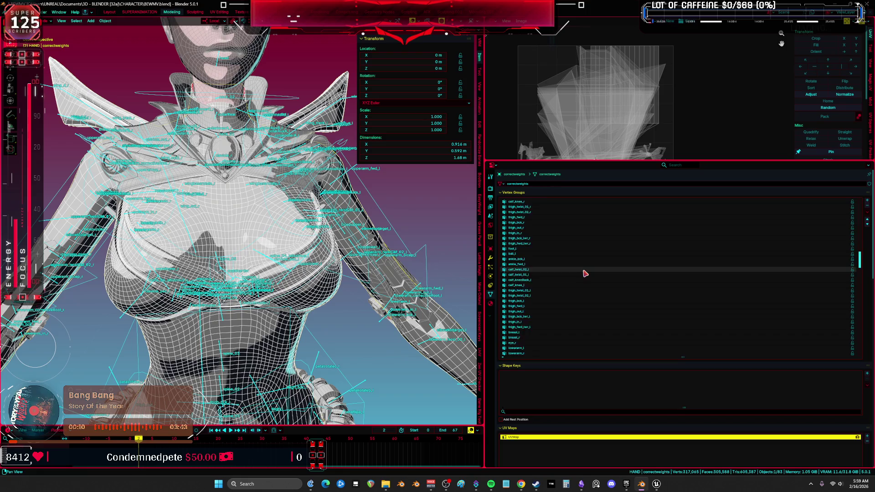
scroll(585, 260, "down", 8)
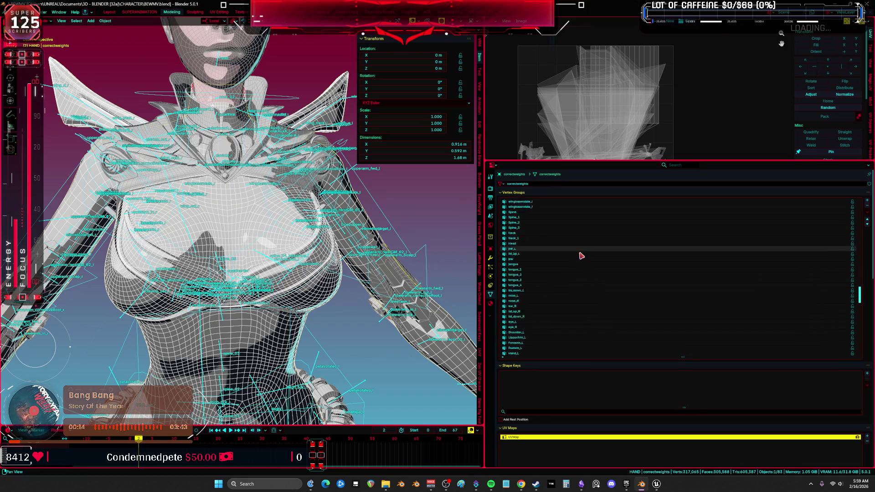
scroll(581, 256, "down", 6)
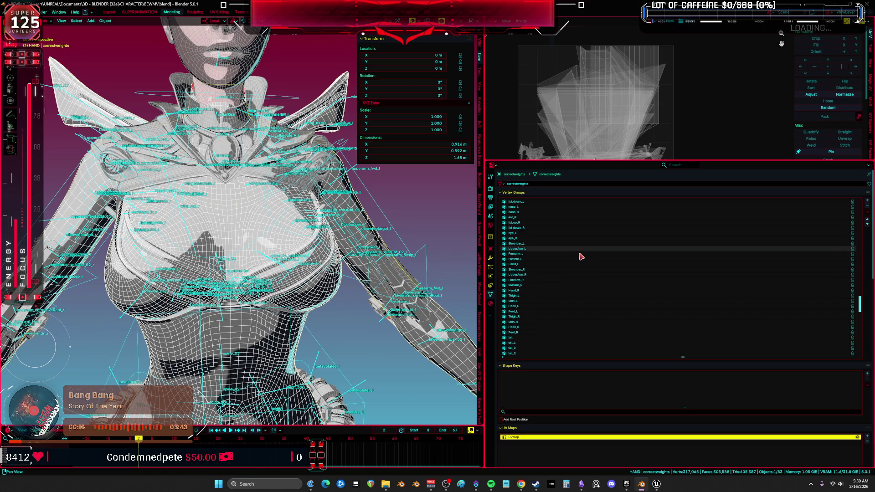
scroll(579, 262, "down", 10)
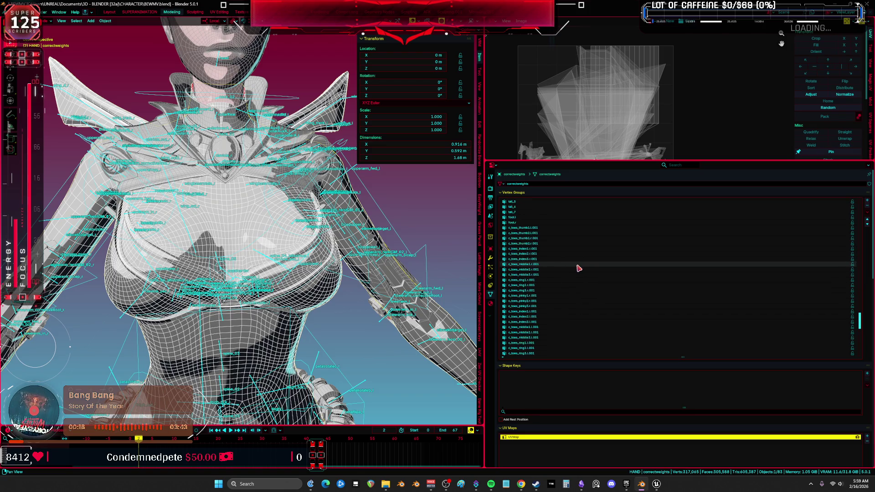
scroll(575, 283, "down", 6)
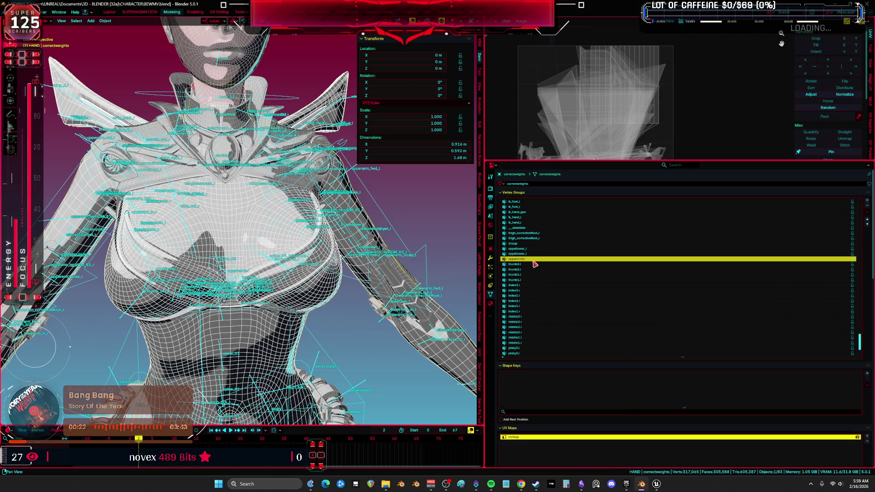
scroll(535, 261, "down", 4)
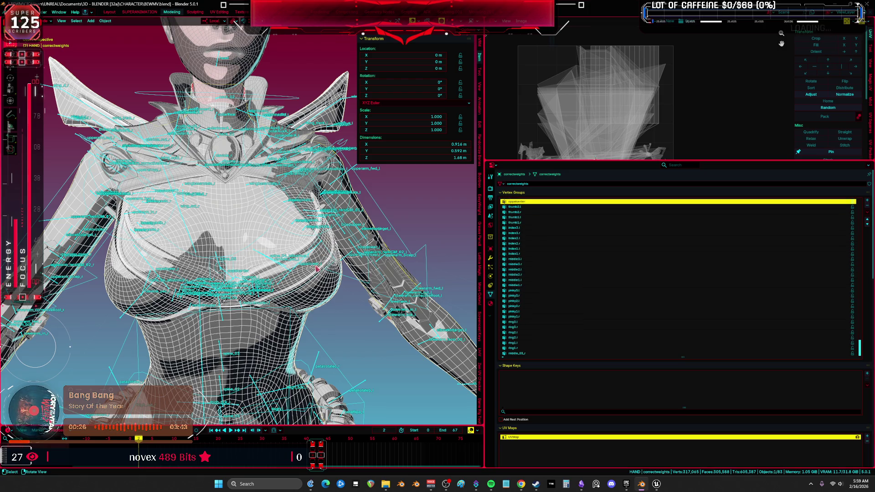
Step: In pose mode, select the lower left and centre chest bones to read their names
middle_click_drag(262, 271, 329, 290)
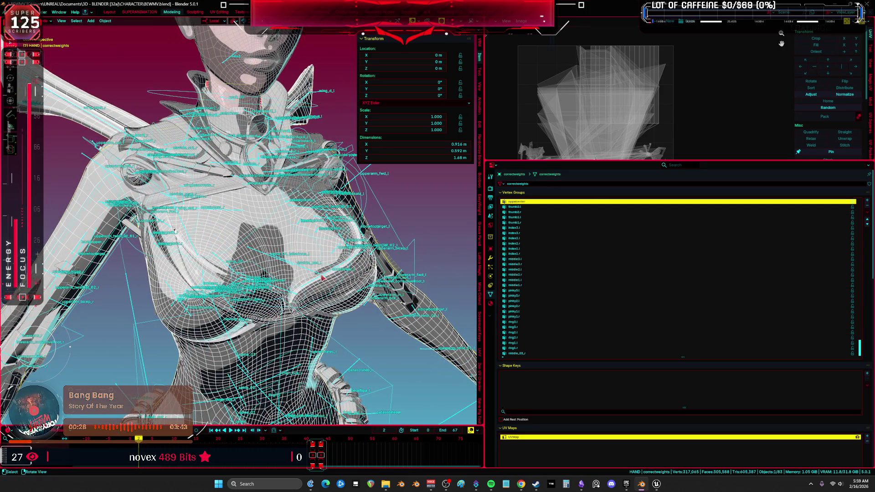
key("ctrl+Tab")
left_click(335, 239)
key("r")
key("r")
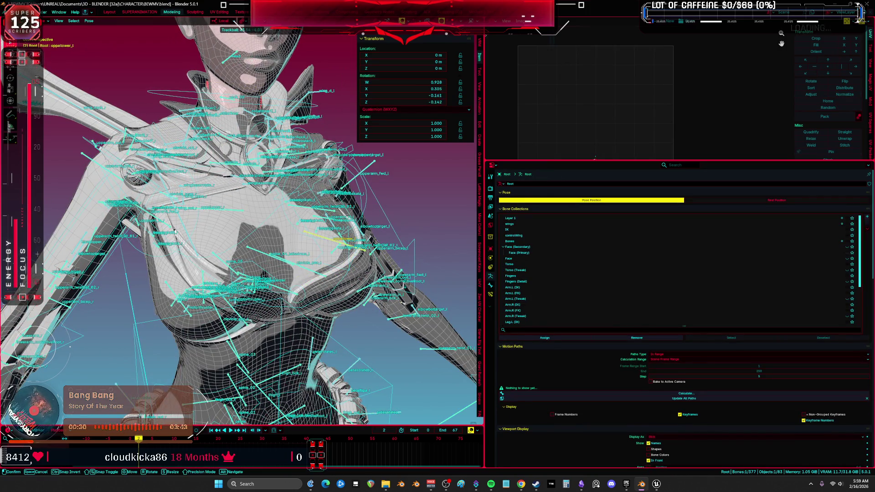
key("Escape")
mouse_move(328, 274)
middle_mouse_down()
mouse_move(304, 277)
mouse_move(303, 291)
mouse_move(302, 260)
mouse_move(283, 283)
middle_mouse_up()
left_click(304, 283)
Step: Back in object mode, select the correctweights mesh and view its modifier stack
key("ctrl+Tab")
left_click(308, 246)
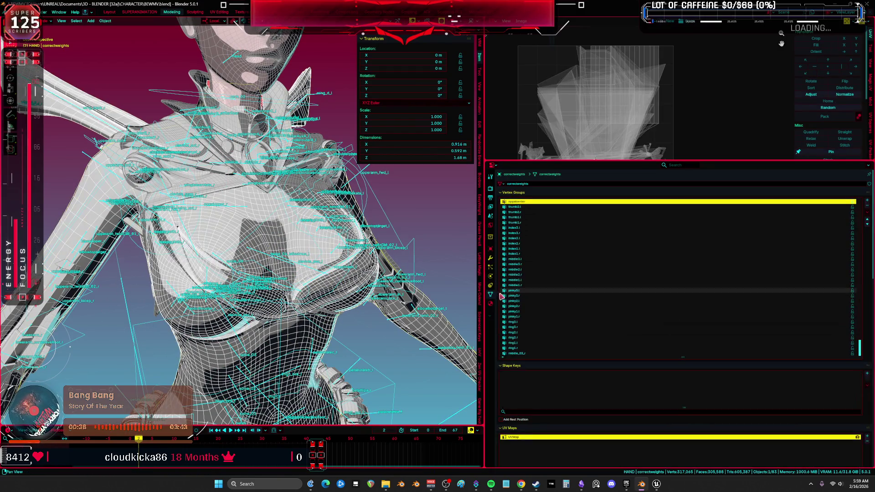
left_click(490, 258)
middle_click_drag(361, 252, 416, 239)
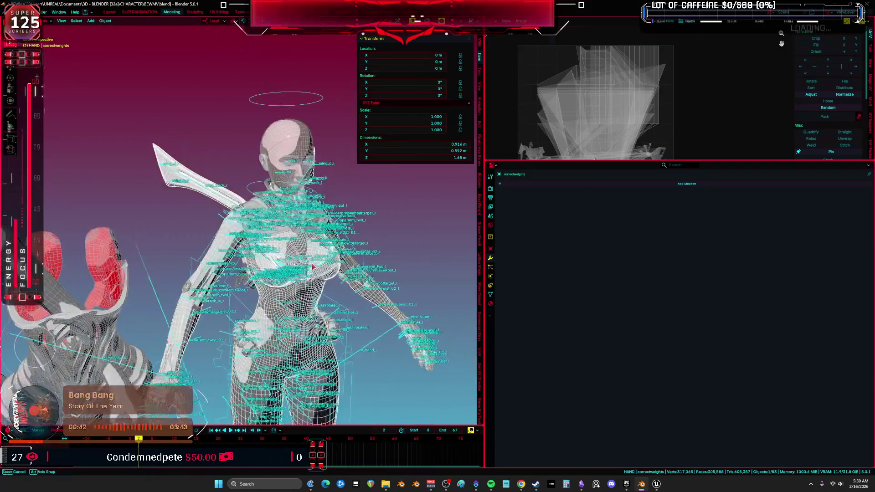
scroll(416, 239, "down", 10)
Step: Select Body.002, test-move it along X, reset its location, and show its vertex groups
left_click(97, 259)
middle_click_drag(291, 266, 260, 279)
key("g")
key("x")
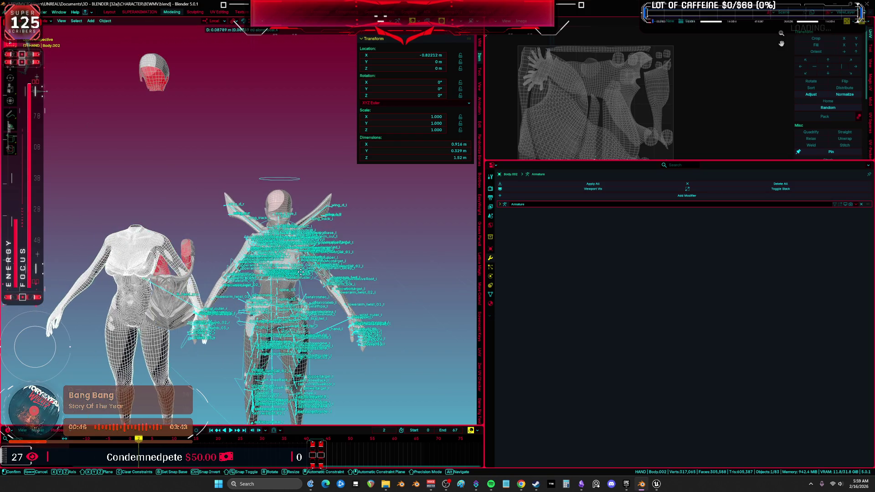
left_click(362, 263)
key("g")
key("x")
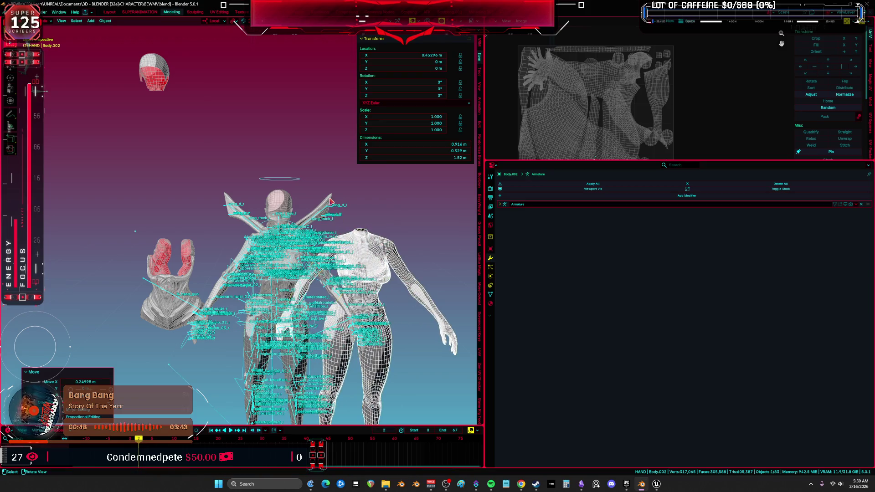
left_click(377, 256)
key("alt+g")
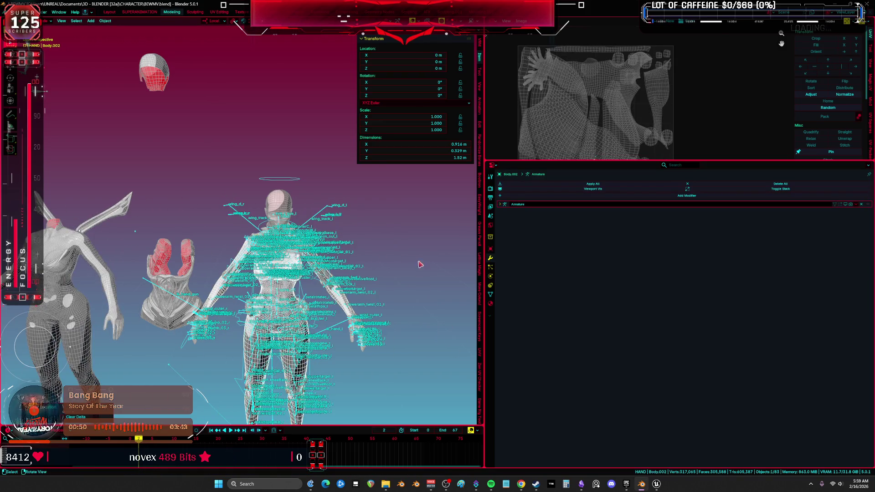
left_click(490, 294)
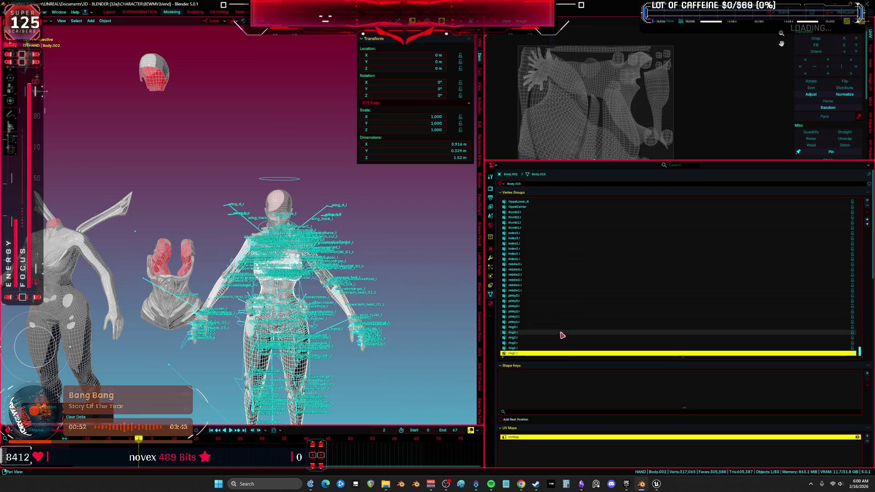
scroll(539, 278, "up", 3)
left_click(528, 244)
double_click(524, 244)
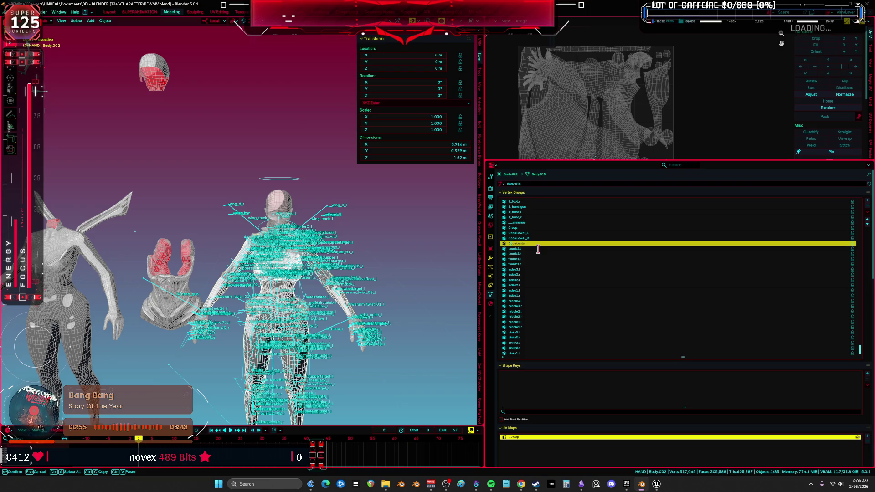
key("Return")
double_click(545, 243)
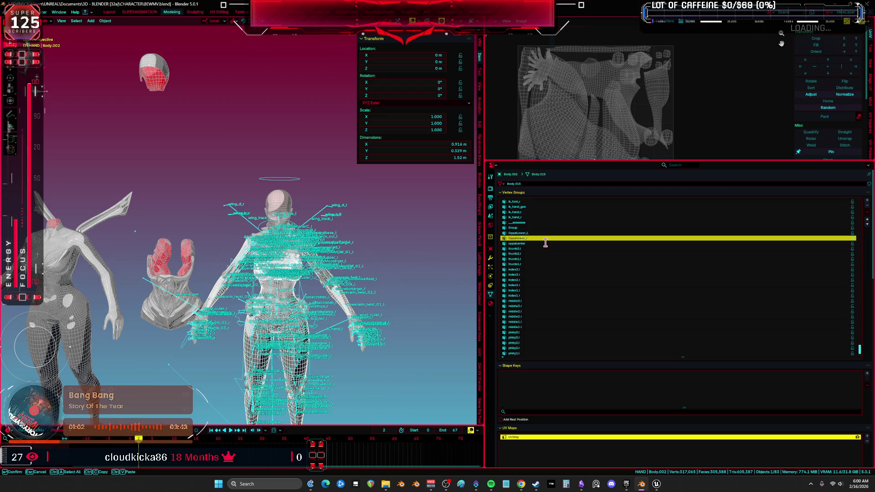
key("Return")
left_click(538, 232)
double_click(537, 233)
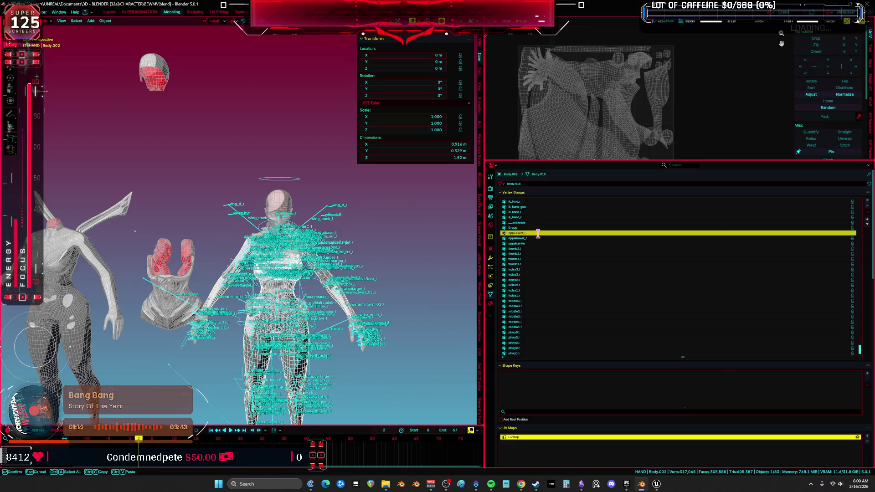
key("Return")
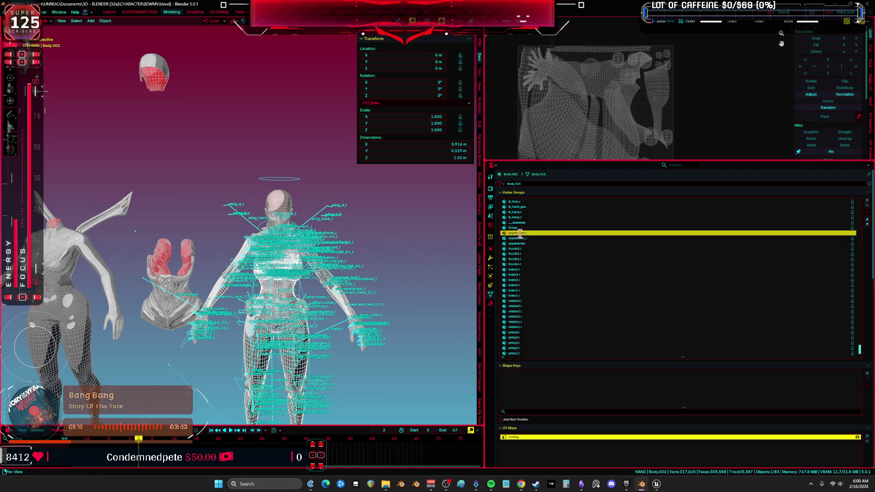
double_click(520, 234)
key("Return")
scroll(531, 232, "up", 5)
scroll(524, 260, "up", 10)
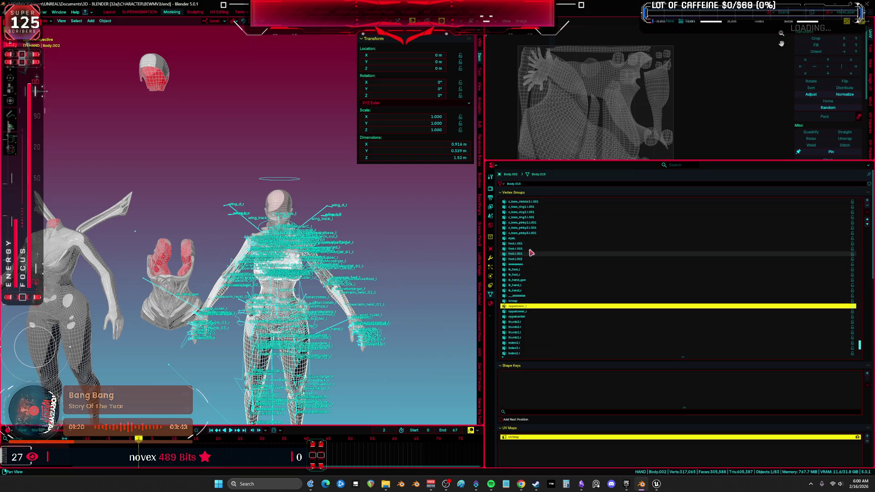
scroll(531, 265, "up", 12)
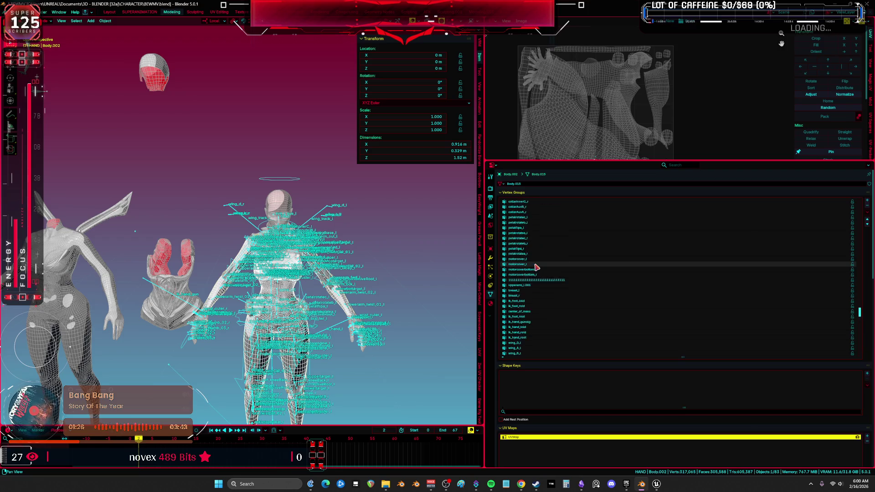
scroll(537, 268, "up", 7)
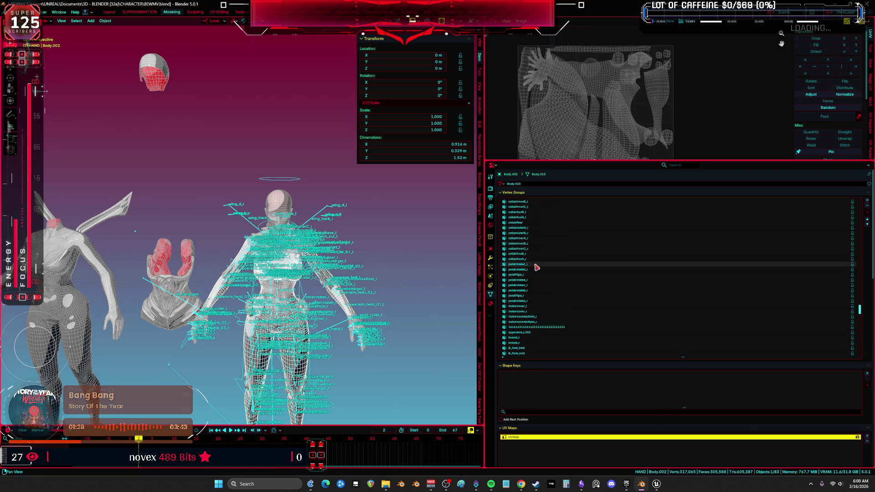
scroll(543, 289, "up", 6)
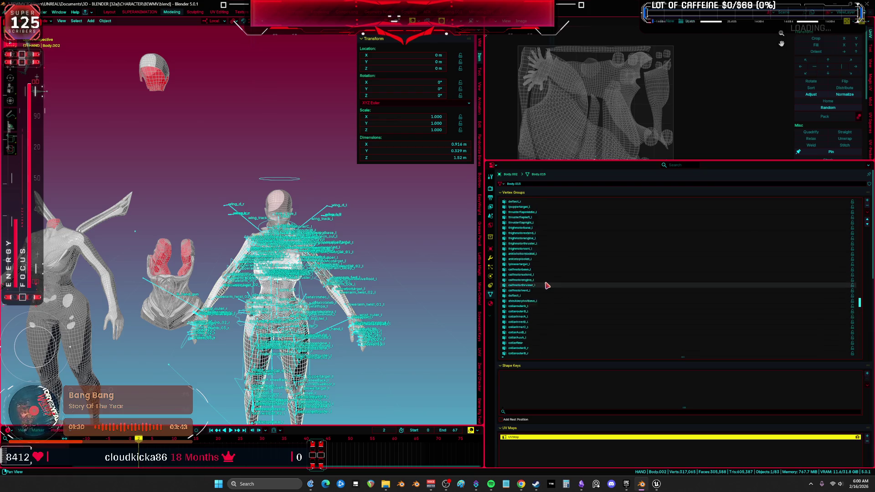
scroll(583, 288, "up", 5)
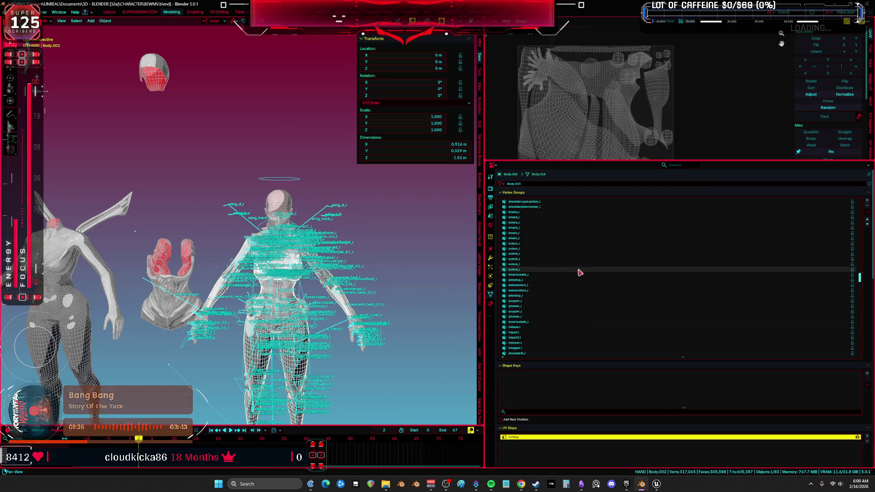
scroll(580, 272, "up", 3)
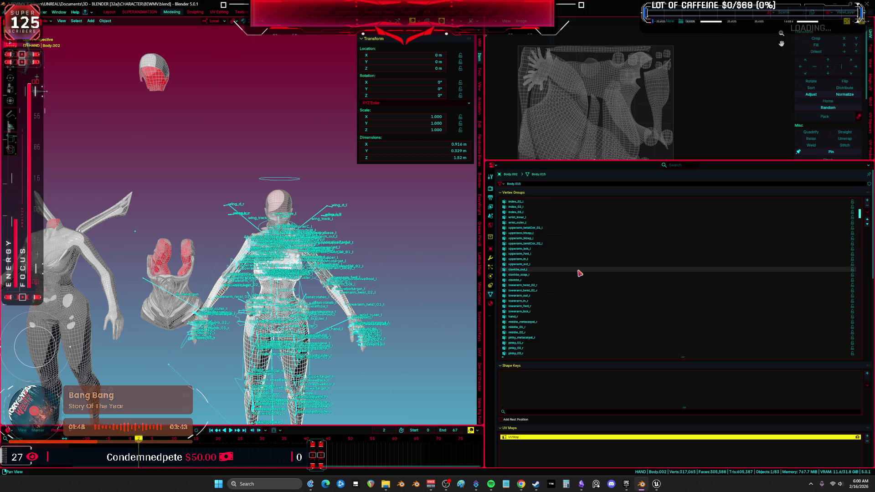
scroll(579, 273, "up", 5)
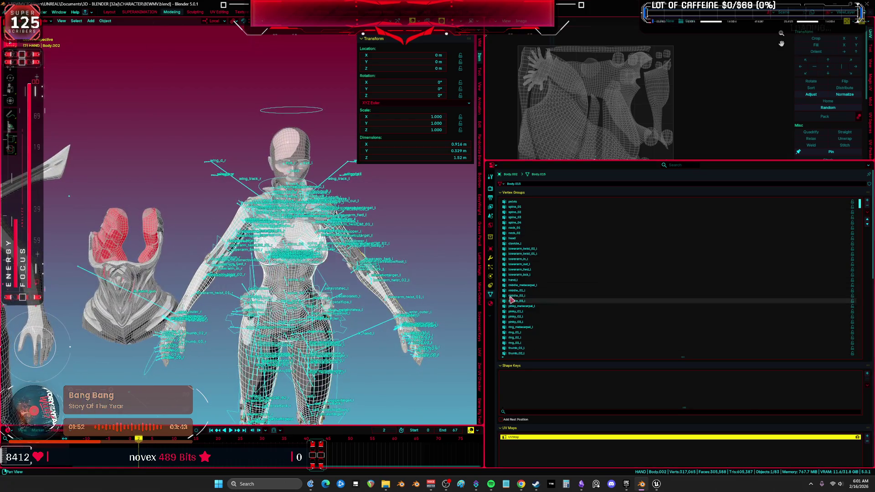
Step: Show the armature modifier, maximize the 3D view, and select upperarm_in_l in pose mode
left_click(490, 258)
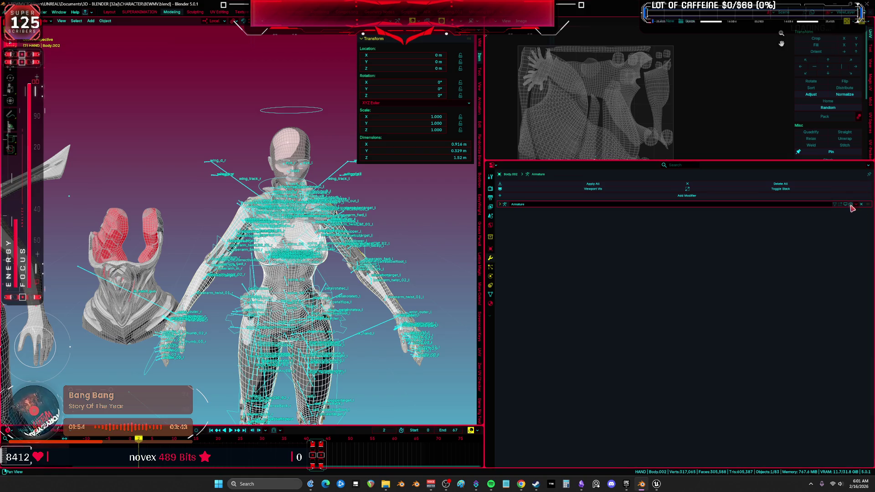
key("ctrl+space")
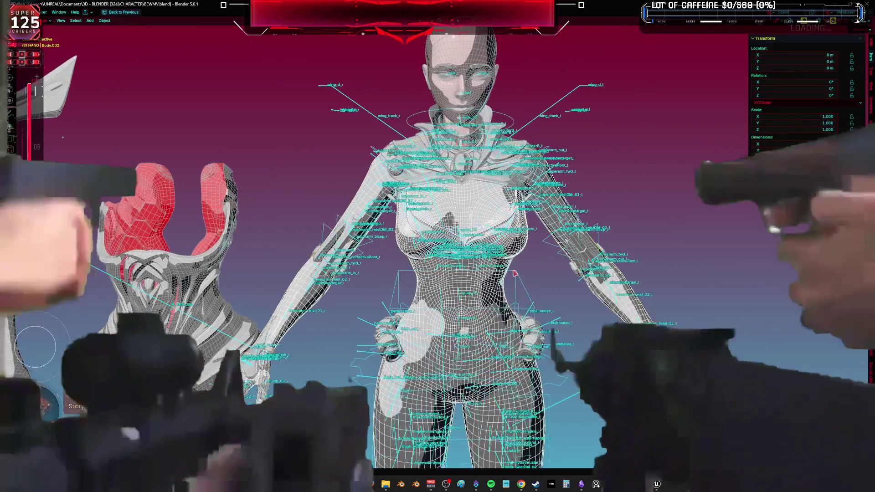
left_click(505, 236)
key("ctrl+Tab")
mouse_move(506, 236)
middle_mouse_down("ctrl")
mouse_move(516, 272)
mouse_move(516, 223)
middle_mouse_up("ctrl")
left_click(516, 224)
scroll(516, 223, "down", 1)
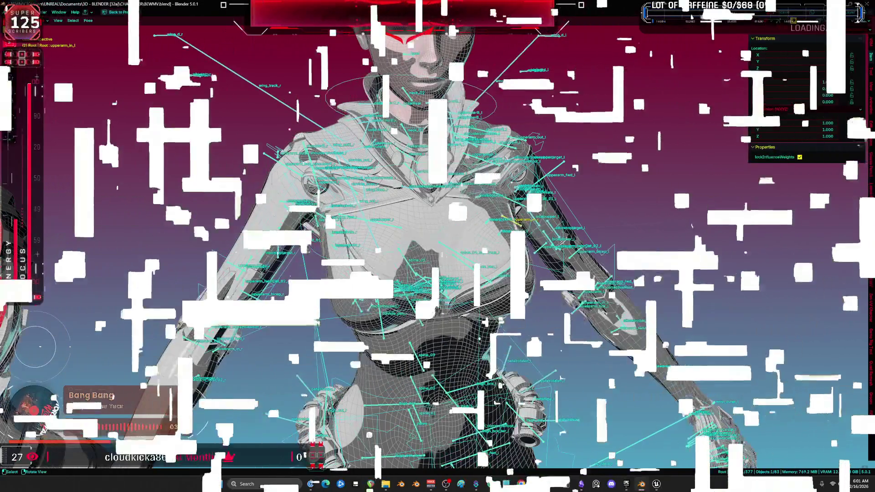
key("ctrl+Tab")
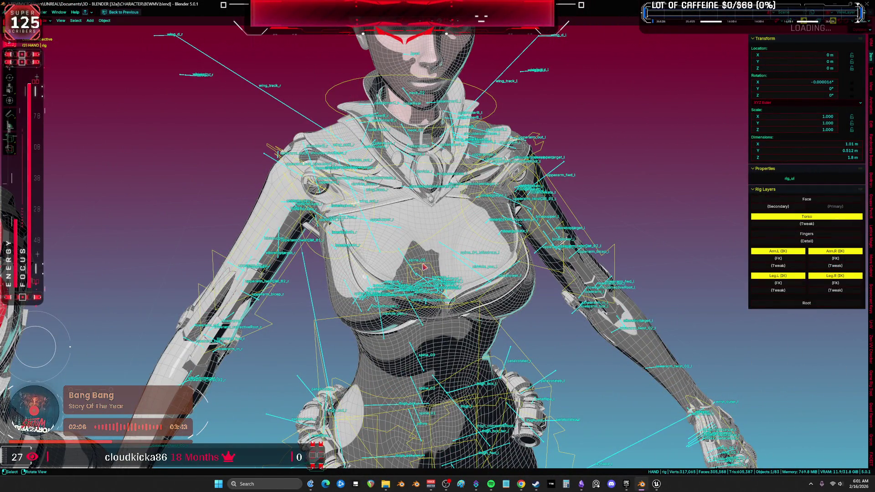
Step: Test-rotate the spine_05 and oppallower_l bones, cancelling each rotation
left_click(412, 272)
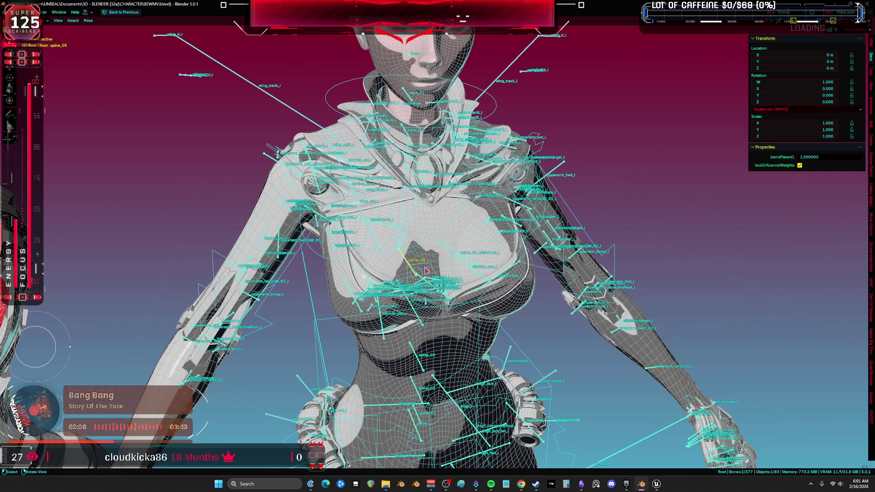
key("r")
key("Escape")
middle_click_drag(437, 273, 458, 260)
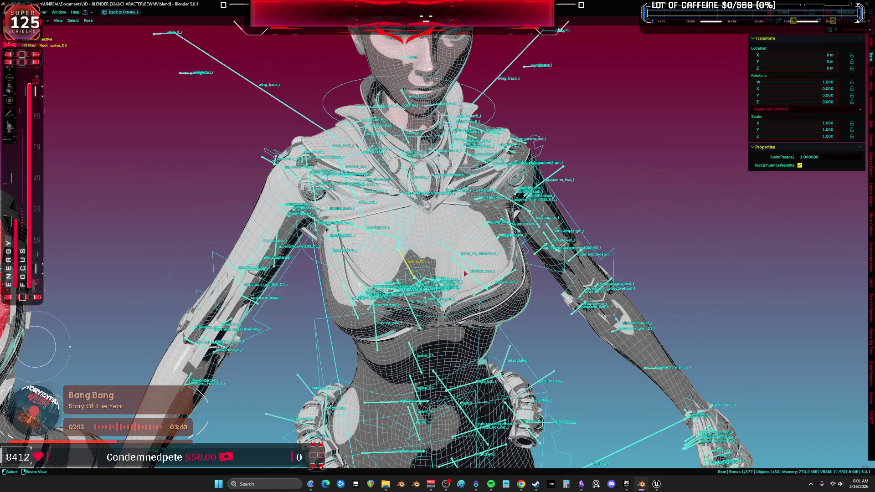
key("ctrl+Tab")
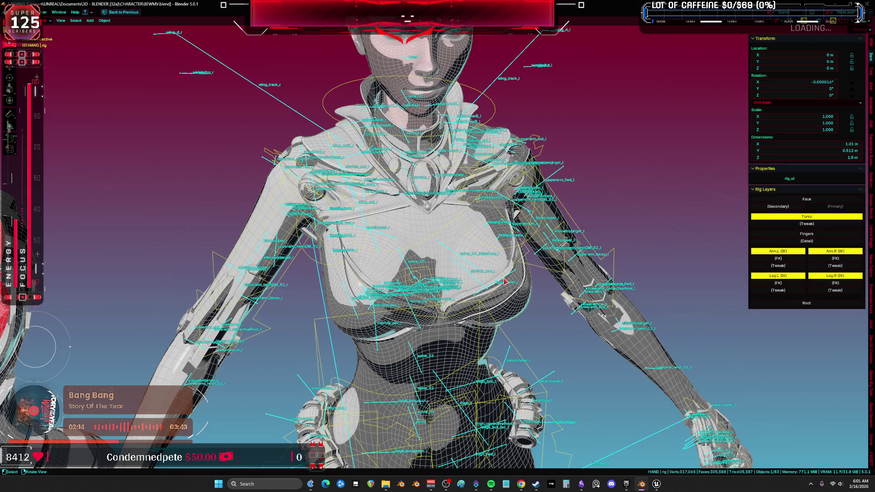
key("ctrl+Tab")
left_click(505, 282)
key("r")
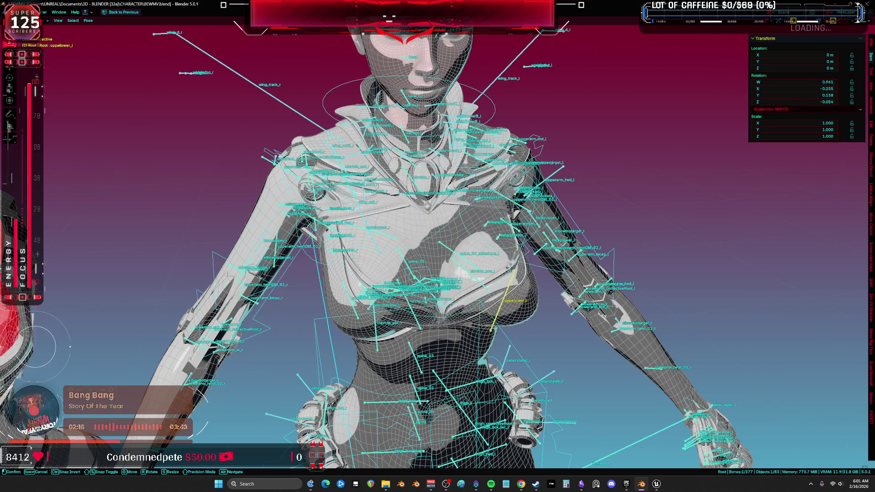
key("Escape")
mouse_move(501, 276)
middle_mouse_down()
mouse_move(487, 263)
mouse_move(476, 274)
mouse_move(488, 265)
middle_mouse_up()
Step: Test-rotate oppaupper_l, cancel to the rest pose, and return the rig to object mode
left_click(477, 273)
key("r")
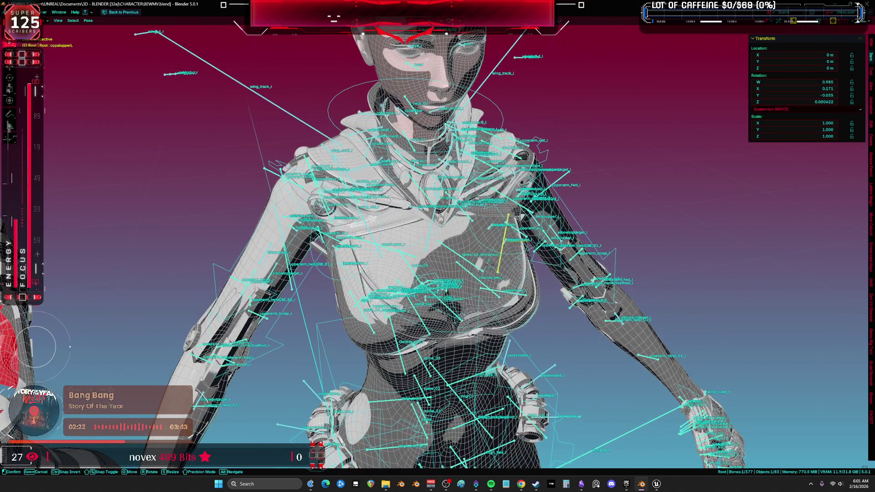
key("Escape")
middle_click_drag(497, 251, 510, 254, "alt")
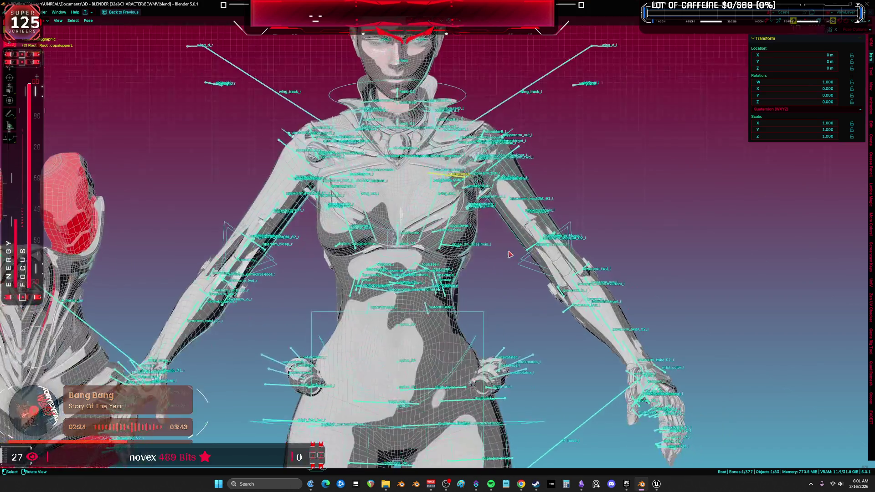
key("ctrl+Tab")
scroll(263, 252, "down", 5)
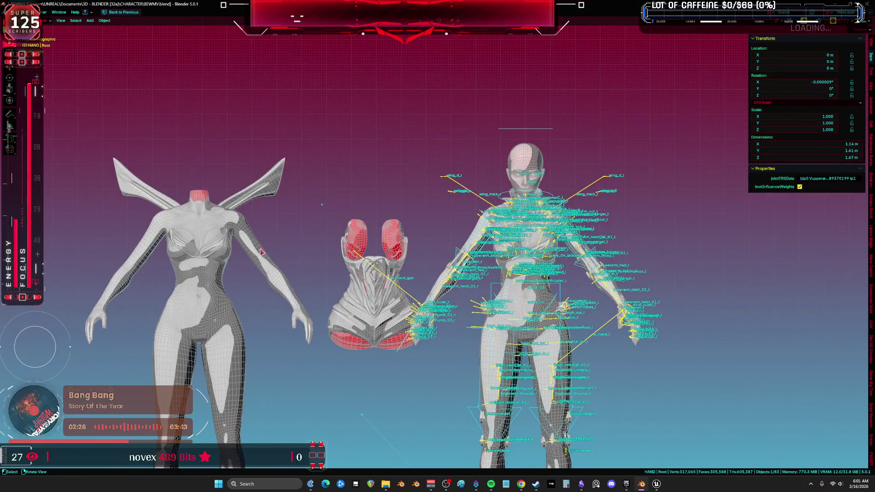
left_click(226, 245)
Step: Delete the spare body mesh and select the corset mesh Body.001
key("Delete")
left_click(374, 283)
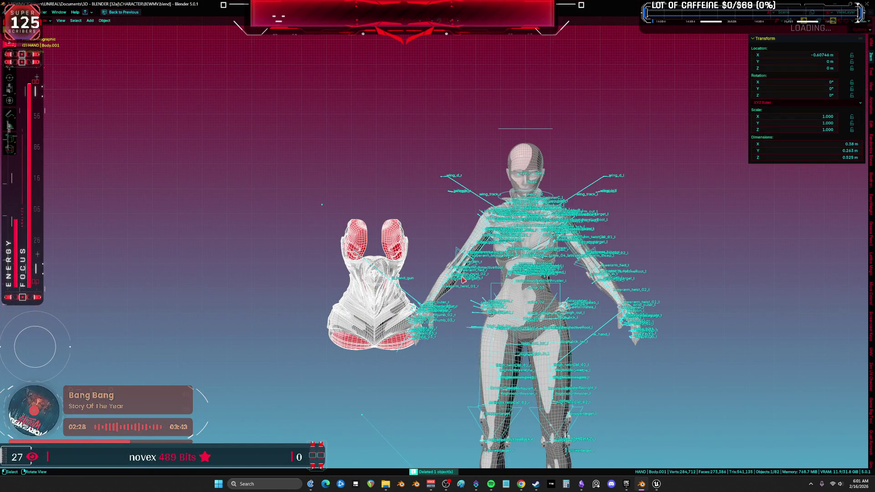
scroll(417, 265, "up", 4)
middle_click_drag(417, 265, 465, 284, "shift")
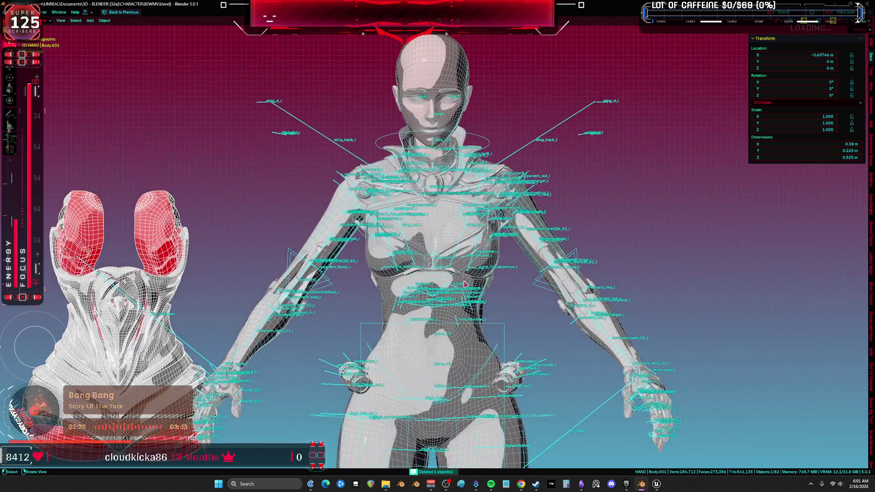
Step: Select an upper chest bone and switch the rig into pose mode
left_click(476, 256)
key("ctrl+Tab")
scroll(477, 256, "up", 4)
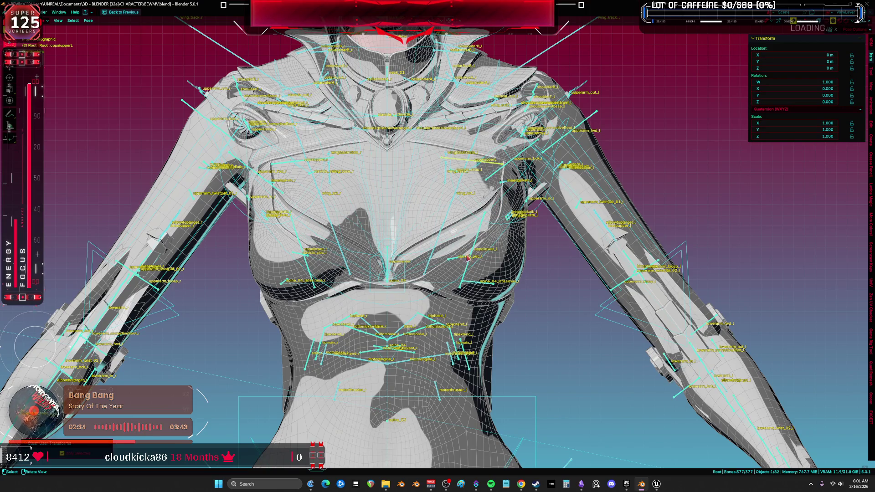
scroll(410, 258, "up", 3)
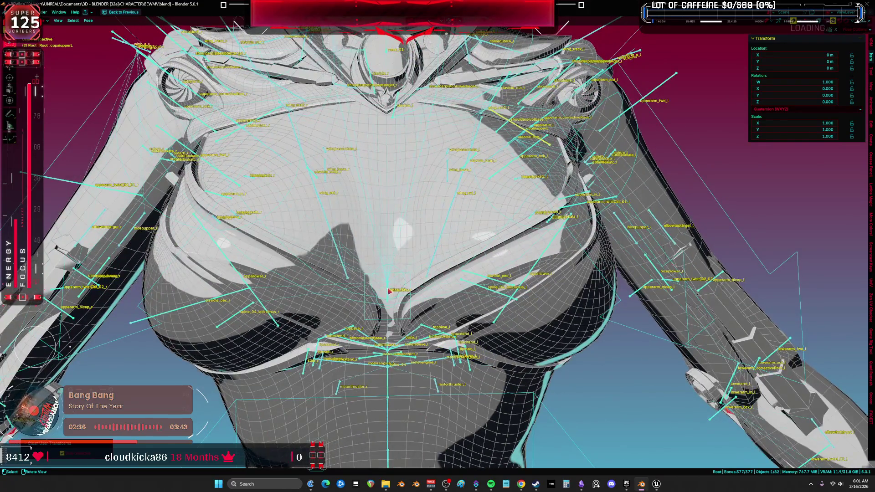
scroll(389, 291, "down", 5)
scroll(442, 283, "up", 2)
scroll(376, 307, "down", 5)
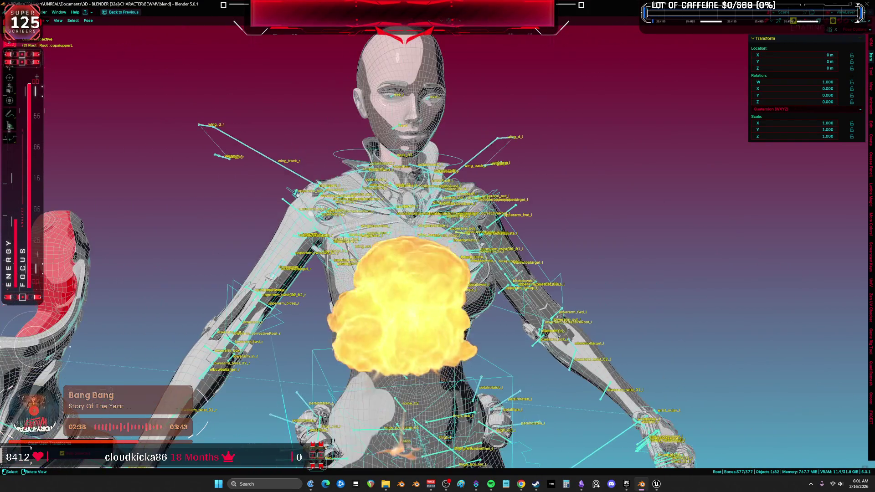
scroll(376, 307, "up", 5)
Step: Test-rotate oppalower_r around its local Z axis, cancel, and return to object mode
key("h")
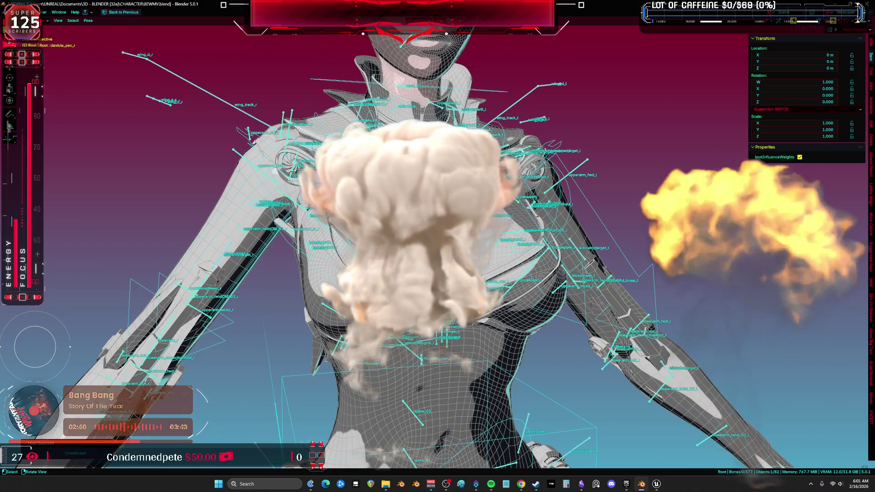
left_click(347, 281)
key("r")
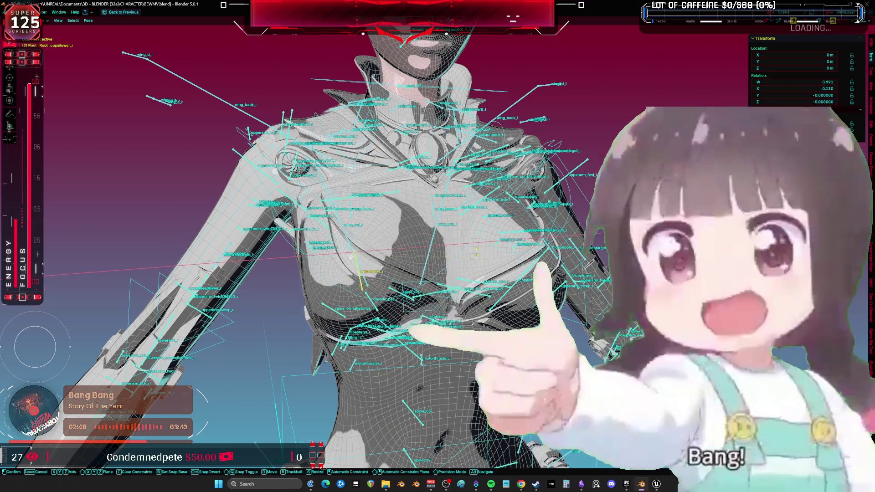
key("Escape")
key("ctrl+Tab")
key("r")
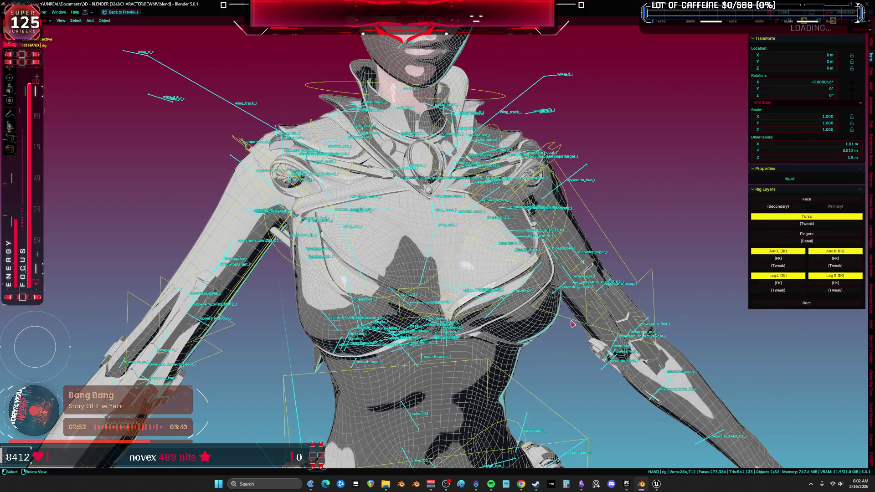
Step: Hide the control shapes and select both oppallower_l and oppallower_r in pose mode
key("h")
key("ctrl+Tab")
scroll(504, 304, "up", 3)
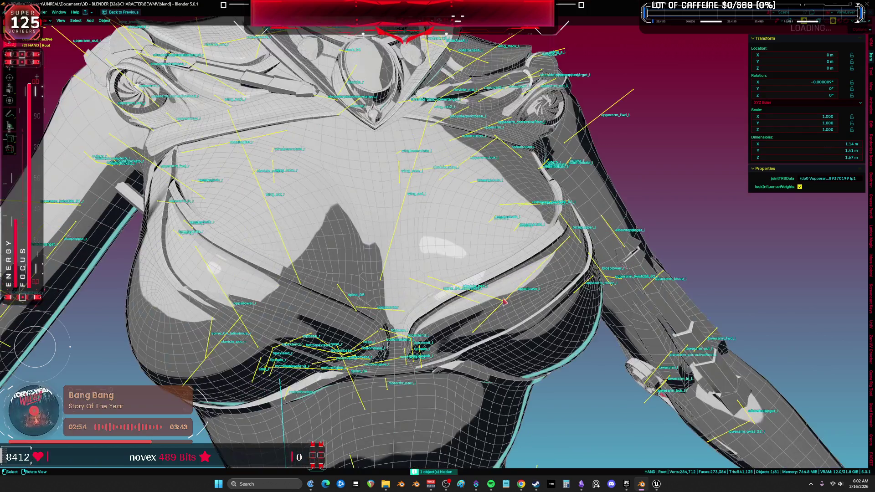
left_click(505, 304)
scroll(504, 304, "down", 3)
middle_click_drag(369, 313, 355, 306)
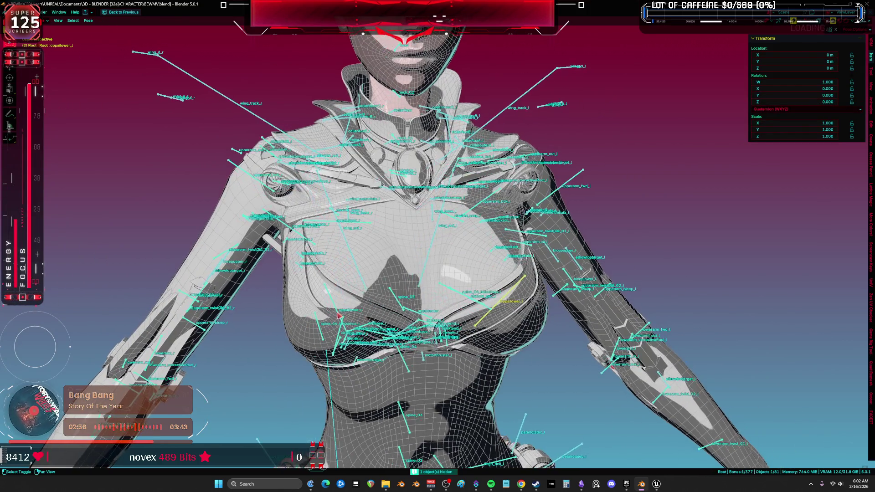
left_click(345, 294, "shift")
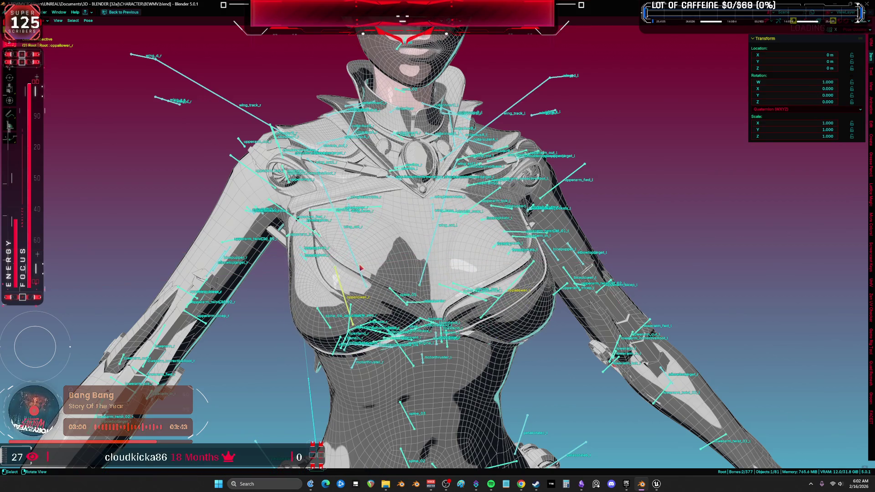
Step: Switch Body.002 into weight paint mode to view the chest weights
middle_click_drag(408, 265, 409, 301)
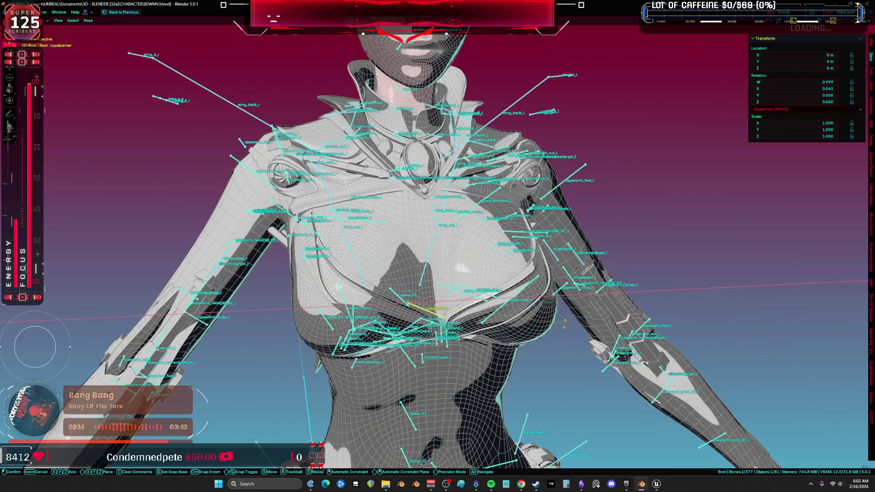
mouse_move(571, 294)
middle_mouse_down()
mouse_move(500, 276)
mouse_move(462, 249)
middle_mouse_up()
key("ctrl+Tab")
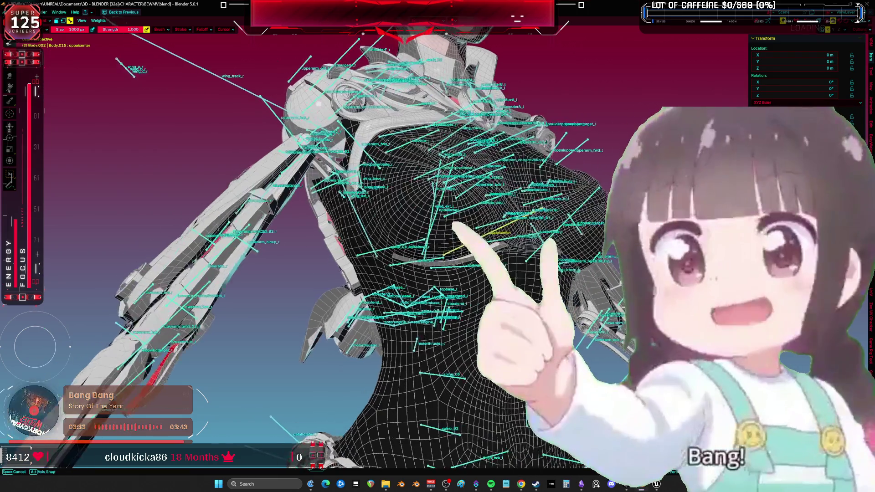
Step: Leave weight painting and slide the HAND model aside along X
middle_click_drag(471, 270, 464, 300)
middle_click_drag(400, 241, 383, 227)
key("ctrl+Tab")
scroll(383, 227, "down", 5)
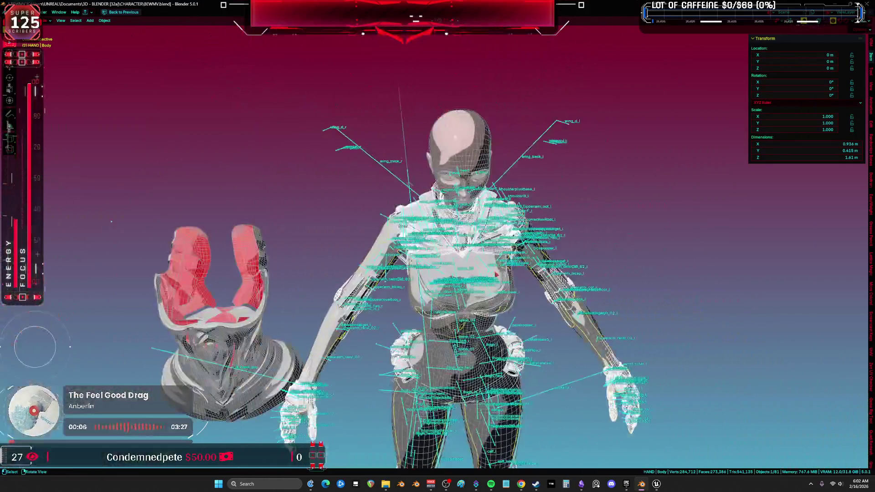
key("g")
key("Return")
scroll(438, 246, "up", 3)
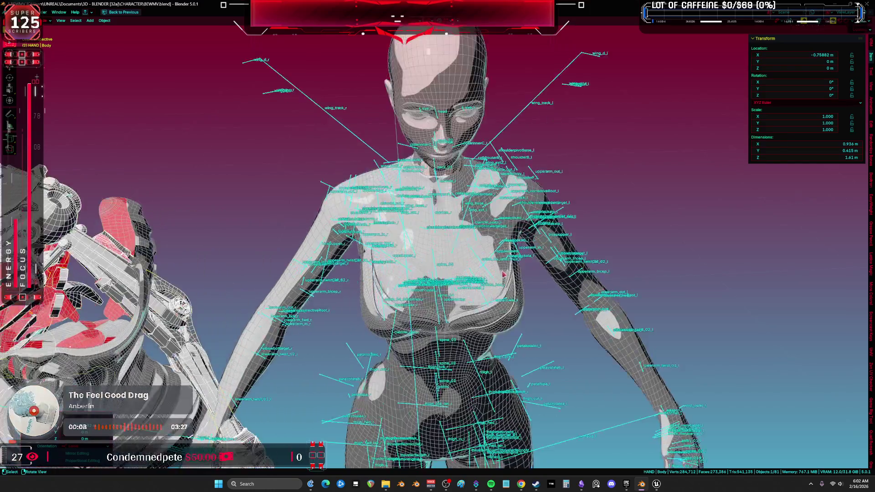
scroll(503, 277, "up", 4)
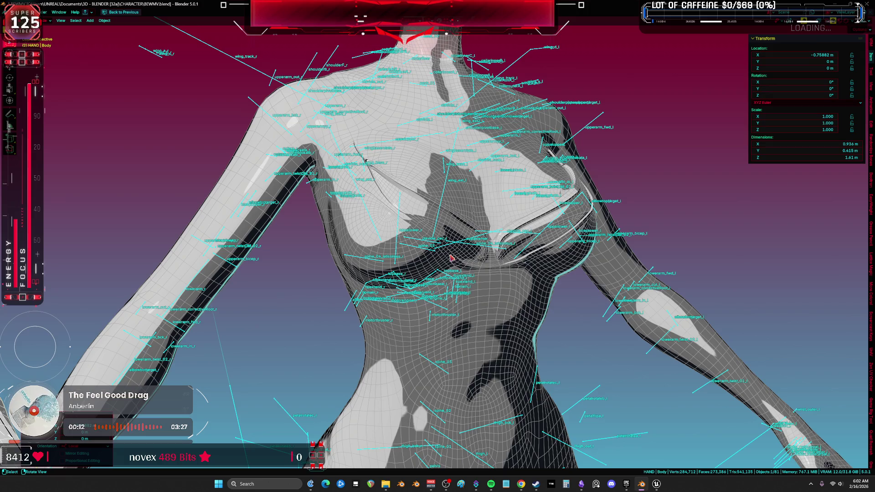
scroll(439, 254, "up", 3)
Step: Put the armature in pose mode with Body.002 selected for weight painting
left_click(425, 240)
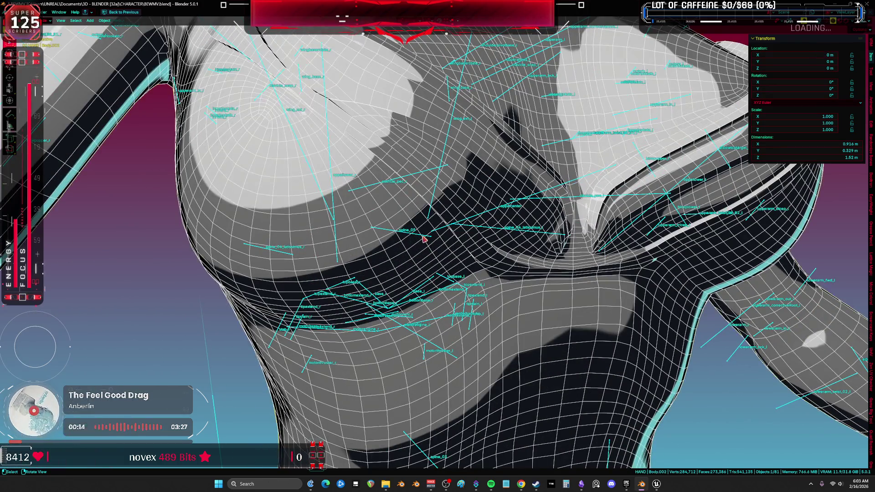
left_click(424, 240)
key("ctrl+Tab")
left_click(363, 187, "shift")
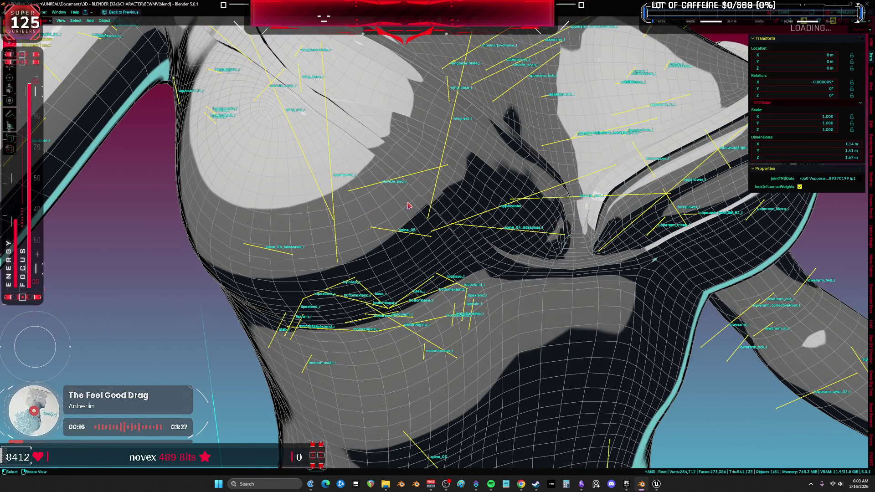
key("ctrl+Tab")
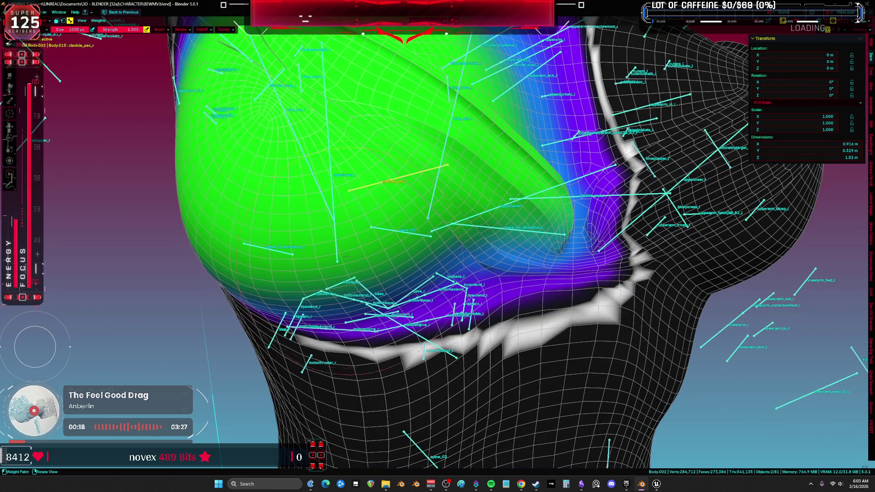
middle_click_drag(334, 211, 424, 263)
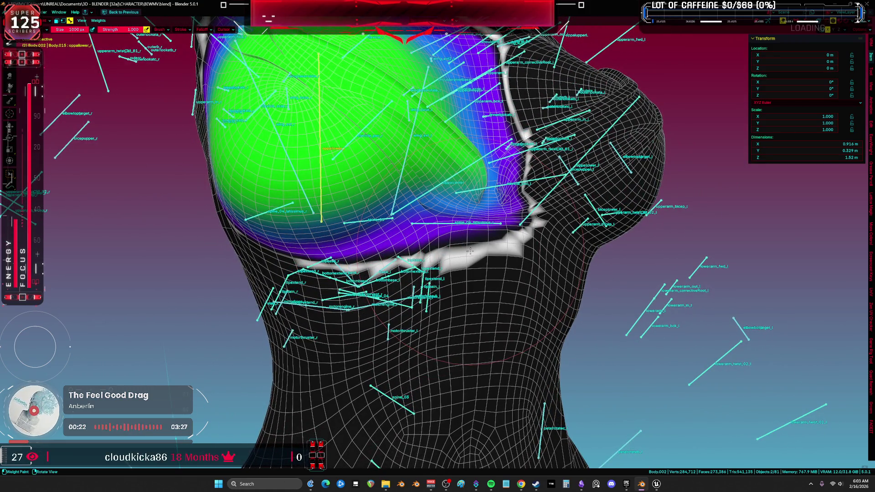
Step: Rotate a chest bone around its local Z axis twice, then return to object mode
key("z")
key("z")
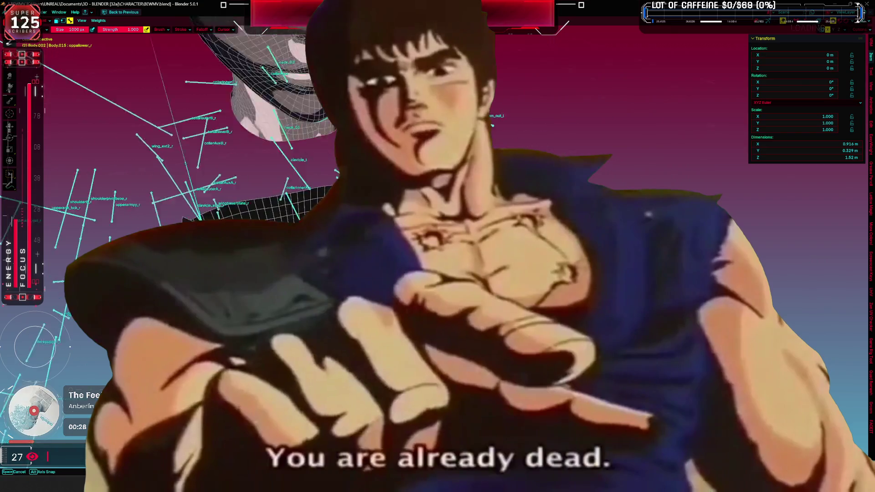
left_click(413, 237)
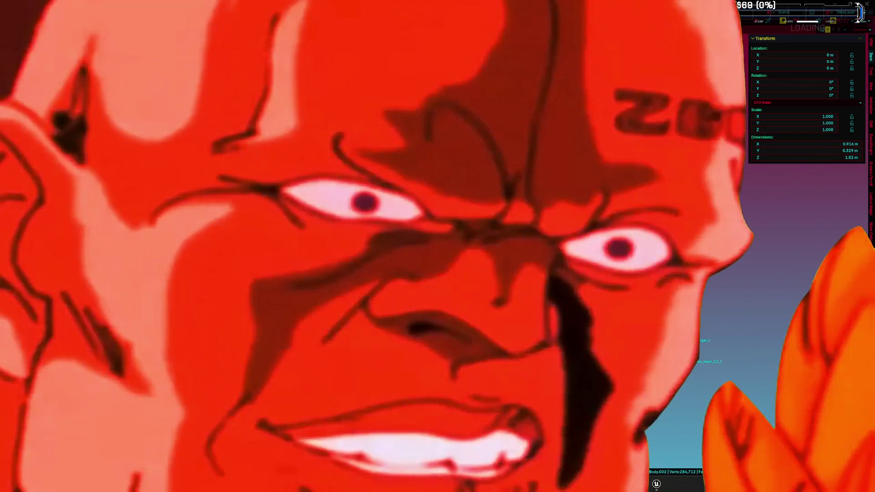
key("r")
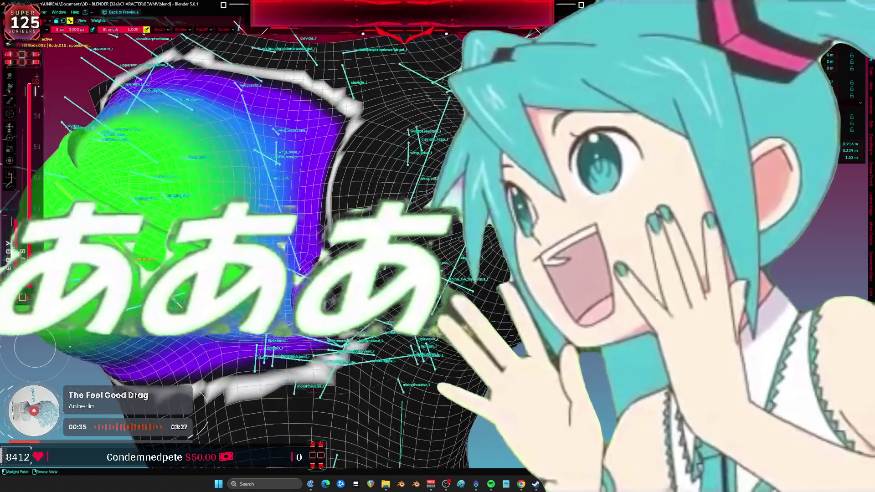
left_click(472, 269)
scroll(473, 270, "down", 3)
key("ctrl+Tab")
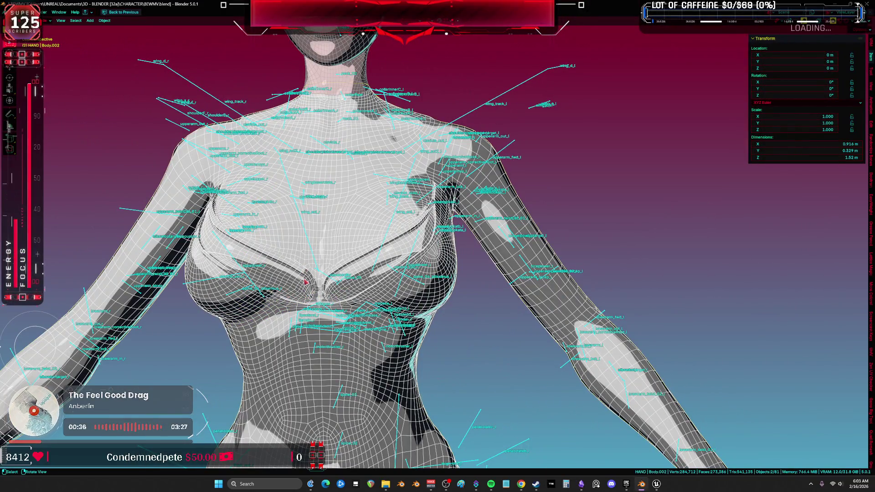
Step: Select the Root armature and the rig object, then enter pose mode on the rig
scroll(312, 283, "down", 2)
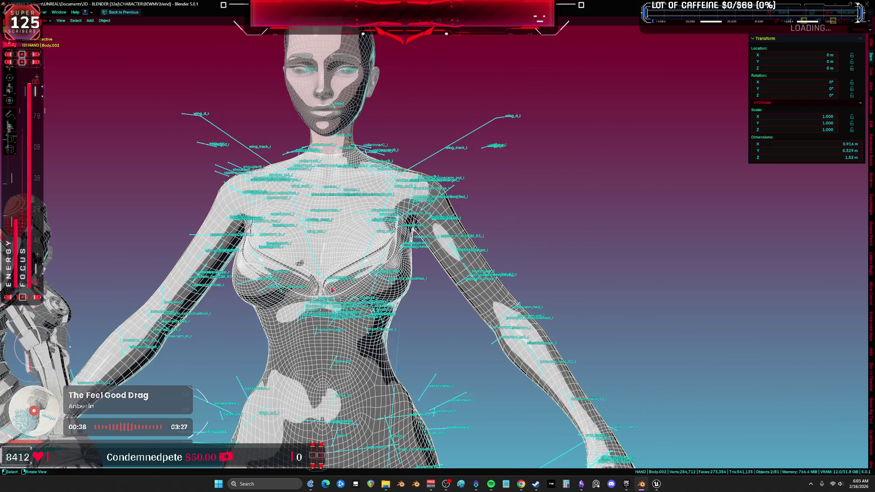
left_click(371, 288)
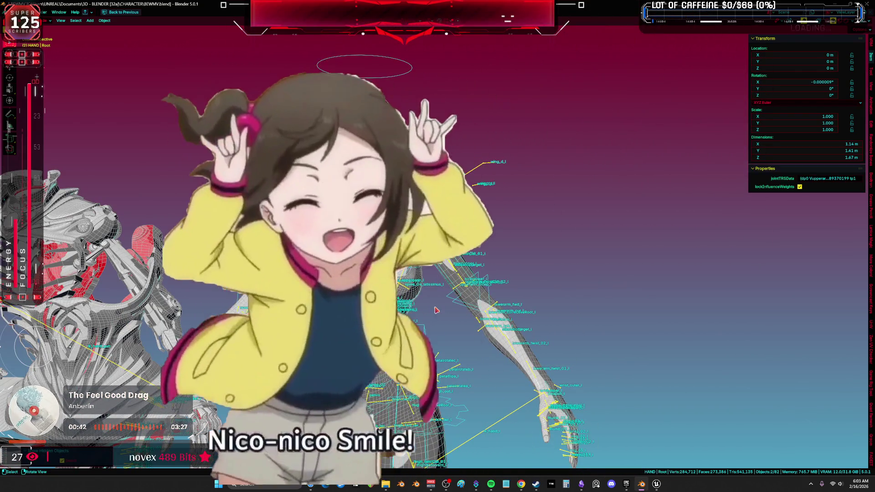
left_click(319, 328)
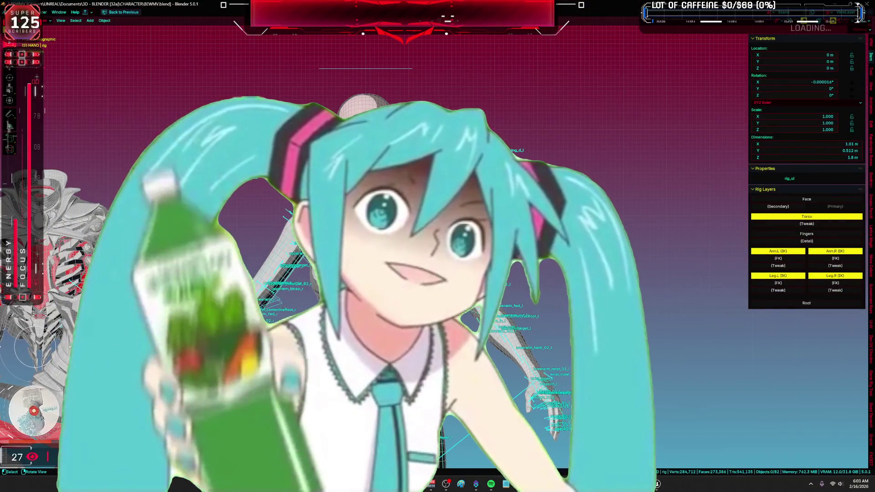
key("ctrl+Tab")
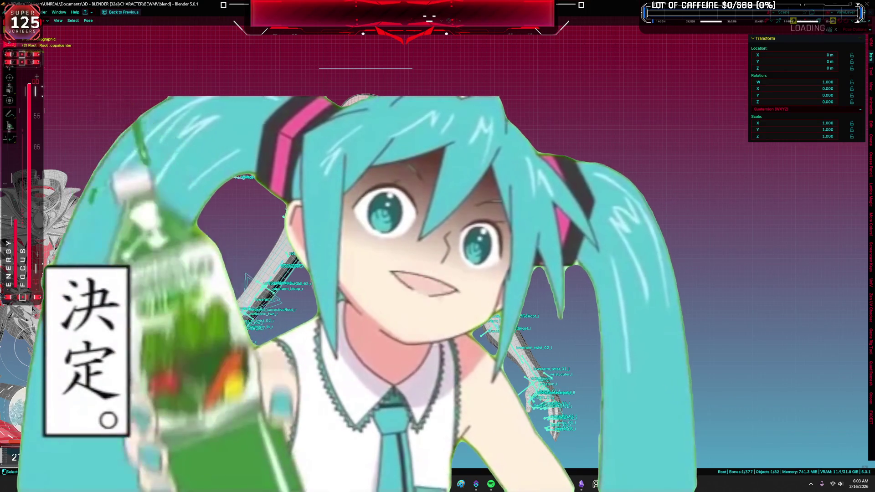
scroll(374, 212, "up", 2)
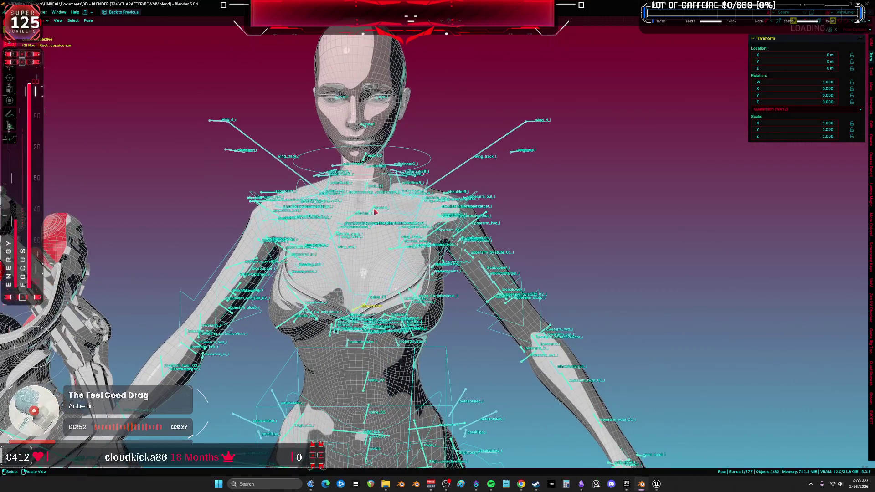
key("ctrl+space")
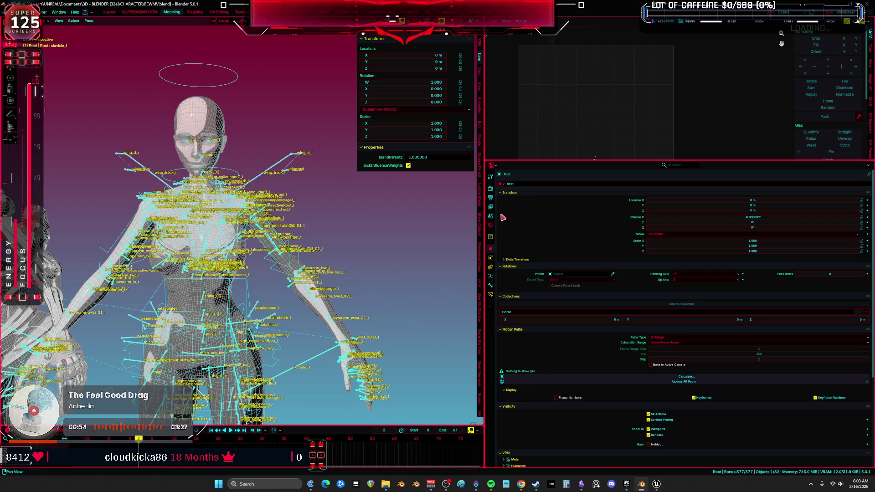
left_click(491, 295)
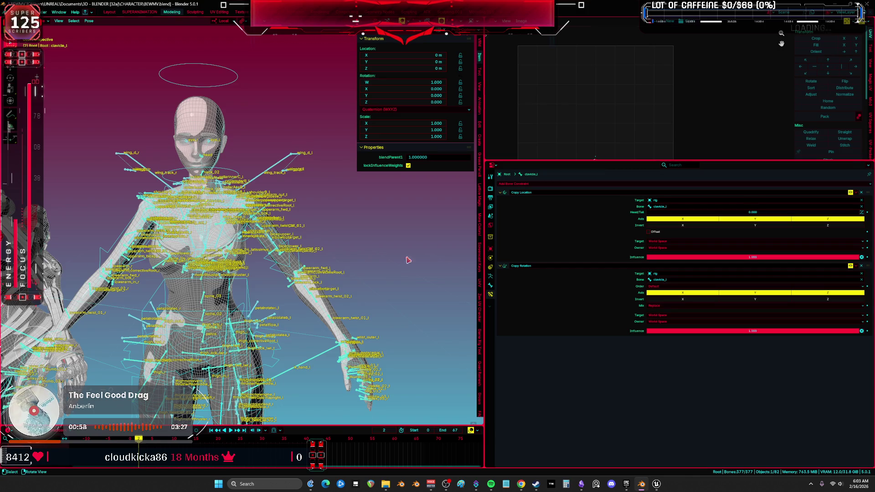
key("ctrl+space")
scroll(451, 260, "down", 3)
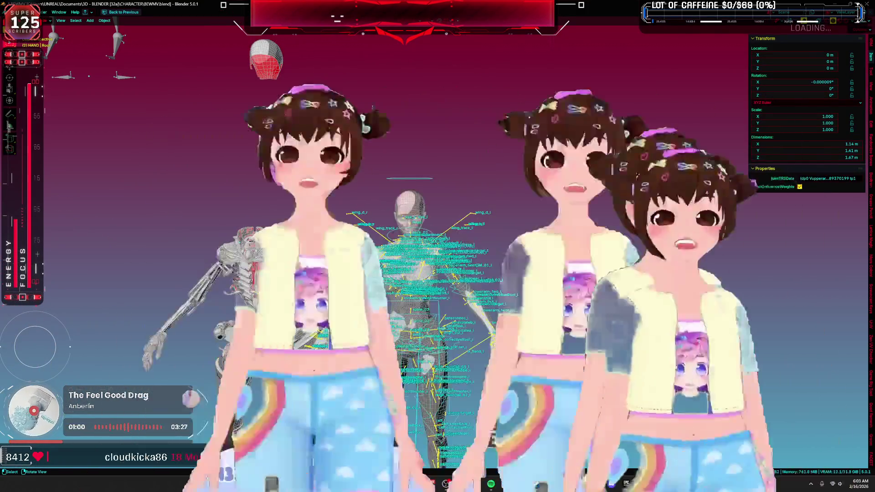
key("ctrl+z")
scroll(437, 246, "up", 3)
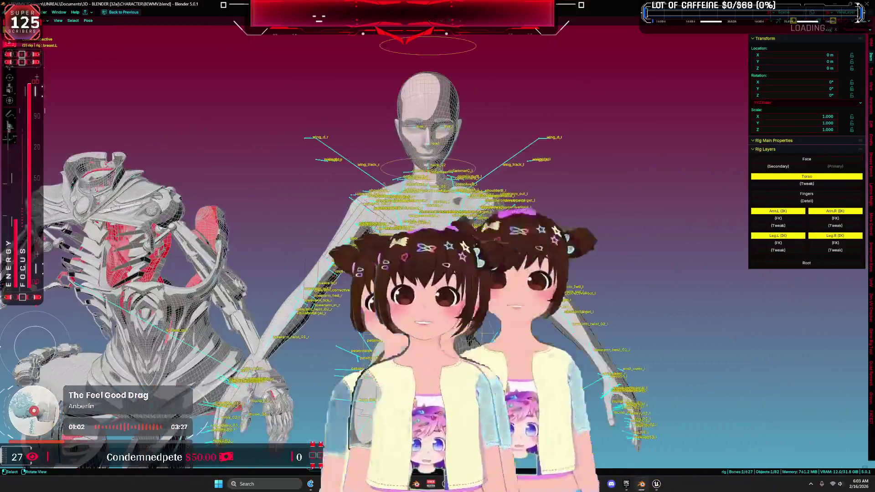
scroll(438, 246, "up", 3)
left_click(437, 410)
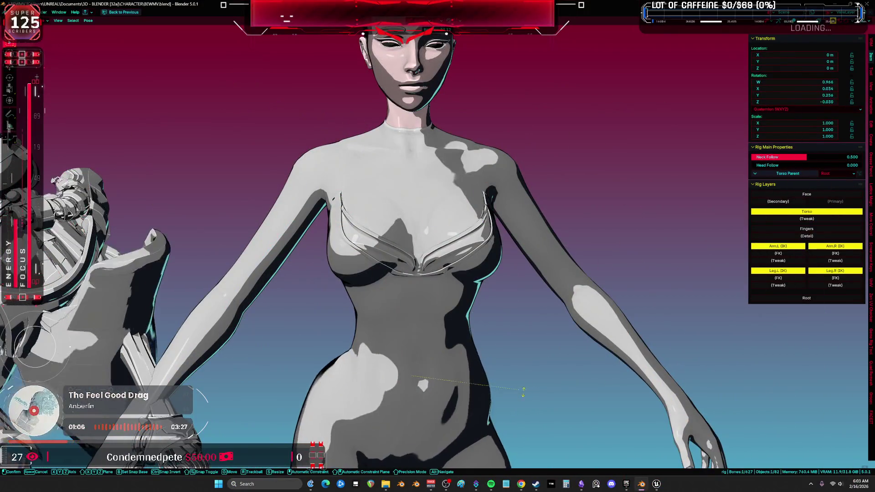
left_click(501, 266, "shift")
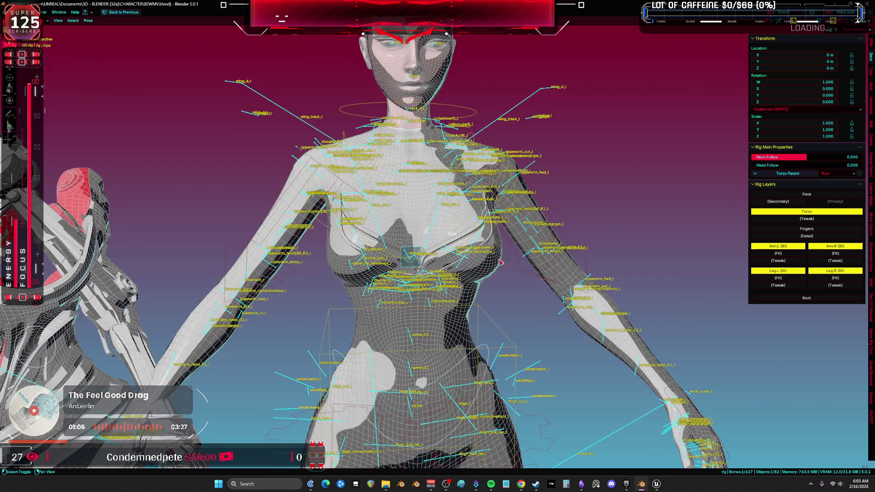
scroll(501, 266, "up", 2)
left_click(517, 253)
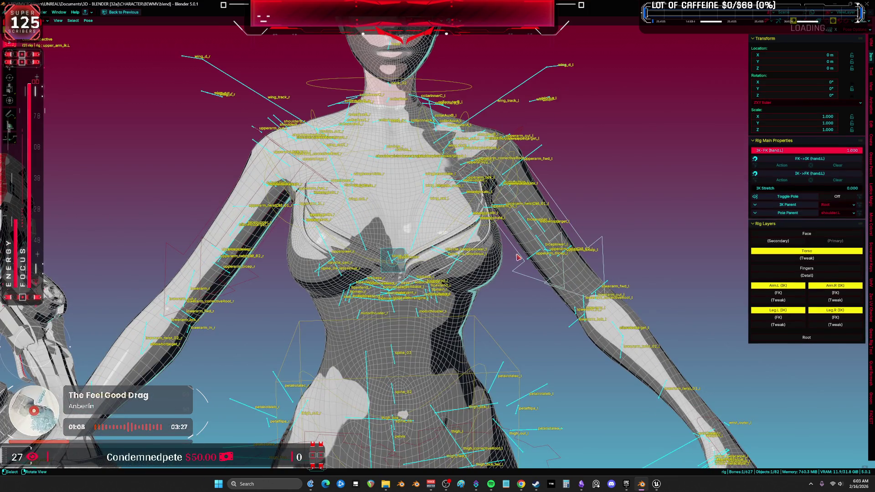
Step: Rotate the upper_arm_ik.L bone twice and view the torso deformation from another angle
key("r")
key("r")
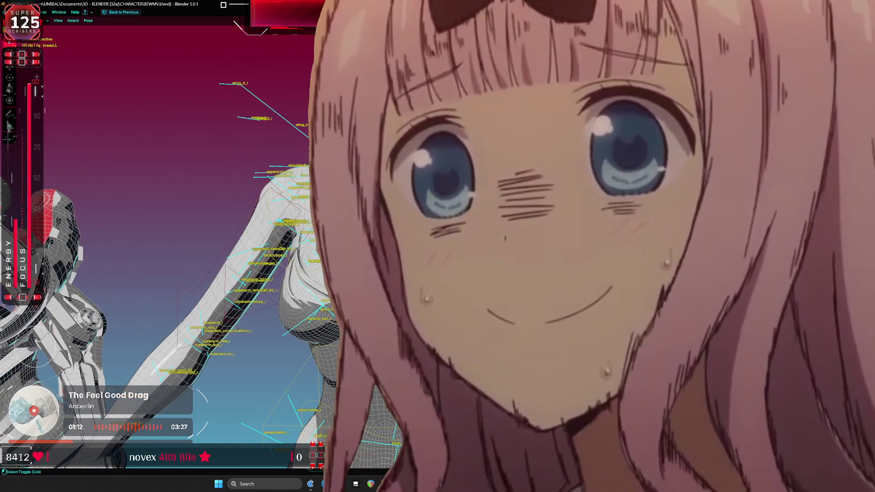
left_click(497, 180)
key("r")
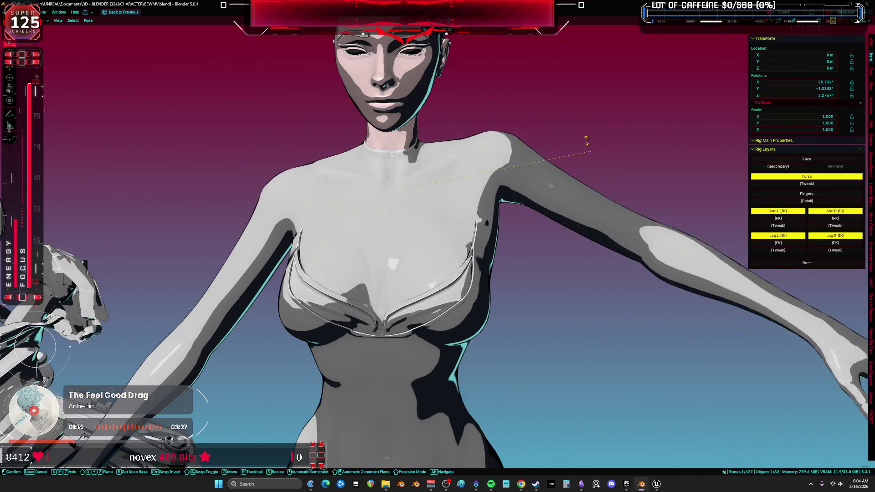
mouse_move(562, 236)
middle_mouse_down()
mouse_move(547, 257)
mouse_move(484, 227)
mouse_move(448, 175)
mouse_move(503, 230)
middle_mouse_up()
Step: Test-rotate the chest bone with overlays hidden, cancel, then frame a front view
left_click(503, 231)
key("shift+alt+z")
key("r")
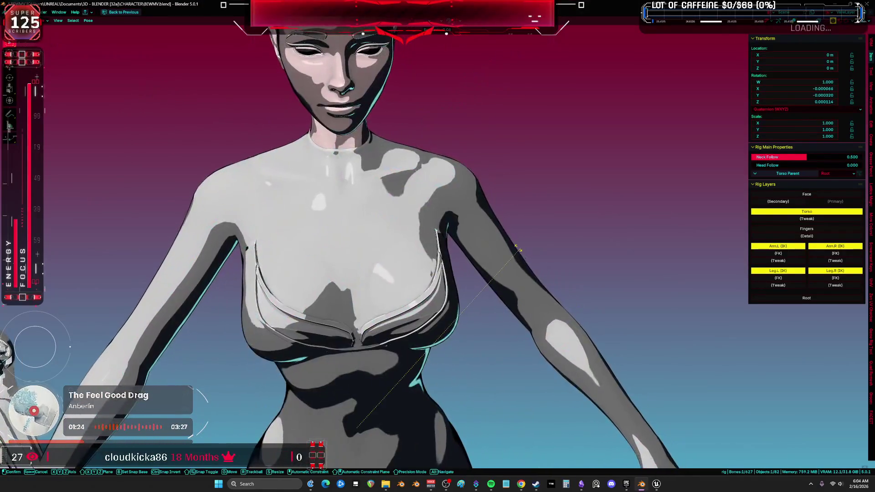
mouse_move(523, 248)
middle_mouse_down()
mouse_move(328, 229)
mouse_move(499, 260)
middle_mouse_up()
key("shift+alt+z")
key("Escape")
key("KP_1")
key("KP_Divide")
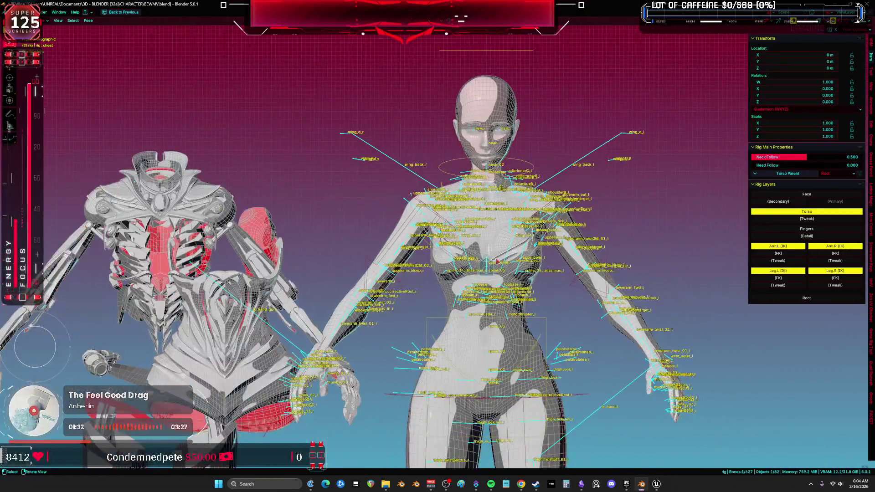
Step: Return the HAND body to the world origin by clearing its location
key("ctrl+Tab")
left_click(284, 255)
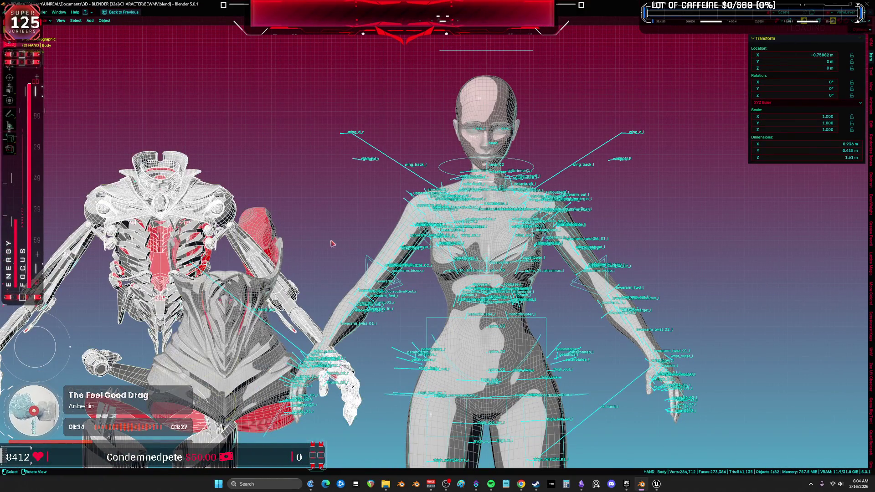
key("alt+g")
scroll(445, 327, "up", 1)
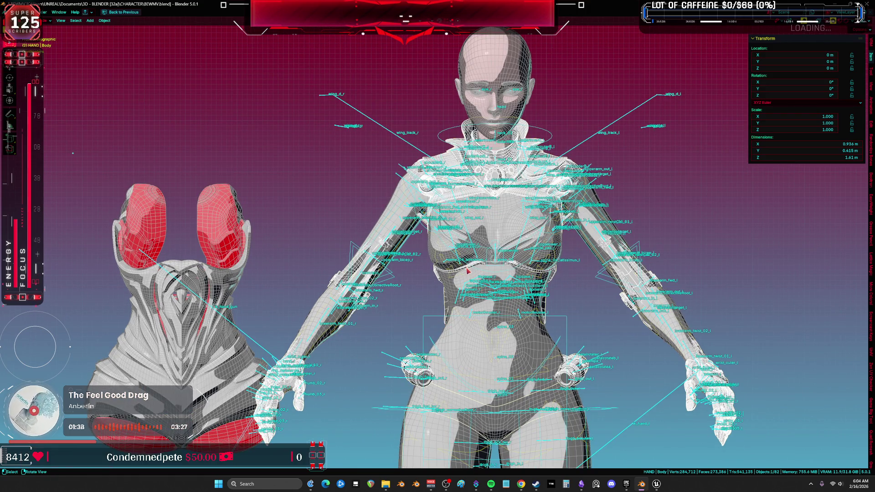
Step: Separate the edge loop of faces under the bust into its own object, then restore the full layout
key("Tab")
scroll(467, 270, "up", 5)
left_click(479, 260, "alt")
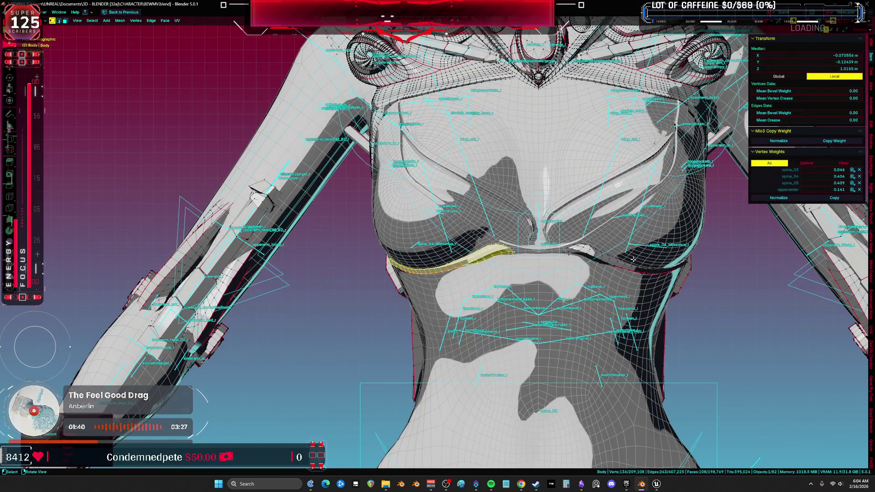
middle_click_drag(623, 264, 612, 273)
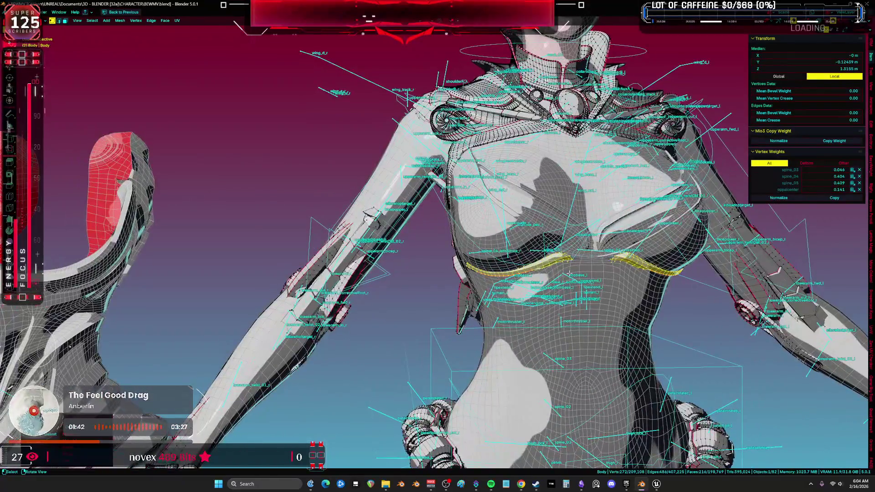
left_click(570, 274)
key("Tab")
key("ctrl+space")
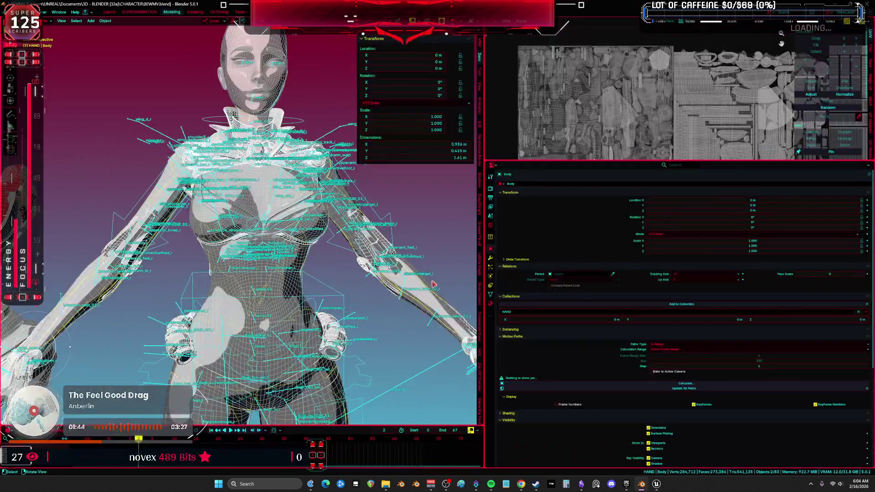
Step: Select the Root armature, put it in pose mode and show its armature data
left_click(491, 259)
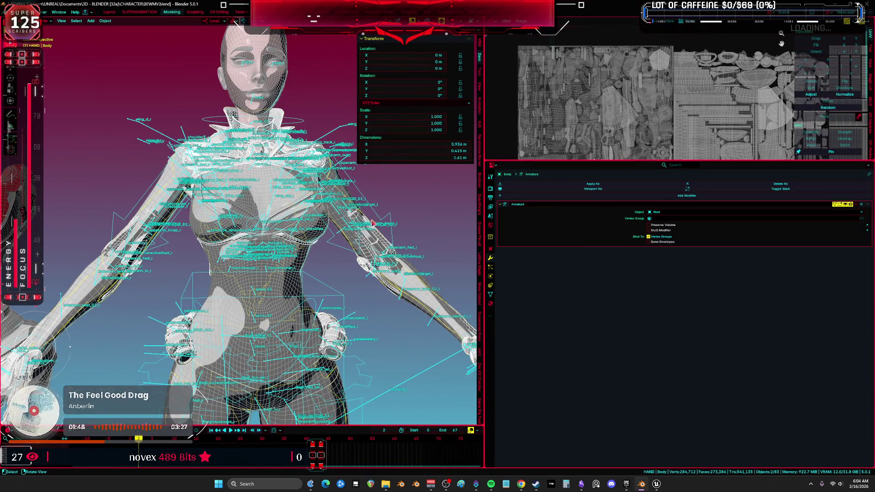
left_click(400, 302)
key("ctrl+Tab")
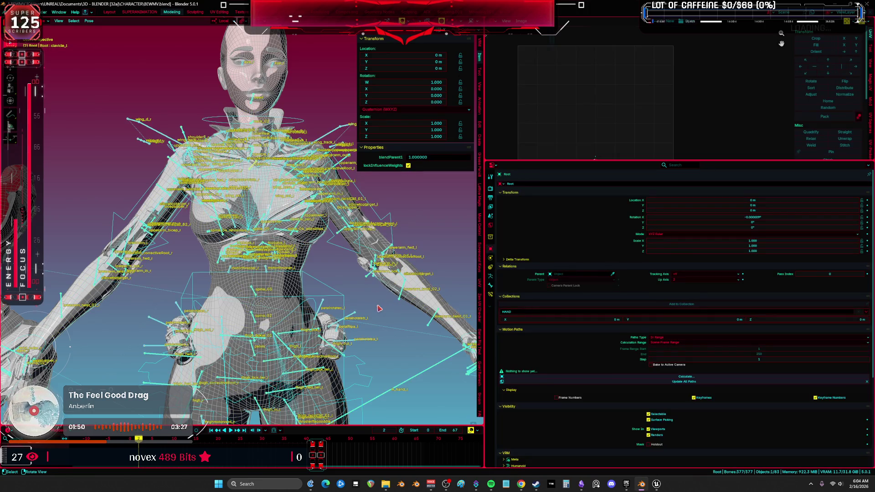
left_click(490, 281)
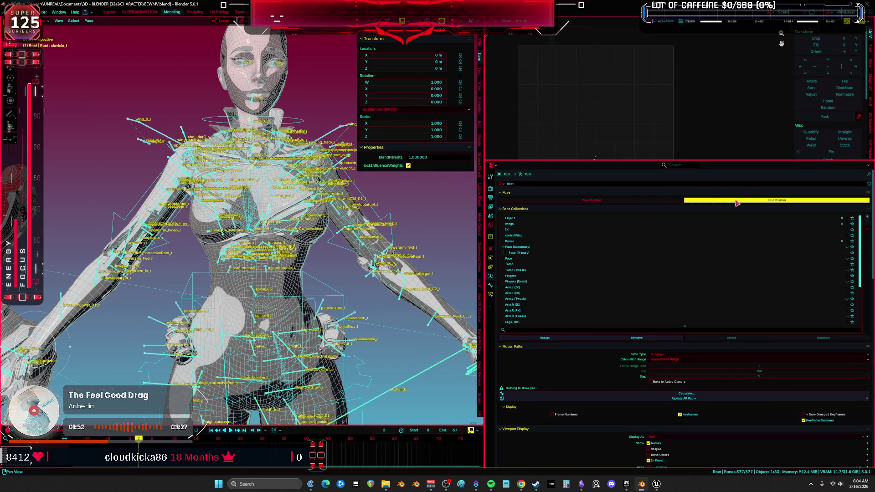
Step: Orbit around the character's torso in a maximized viewport to inspect the rig
key("ctrl+Tab")
key("ctrl+space")
scroll(483, 285, "down", 5)
mouse_move(483, 286)
middle_mouse_down()
mouse_move(416, 284)
mouse_move(441, 270)
middle_mouse_up()
scroll(416, 284, "up", 7)
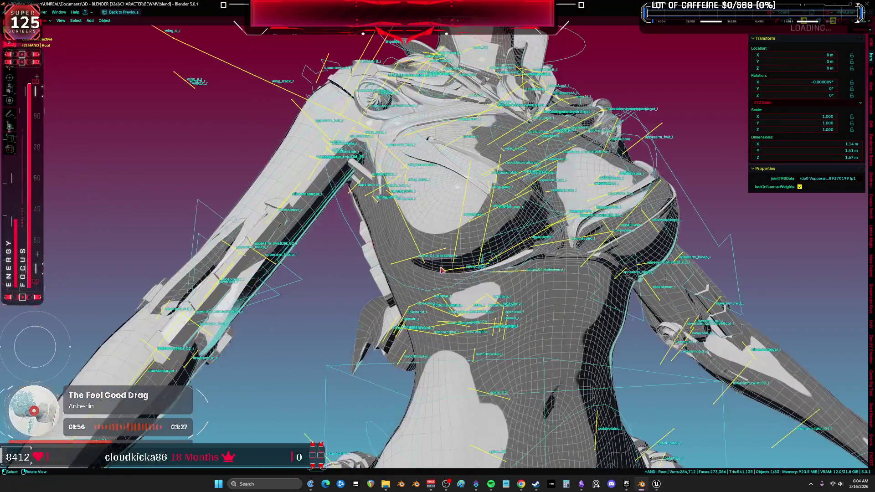
key("ctrl+space")
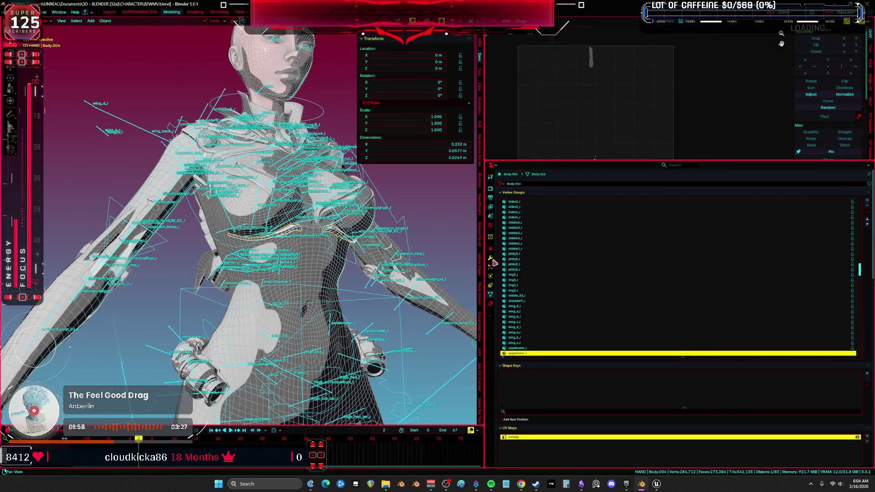
Step: Add a Data Transfer modifier to Body.004 sourcing Body.002's vertex data with Nearest Edge Interpolated mapping
left_click(491, 259)
left_click(530, 199)
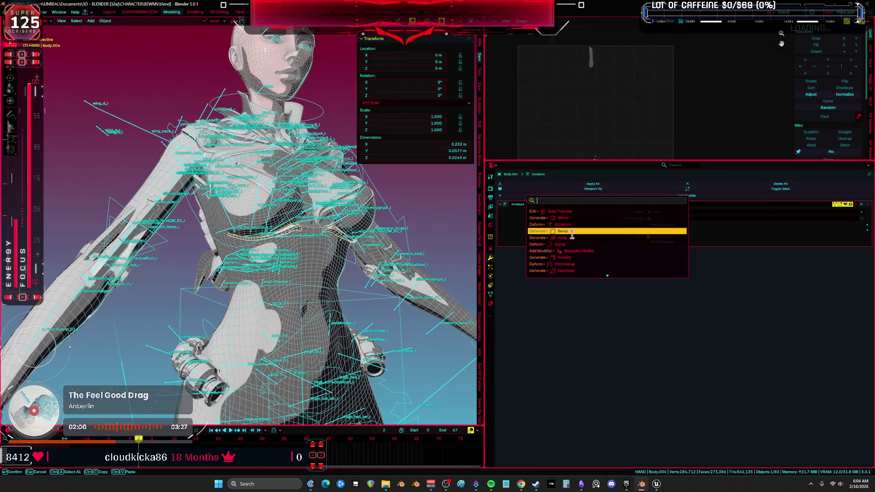
left_click(569, 212)
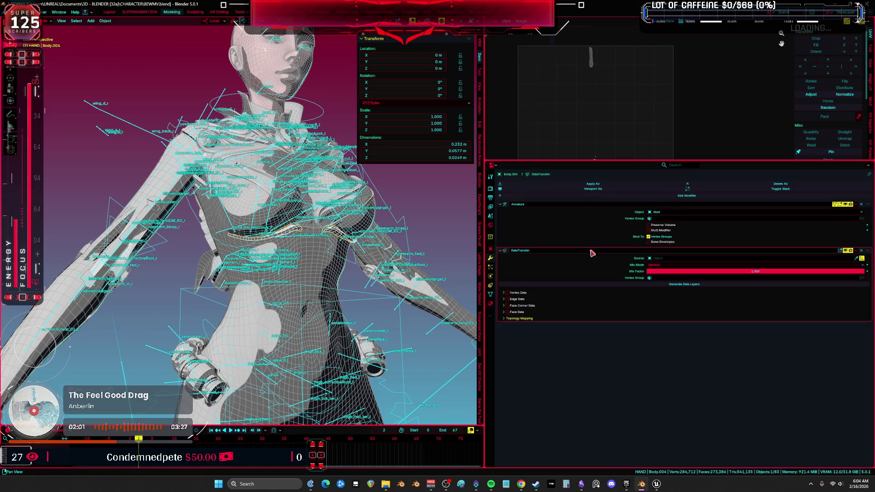
left_click(508, 293)
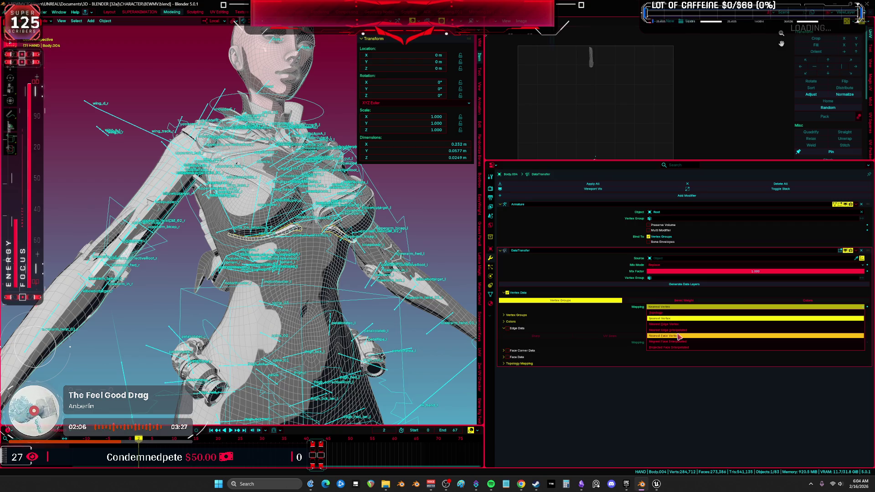
left_click(674, 330)
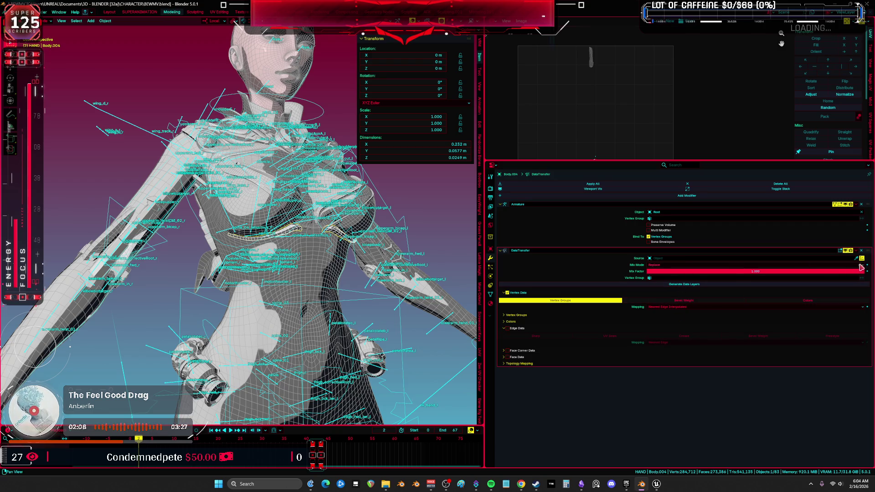
left_click(328, 269)
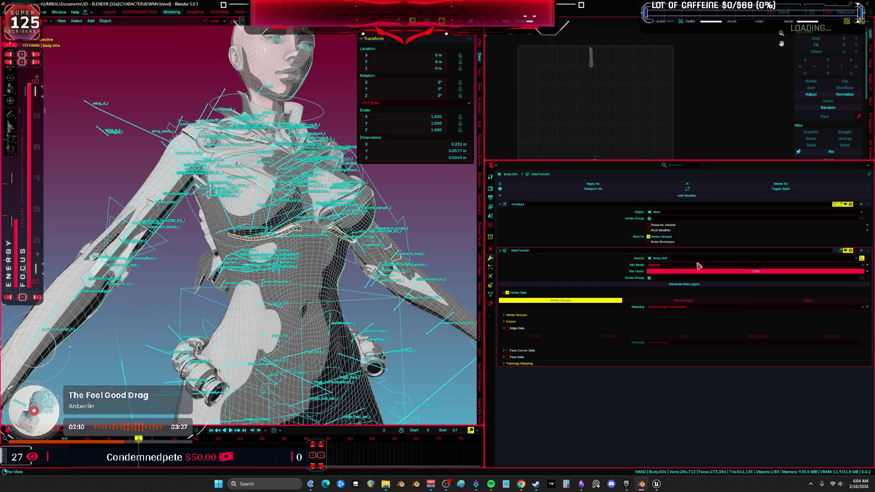
Step: Apply the Data Transfer modifier on Body.004, then select the corset mesh Body.001
left_click(855, 252)
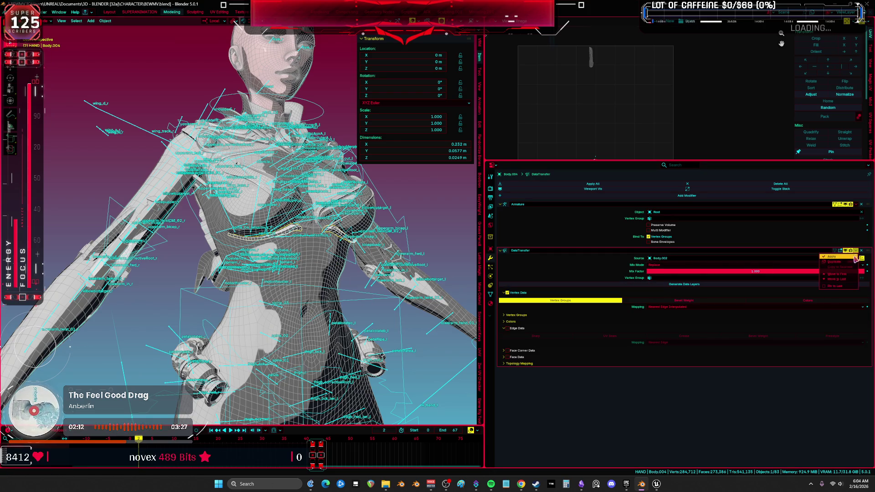
left_click(853, 260)
middle_click_drag(292, 274, 326, 299)
left_click(327, 298)
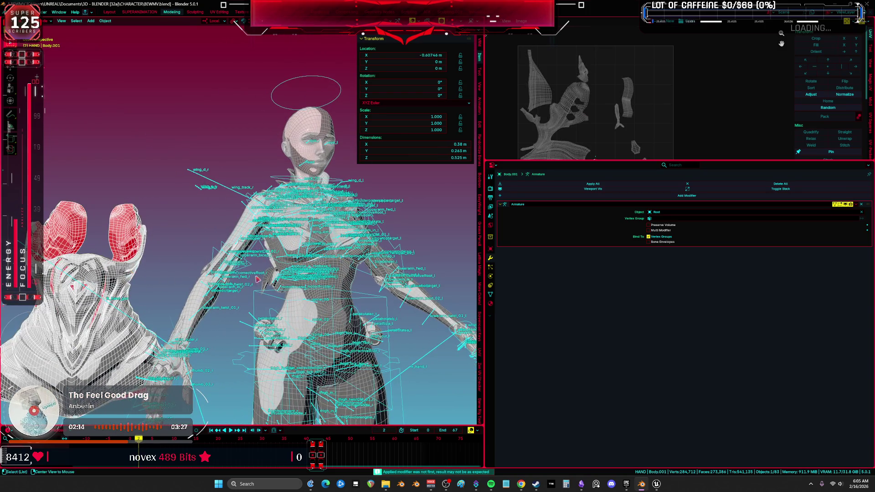
Step: Grab the corset mesh Body.001 and cancel, leaving it in place
scroll(380, 299, "up", 4)
key("g")
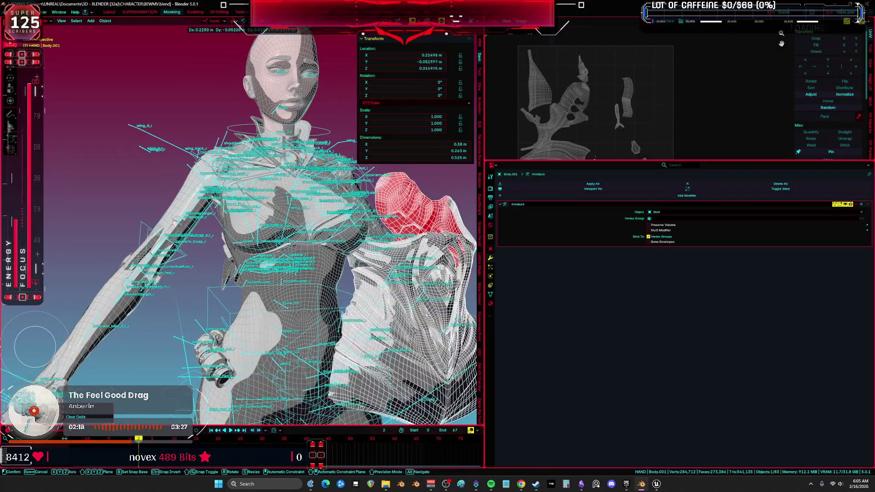
key("Escape")
right_click(517, 224)
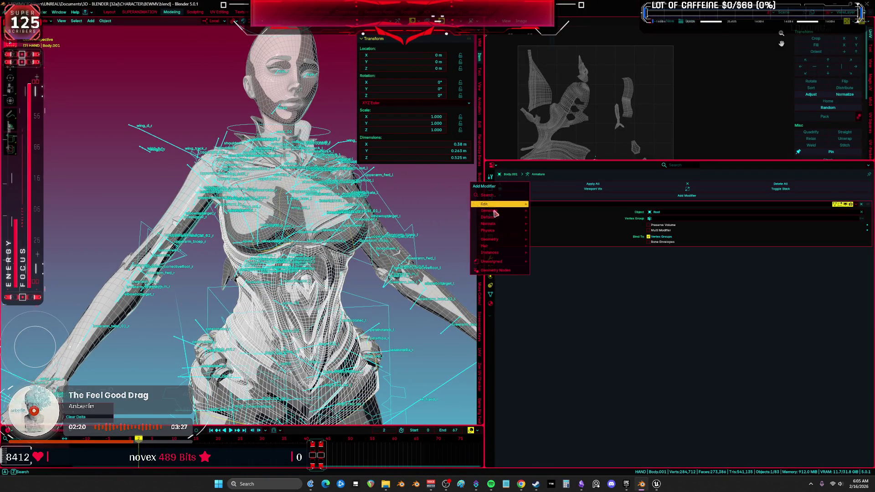
Step: Inspect the corset's vertex groups in edit mode from the front orthographic view
key("KP_1")
key("Tab")
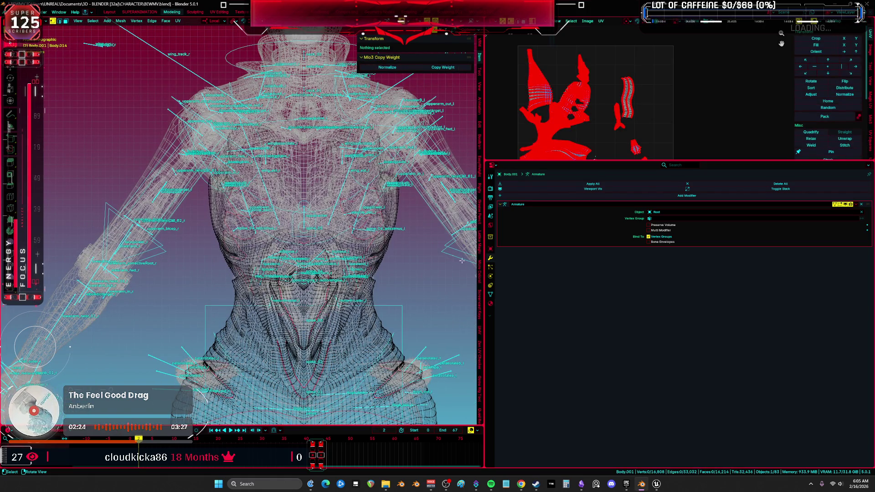
left_click(490, 295)
scroll(314, 265, "down", 2)
key("Tab")
left_click(314, 269)
middle_click_drag(314, 269, 496, 274, "shift")
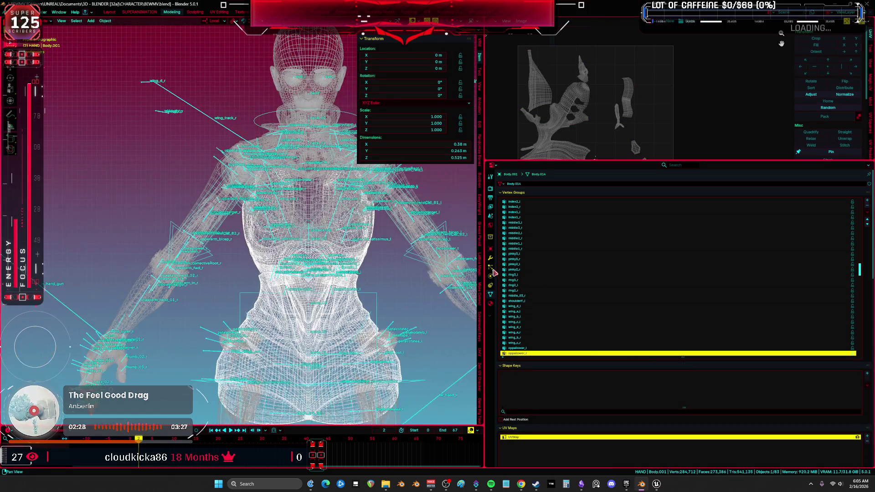
scroll(441, 240, "up", 4)
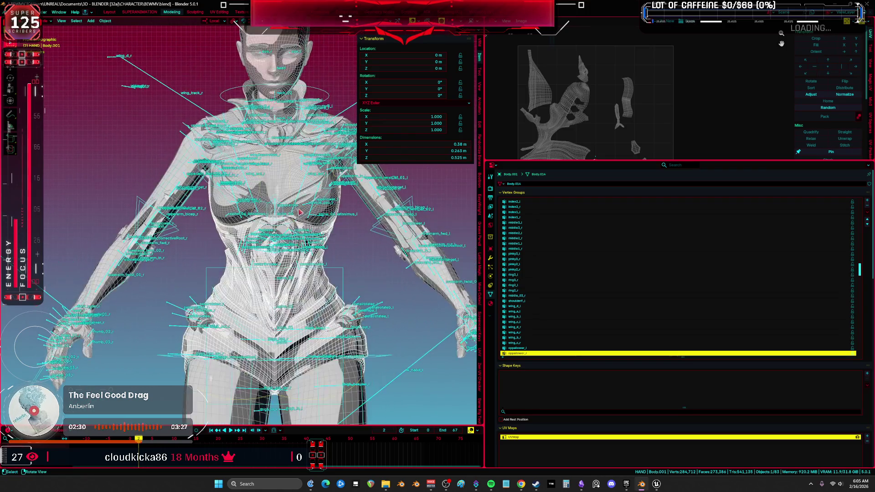
key("ctrl+space")
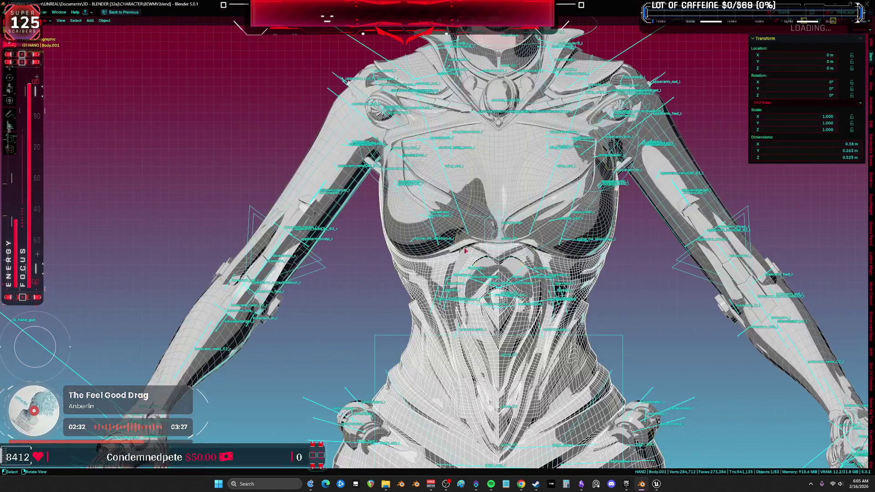
key("ctrl+space")
scroll(319, 250, "down", 5)
Step: Duplicate the corset as Body.005 without moving it, and show Body.001's modifier stack
key("shift+d")
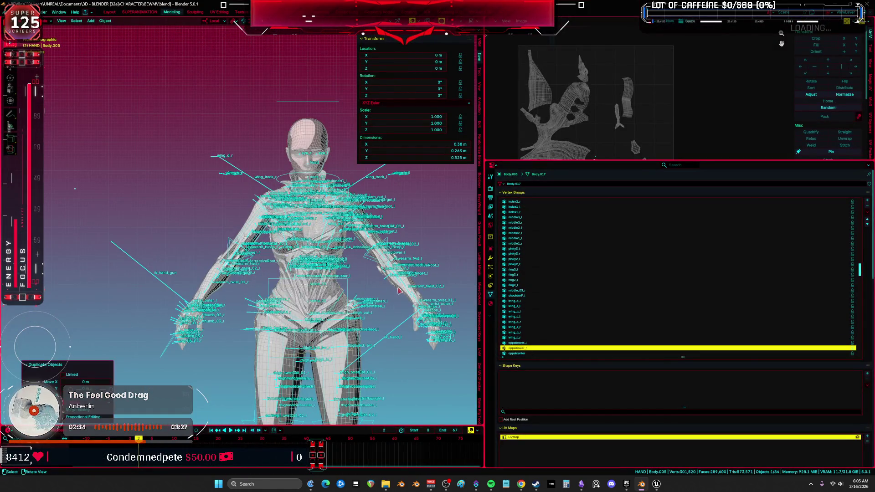
key("x")
scroll(233, 281, "up", 4)
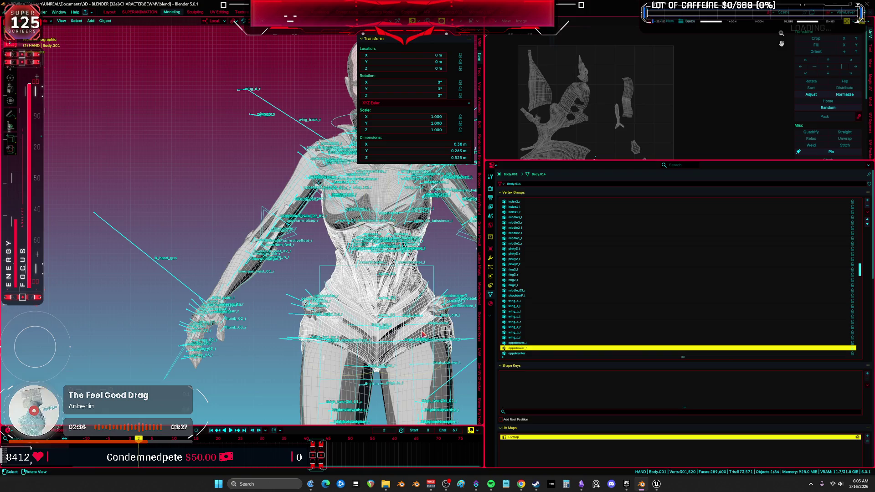
key("Escape")
key("ctrl+z")
scroll(415, 309, "up", 1)
left_click(491, 259)
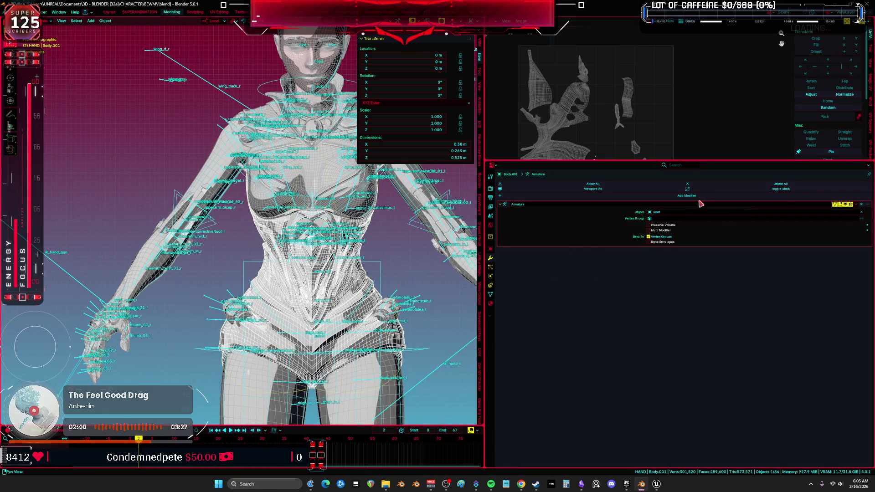
Step: Add a Data Transfer modifier to Body.001 copying Body.002's vertex groups with Nearest Edge Interpolated mapping
left_click(687, 196)
mouse_move(674, 200)
left_click(733, 214)
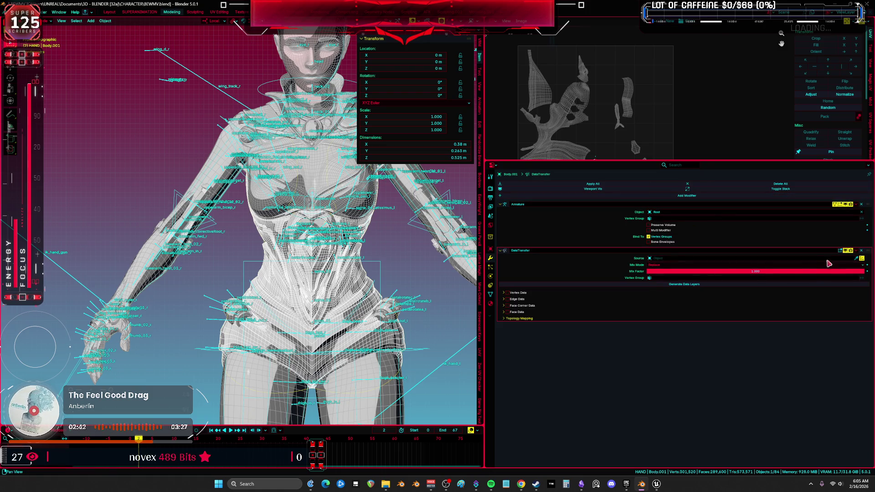
left_click(325, 163)
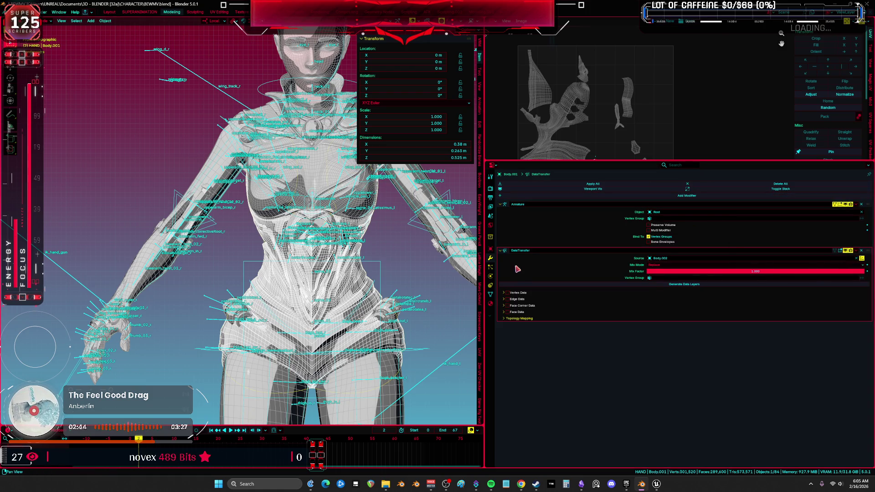
left_click(507, 293)
left_click(573, 301)
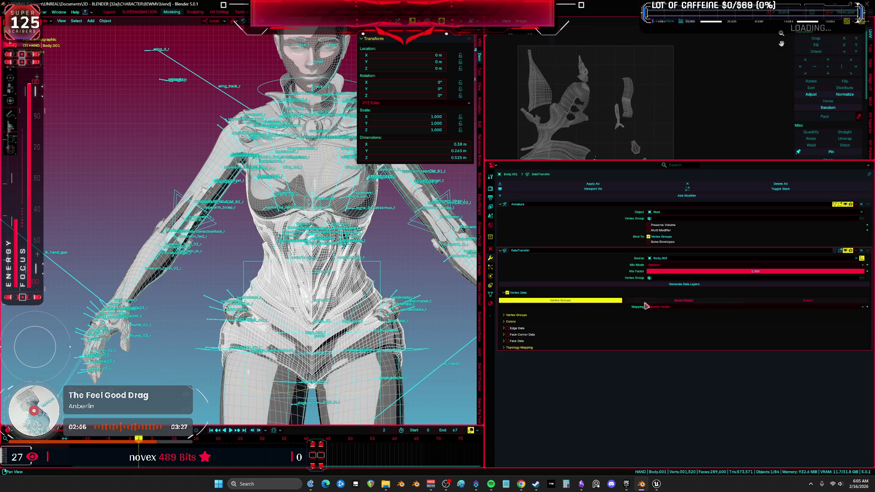
left_click(691, 307)
left_click(699, 329)
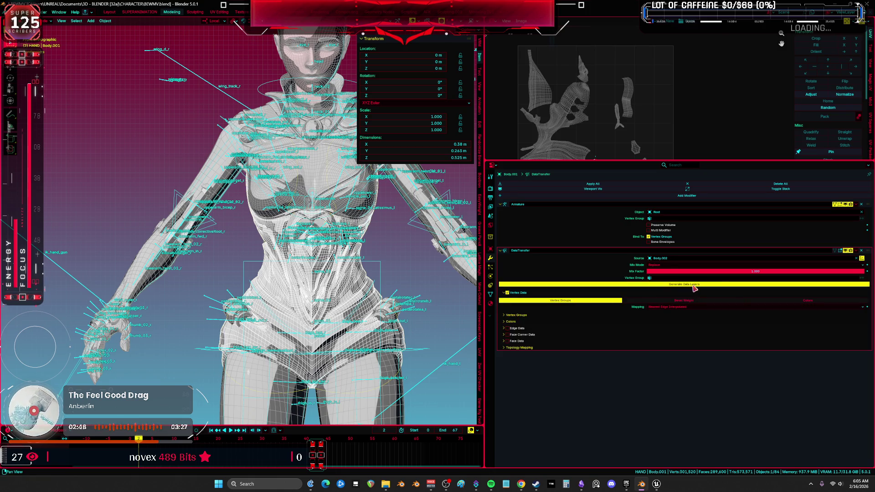
Step: Apply the Data Transfer modifier to bake the weights into the corset
left_click(855, 251)
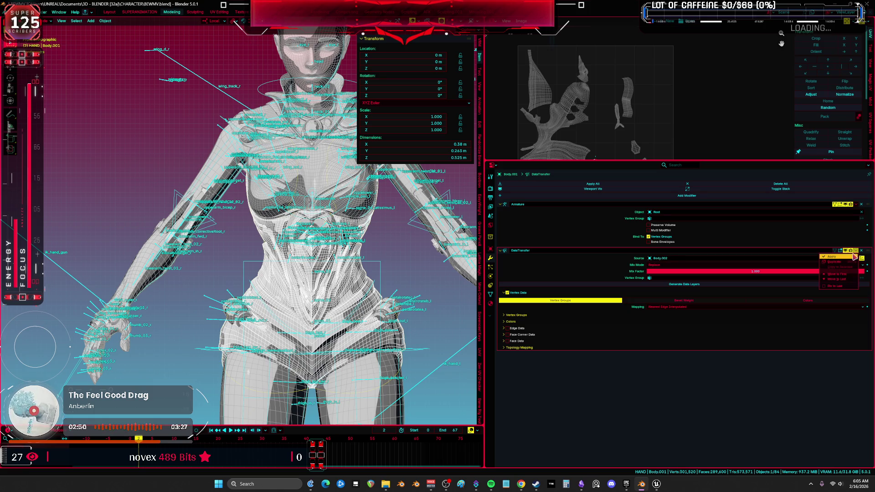
left_click(854, 257)
scroll(365, 250, "up", 3)
key("ctrl+space")
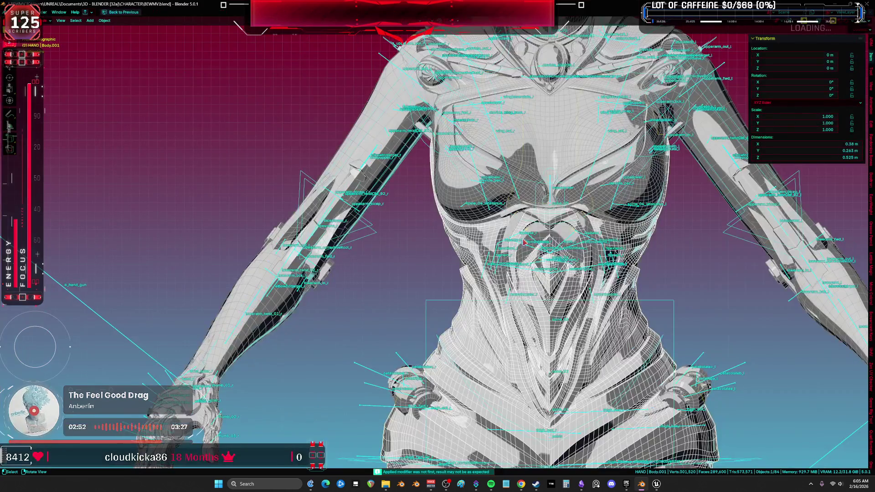
left_click(489, 209)
Step: Switch the Root rig to Pose Position and enter pose mode
key("ctrl+space")
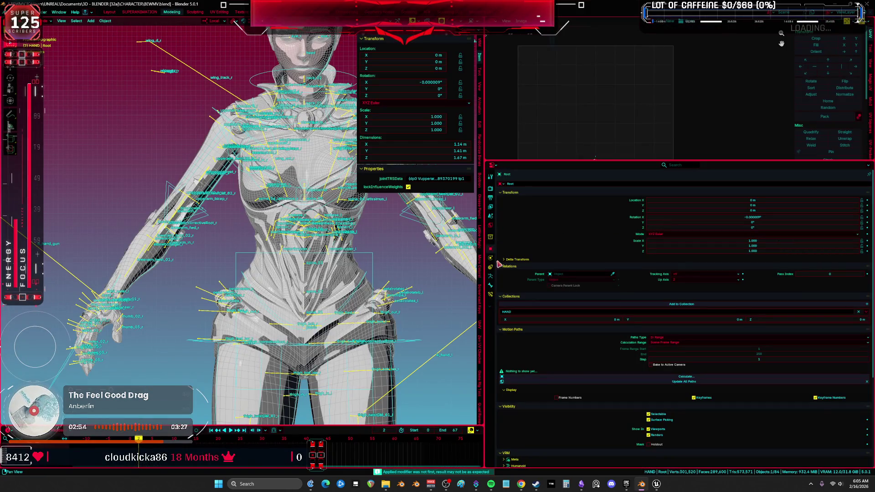
left_click(492, 276)
left_click(591, 200)
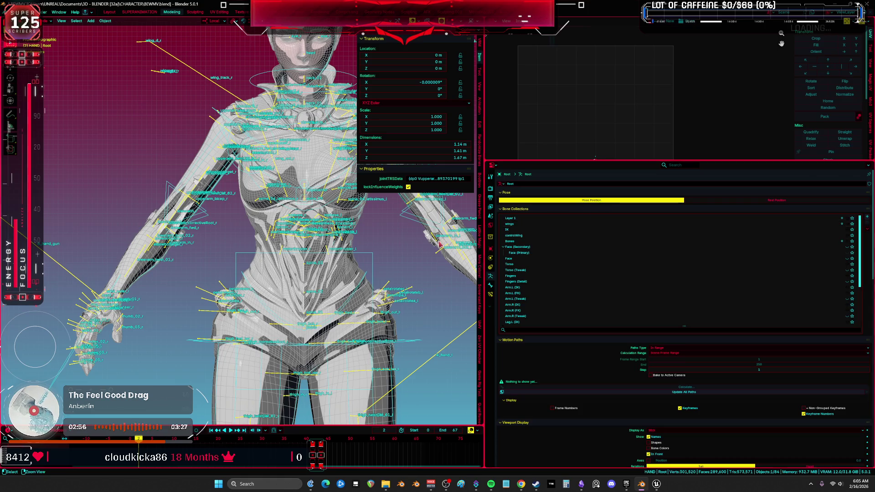
key("ctrl+space")
key("ctrl+Tab")
key("ctrl+space")
key("ctrl+space")
scroll(582, 237, "up", 2)
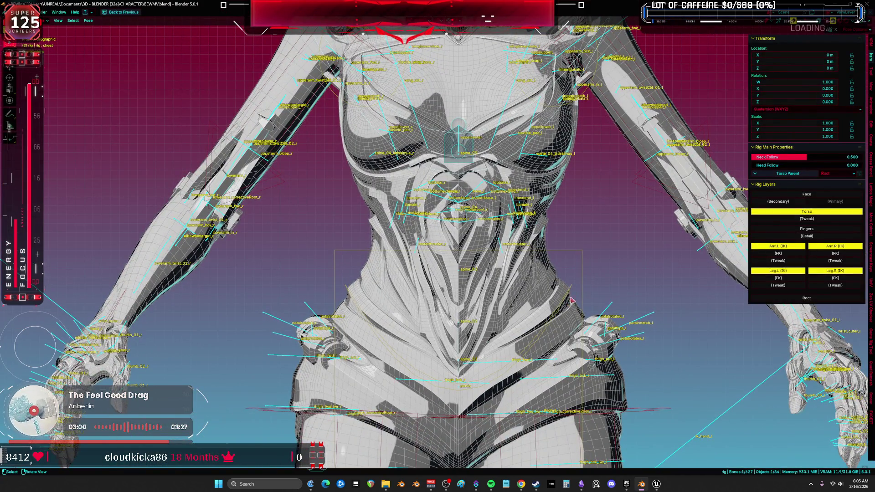
Step: Test-rotate the chest and torso bones to check clothing deformation, cancelling each attempt
key("r")
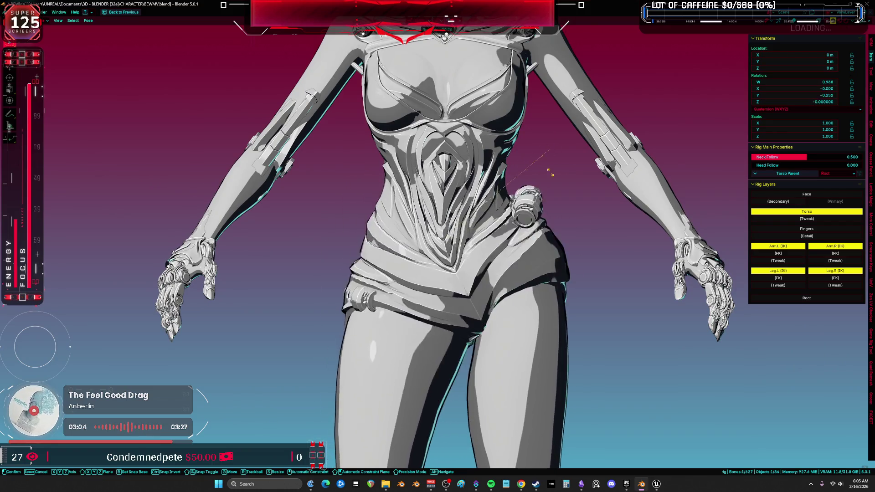
key("Escape")
left_click(535, 209)
key("r")
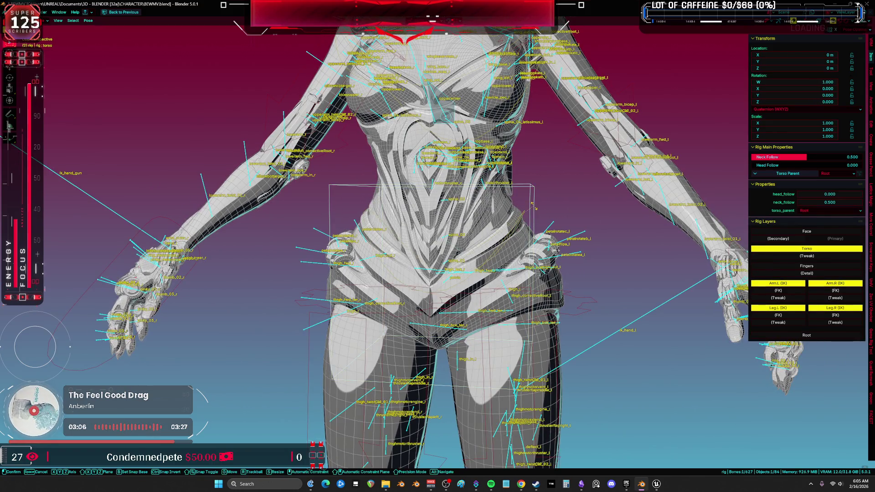
key("Escape")
key("r")
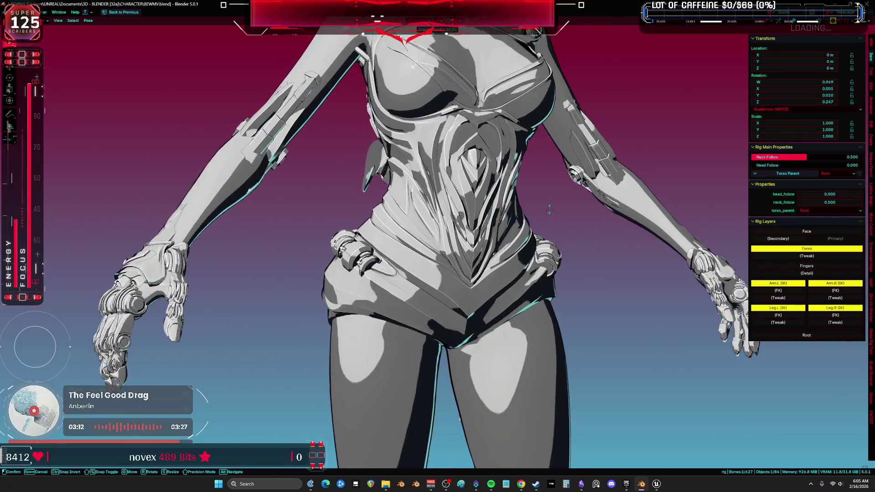
key("Escape")
mouse_move(531, 228)
middle_mouse_down()
mouse_move(536, 245)
mouse_move(522, 235)
mouse_move(598, 280)
middle_mouse_up()
left_click(601, 282)
Step: Hide the overlays and twist the torso bone around its local Z axis
key("shift+alt+z")
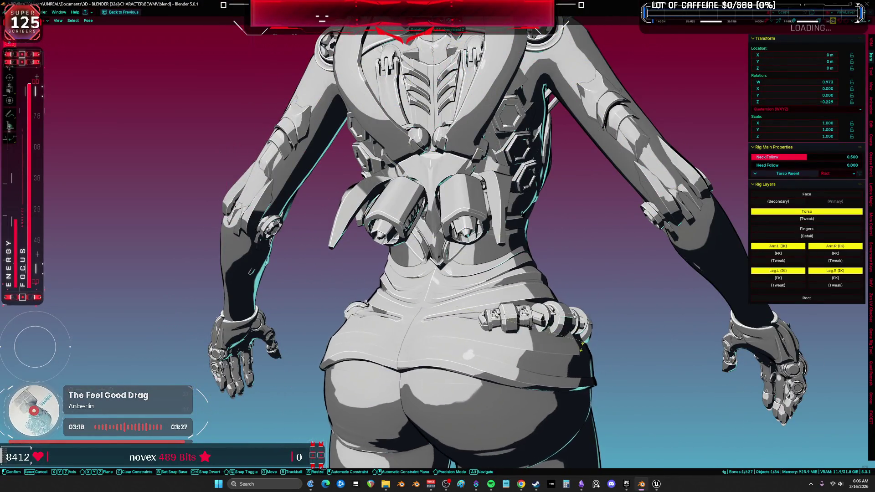
mouse_move(586, 293)
middle_mouse_down()
mouse_move(487, 291)
mouse_move(524, 288)
mouse_move(511, 280)
mouse_move(523, 275)
middle_mouse_up()
key("r")
key("x")
key("x")
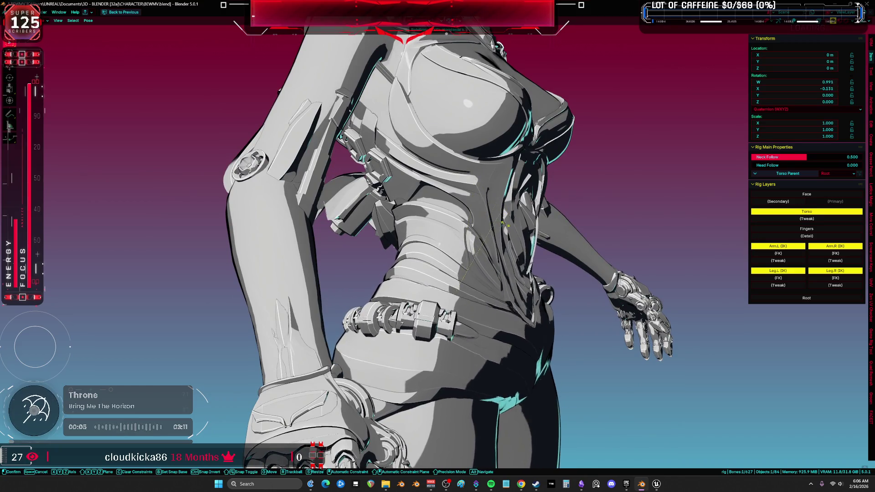
key("z")
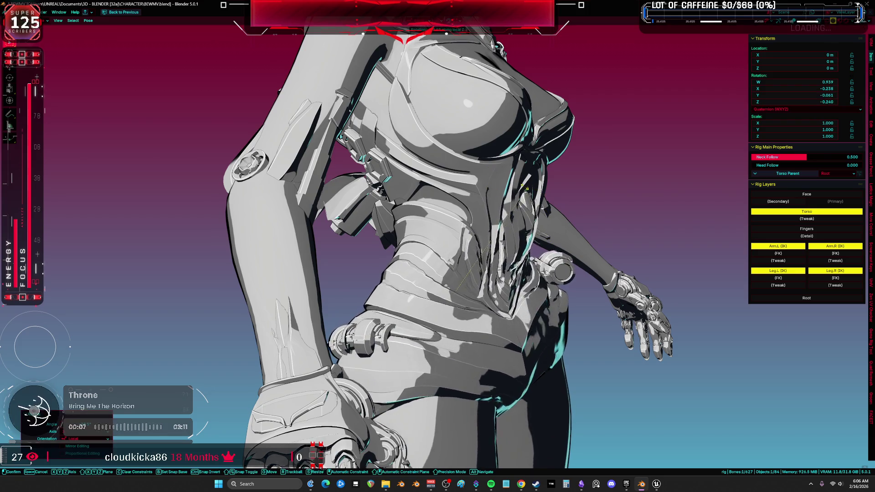
left_click(529, 188)
scroll(400, 284, "up", 5)
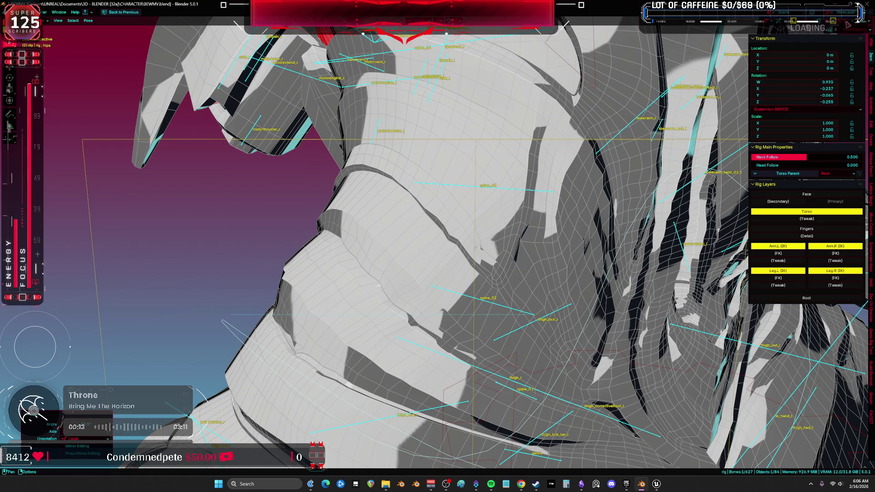
Step: Give the viewport a dark MatCap shading and orbit round to the front view
left_click(849, 24)
left_click(826, 68)
left_click(735, 118)
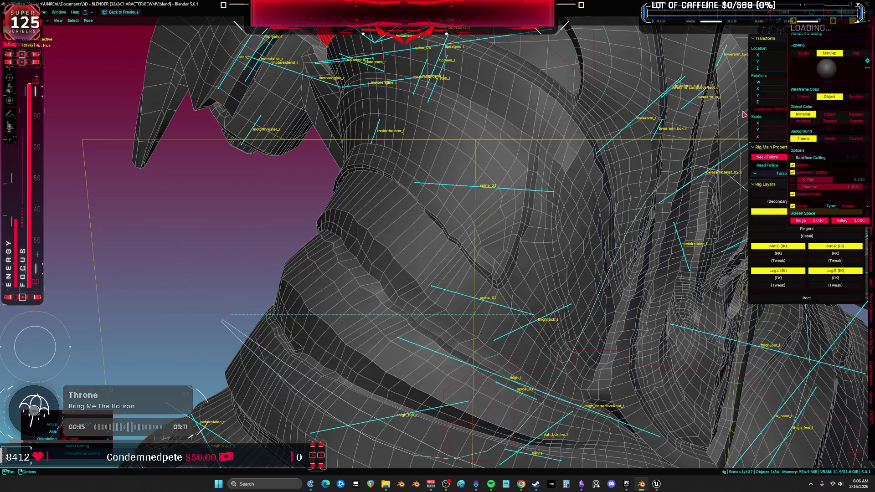
scroll(587, 171, "down", 5)
middle_click_drag(569, 182, 523, 199)
key("KP_9")
middle_click_drag(590, 173, 563, 150, "shift")
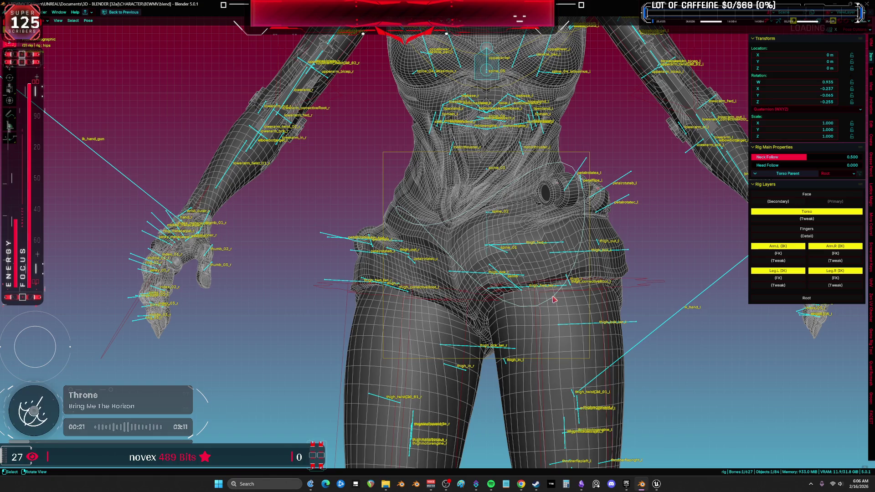
left_click(554, 299, "alt")
Step: Hide the HAND object in object mode and frame the view on Body.002
left_click(538, 297)
key("KP_Decimal")
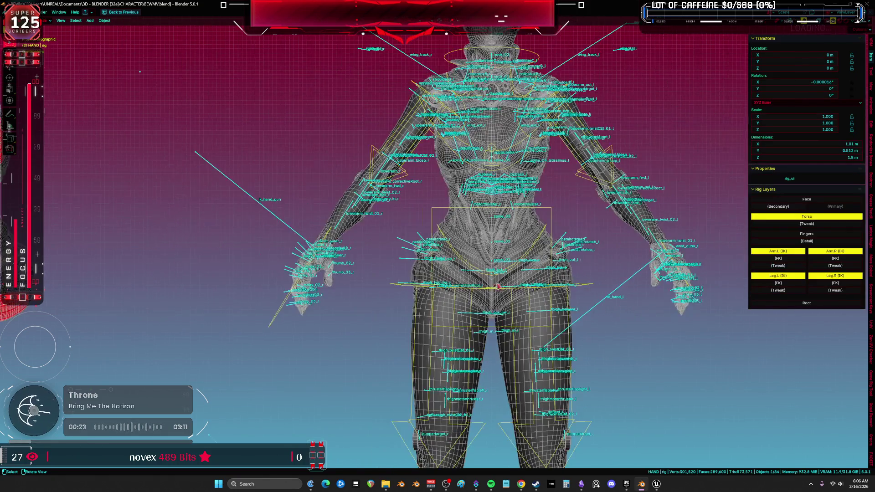
key("h")
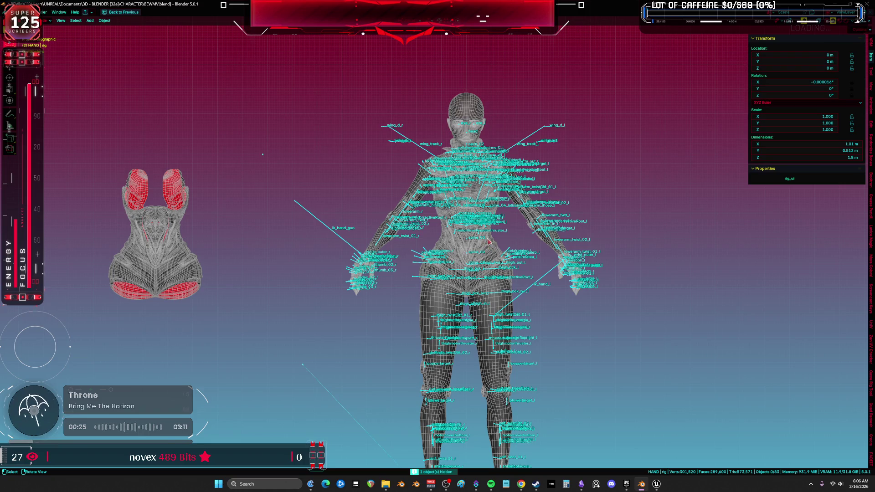
left_click(455, 314)
key("KP_Decimal")
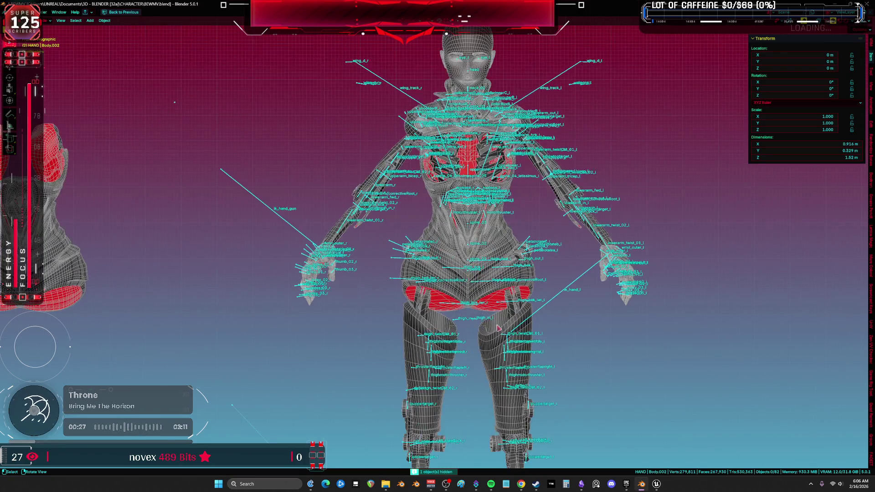
Step: Rename the body copy on the left, Body.005, to 'COPYYYFROMM'
left_click(87, 267)
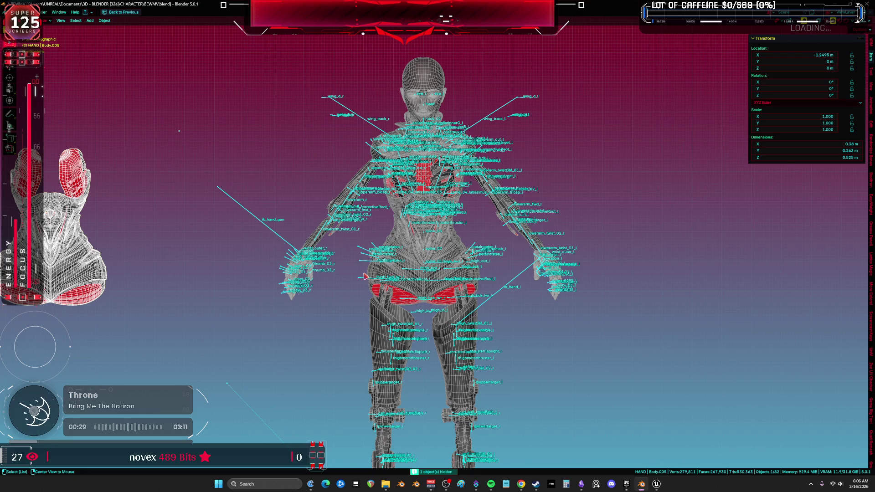
key("F2")
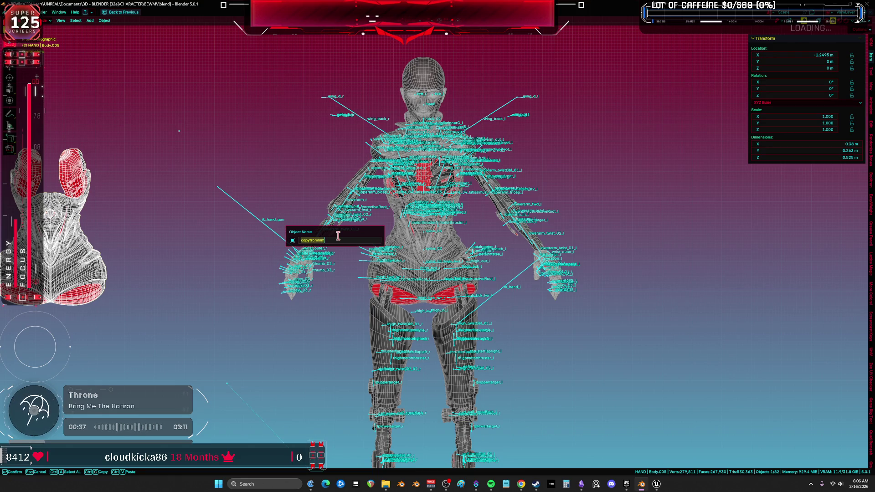
type("Object")
key("Return")
key("F2")
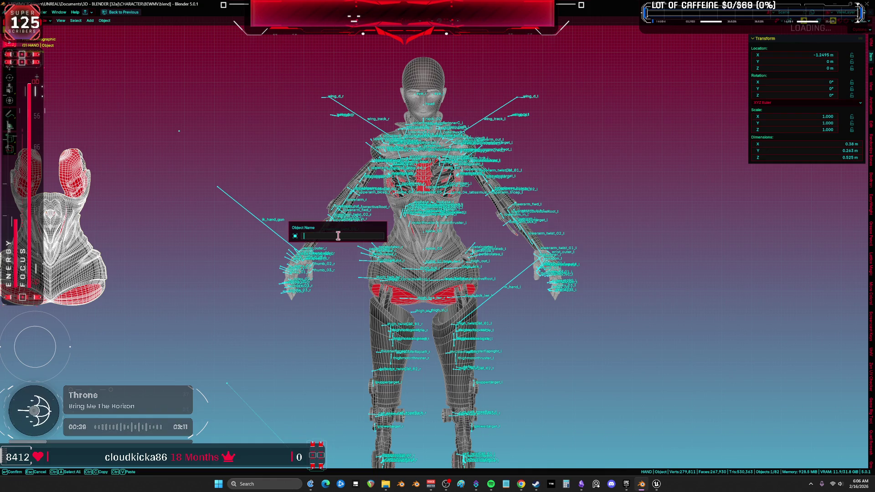
type("c")
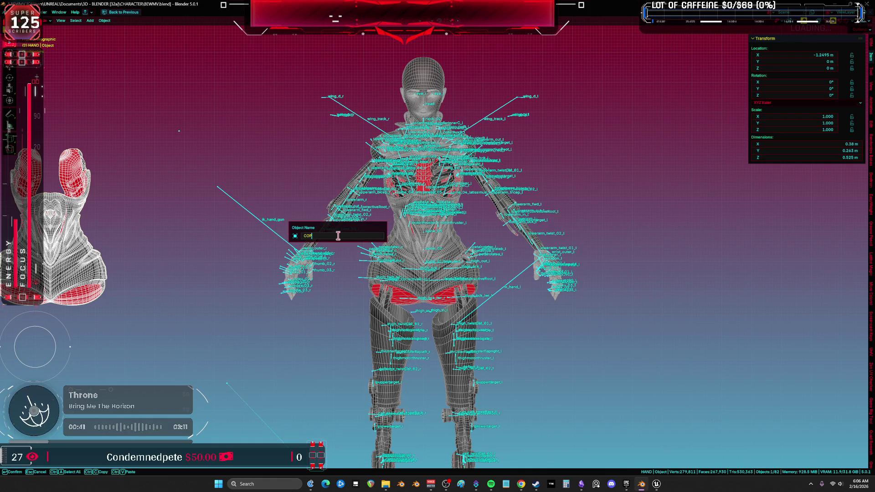
type("COPYYYFROMM")
key("Return")
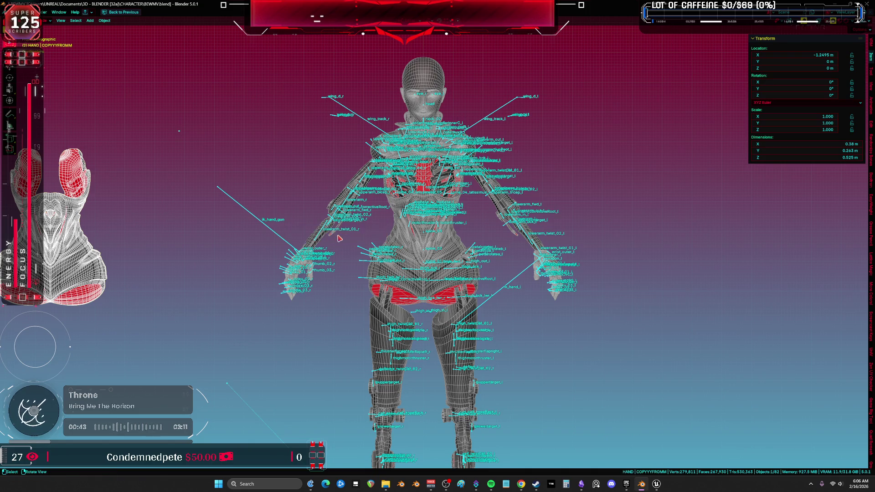
key("ctrl+space")
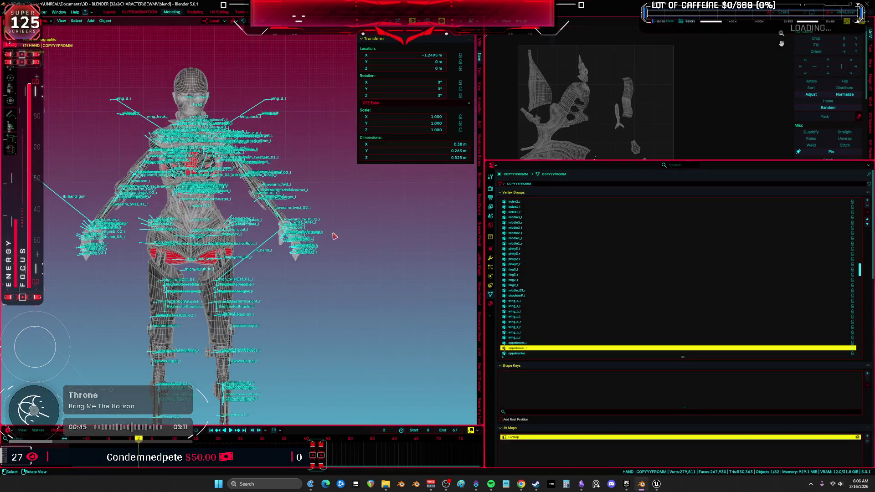
Step: Select Body.001 and add a new vertex group, renaming it
key("ctrl+space")
left_click(361, 275)
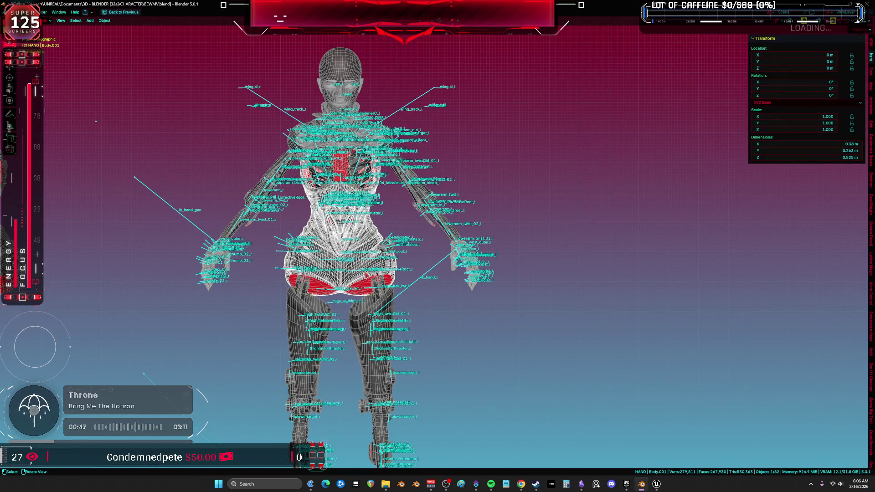
scroll(362, 276, "up", 3)
key("ctrl+space")
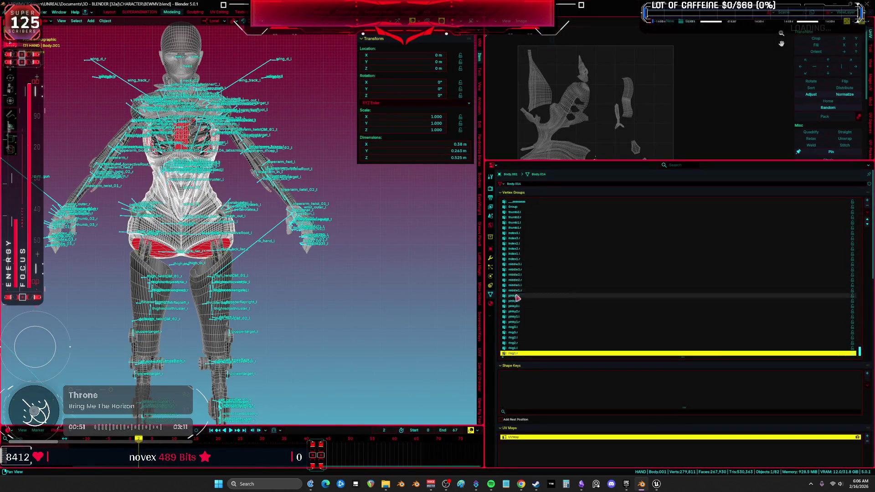
left_click(867, 201)
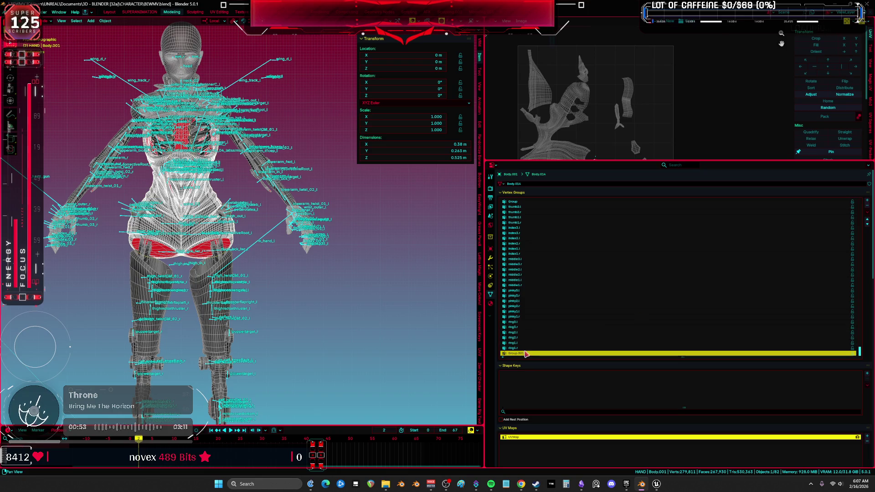
double_click(525, 354)
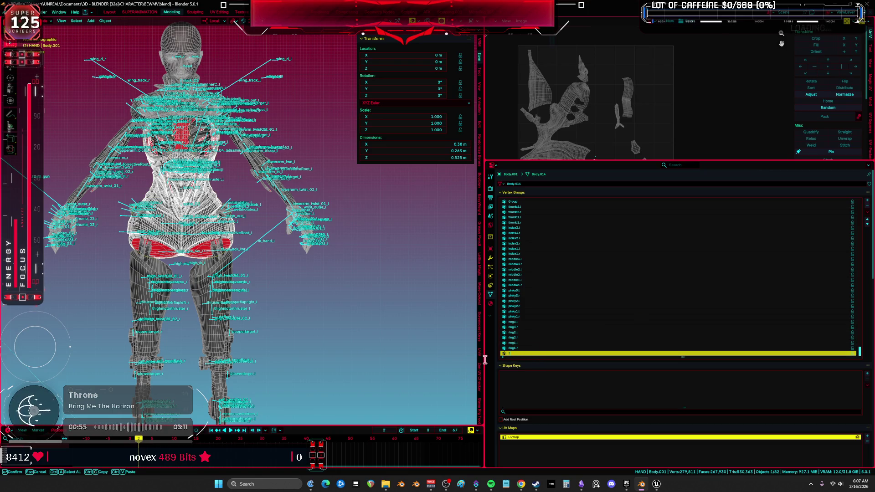
key("Return")
Step: Switch Body.001 into Weight Paint mode in a maximized viewport
scroll(400, 357, "up", 8)
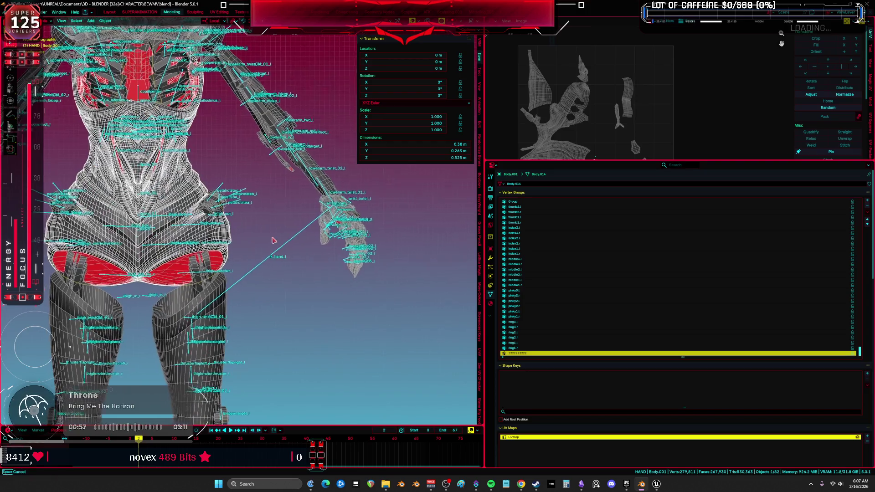
key("ctrl+space")
key("ctrl+Tab")
left_click(383, 251)
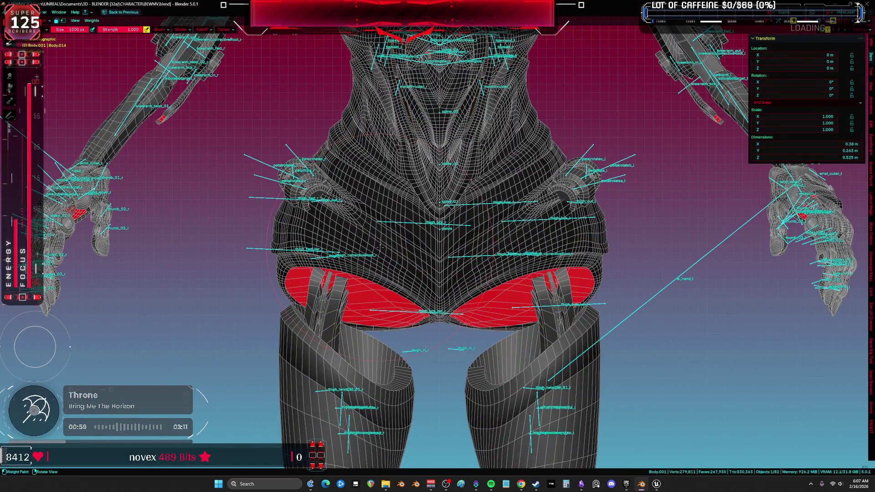
Step: Lay weight gradients up over the hips, then darken the upper torso band freehand
left_click(9, 87)
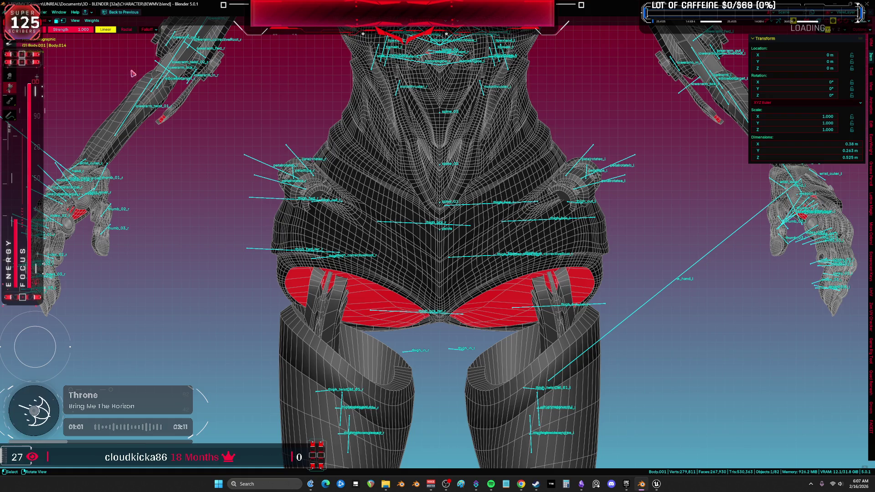
left_click_drag(442, 350, 445, 203)
mouse_move(439, 304)
left_mouse_down()
mouse_move(378, 264)
mouse_move(327, 292)
mouse_move(431, 198)
left_mouse_up()
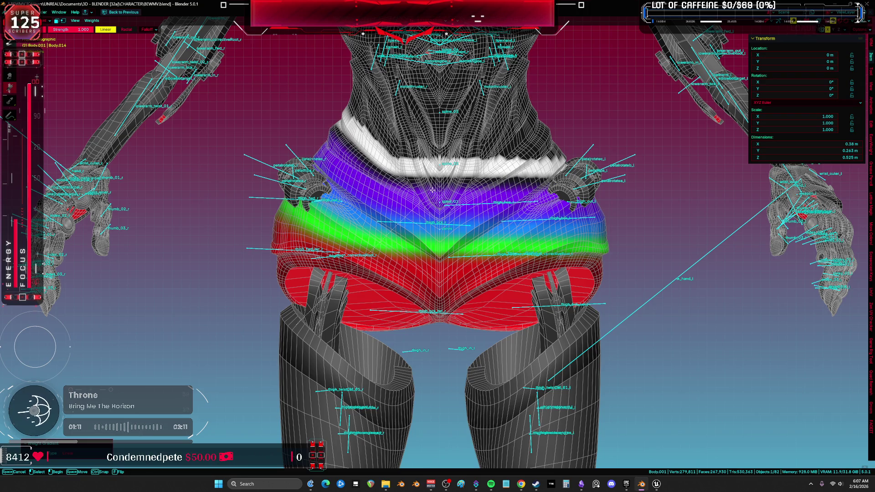
mouse_move(628, 311)
left_mouse_down()
mouse_move(526, 201)
mouse_move(529, 157)
mouse_move(501, 146)
left_mouse_up()
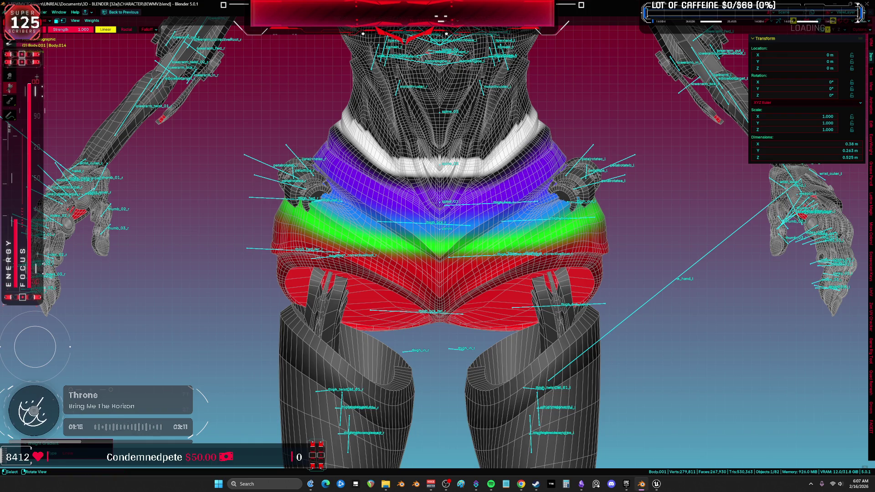
key("shift+space")
mouse_move(446, 224)
left_mouse_down()
mouse_move(479, 196)
mouse_move(515, 182)
left_mouse_up()
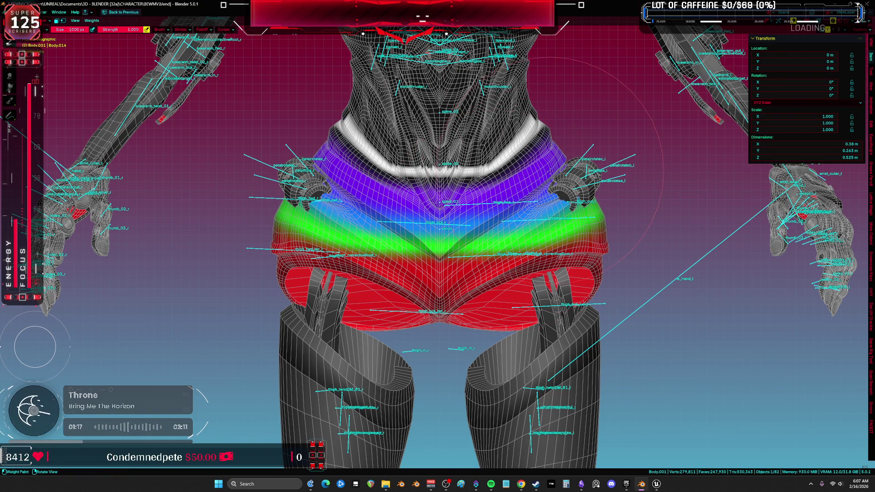
Step: Paint stronger weights across the back of the hips, then undo a 644 px zero-weight stroke
scroll(534, 240, "down", 3)
middle_click_drag(534, 241, 328, 237)
left_click_drag(328, 237, 455, 240)
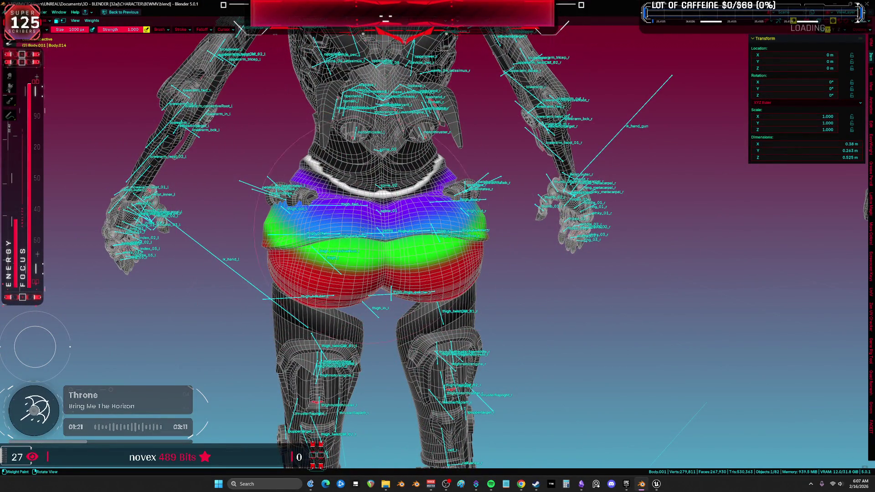
key("KP_1")
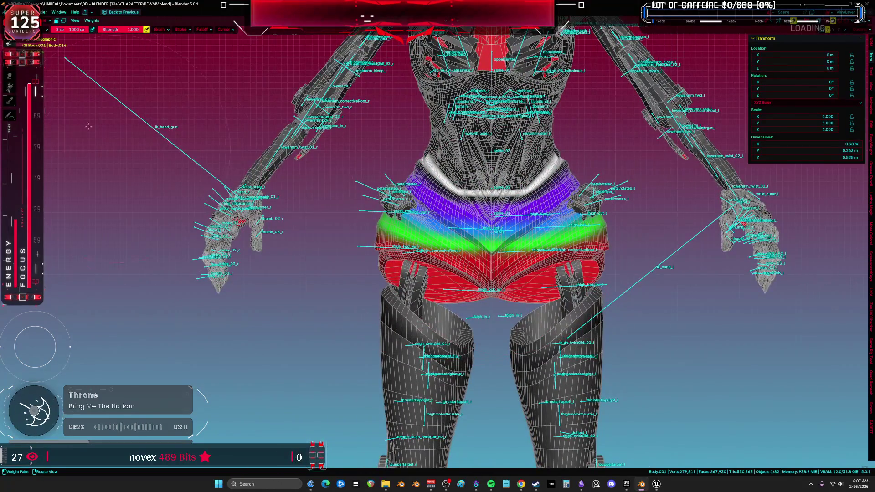
left_click(10, 44)
middle_click_drag(360, 208, 170, 182)
key("f")
left_click(581, 261)
left_click(581, 260)
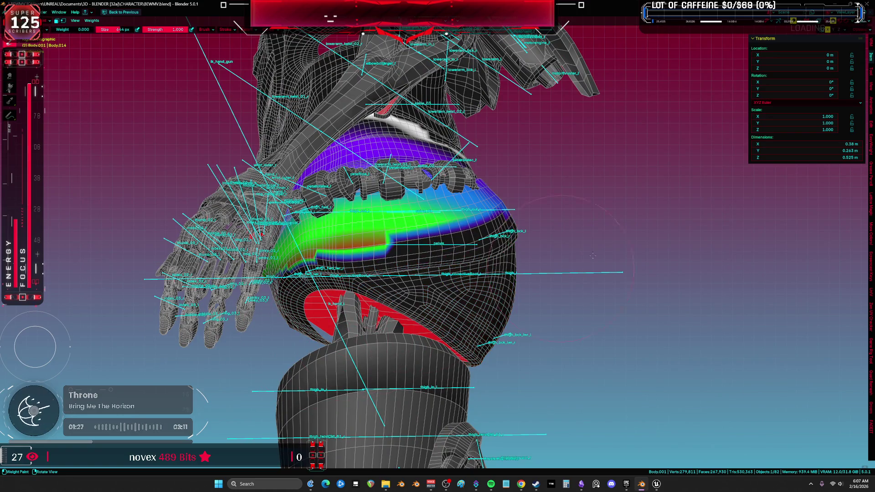
key("ctrl+z")
Step: Set brush weight to 1.000 and paint the green hip band to full weight
right_click(424, 260)
left_click_drag(424, 260, 474, 260)
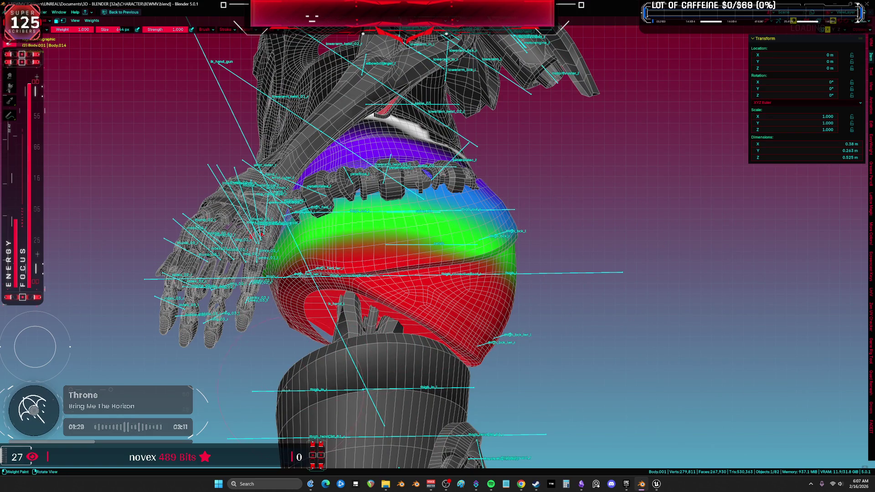
mouse_move(371, 364)
left_mouse_down()
mouse_move(451, 246)
mouse_move(283, 266)
mouse_move(292, 255)
mouse_move(374, 230)
mouse_move(410, 242)
left_mouse_up()
left_click_drag(508, 244, 333, 242)
mouse_move(333, 241)
middle_mouse_down()
mouse_move(356, 264)
mouse_move(351, 290)
mouse_move(366, 293)
middle_mouse_up()
mouse_move(375, 250)
left_mouse_down()
mouse_move(392, 182)
mouse_move(389, 160)
mouse_move(451, 219)
left_mouse_up()
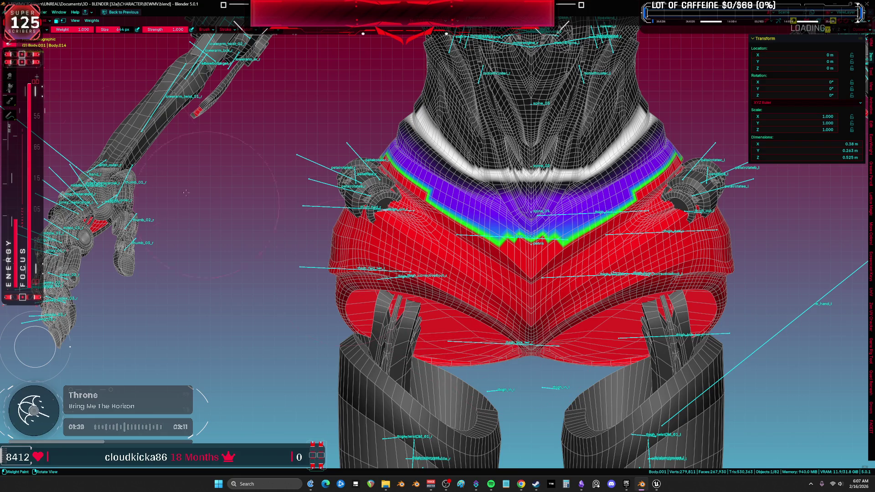
middle_click_drag(387, 135, 376, 156, "shift")
left_click_drag(377, 156, 519, 287)
Step: Add more full weight across the rear hips, then return to the front view
scroll(520, 287, "down", 3)
mouse_move(520, 287)
middle_mouse_down()
mouse_move(456, 256)
mouse_move(196, 209)
middle_mouse_up()
left_click_drag(196, 209, 192, 209)
middle_click_drag(192, 208, 178, 116)
key("KP_1")
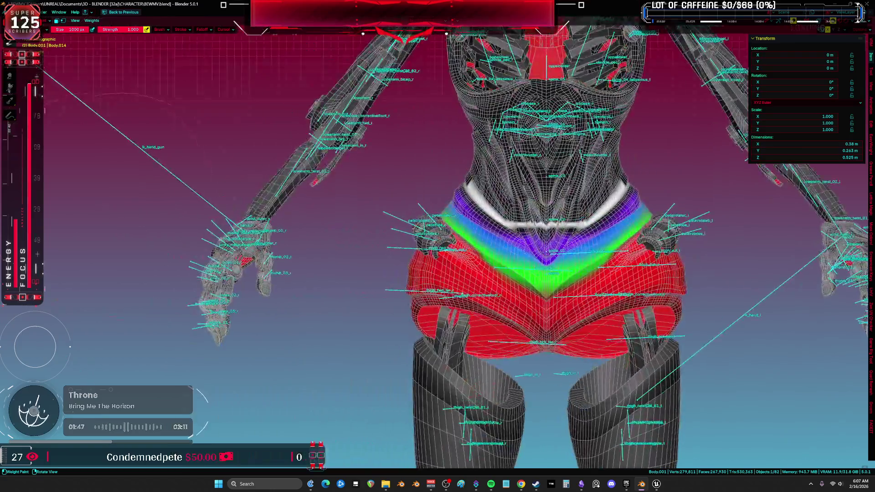
scroll(66, 291, "down", 2)
Step: Switch to Object Mode and select the COPYYYFROMM mesh
key("ctrl+Tab")
scroll(66, 290, "down", 5)
left_click(307, 304)
scroll(307, 305, "up", 3)
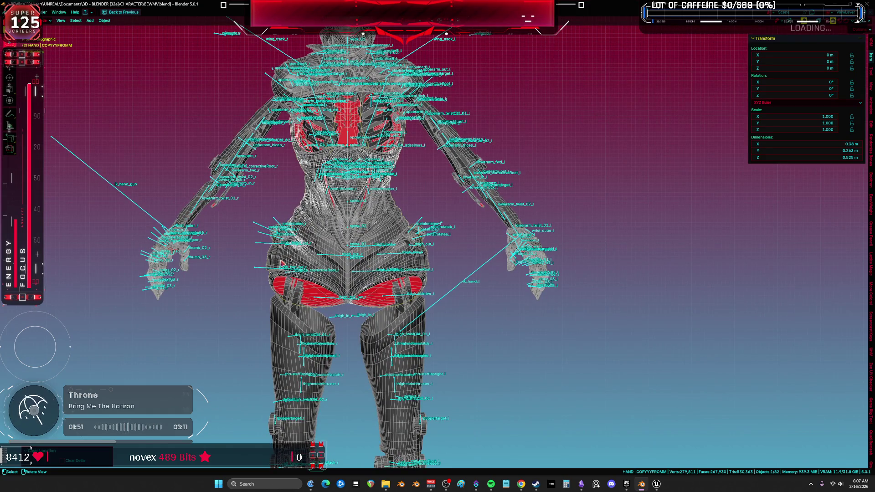
Step: Add a Data Transfer modifier to the Body.001 clothing mesh
left_click(282, 263)
key("ctrl+space")
left_click(490, 258)
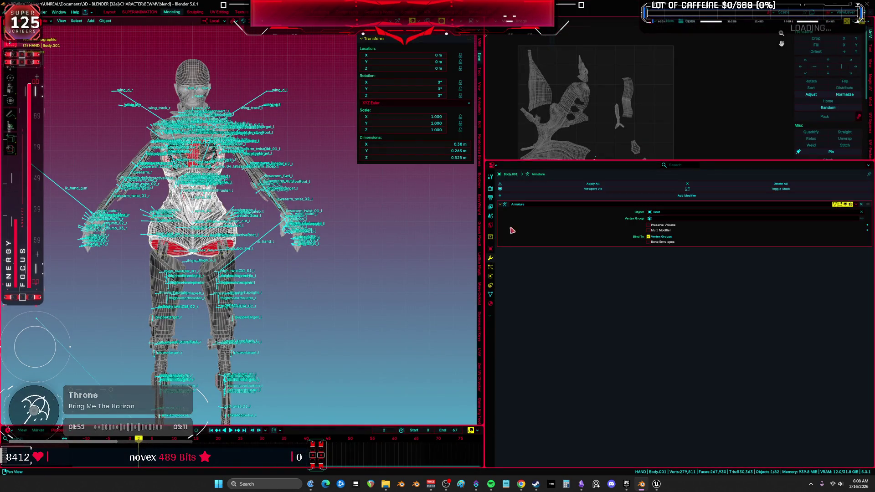
left_click(526, 196)
left_click(558, 215)
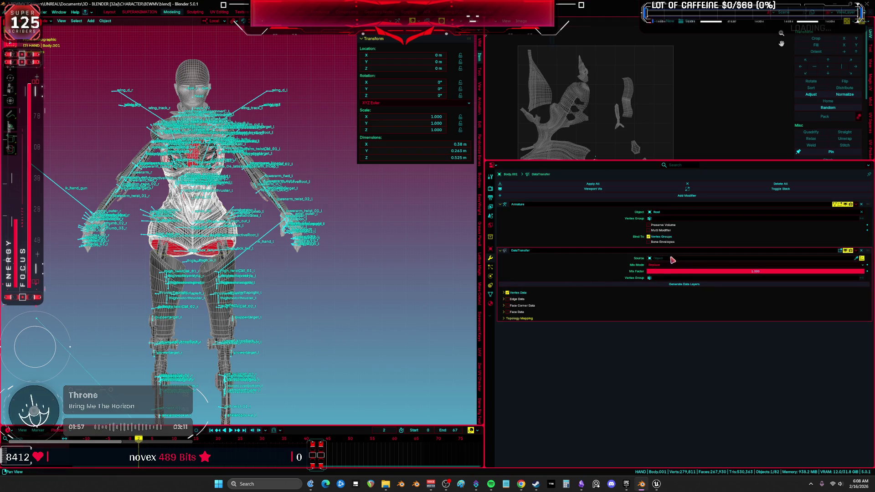
left_click(720, 257)
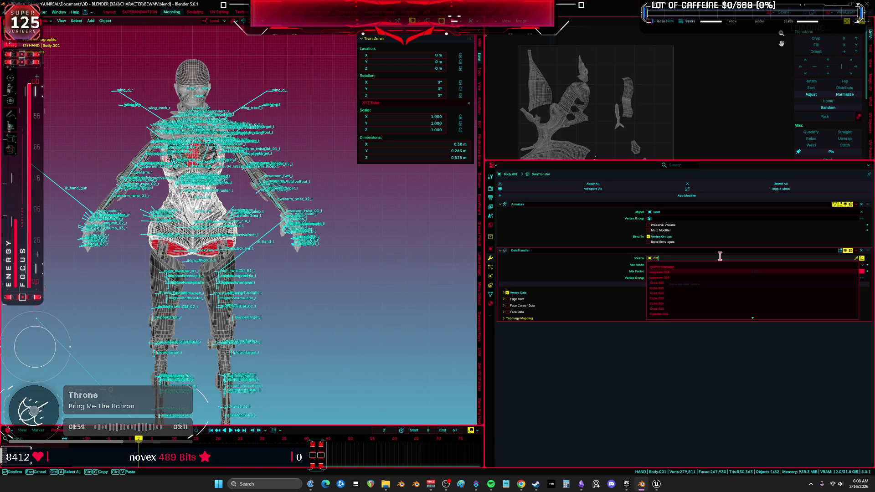
left_click(697, 267)
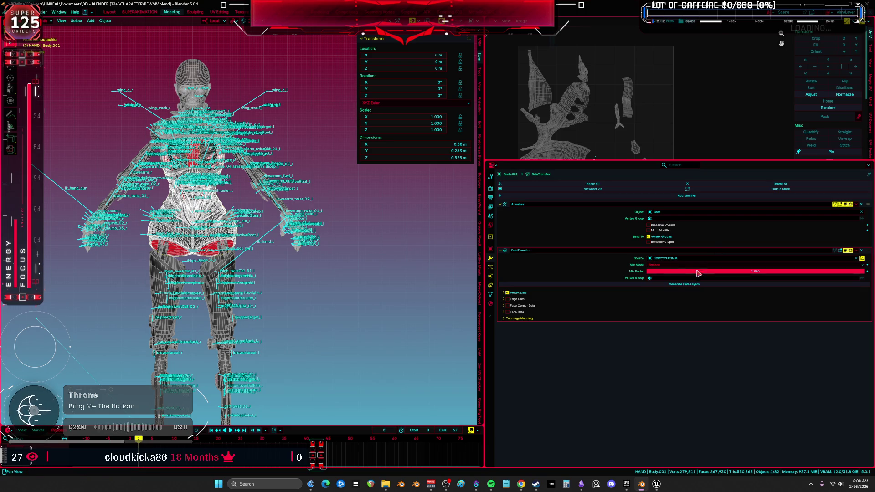
left_click(668, 278)
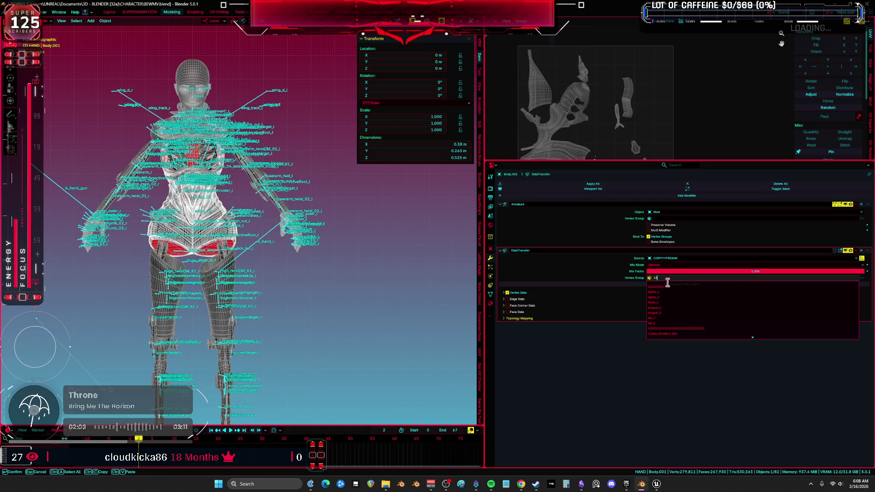
key("Return")
left_click(504, 294)
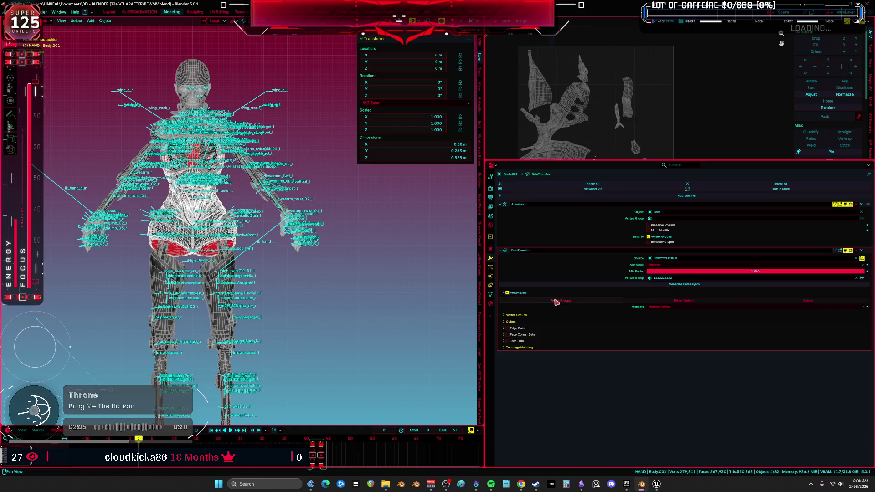
left_click(651, 307)
left_click(689, 333)
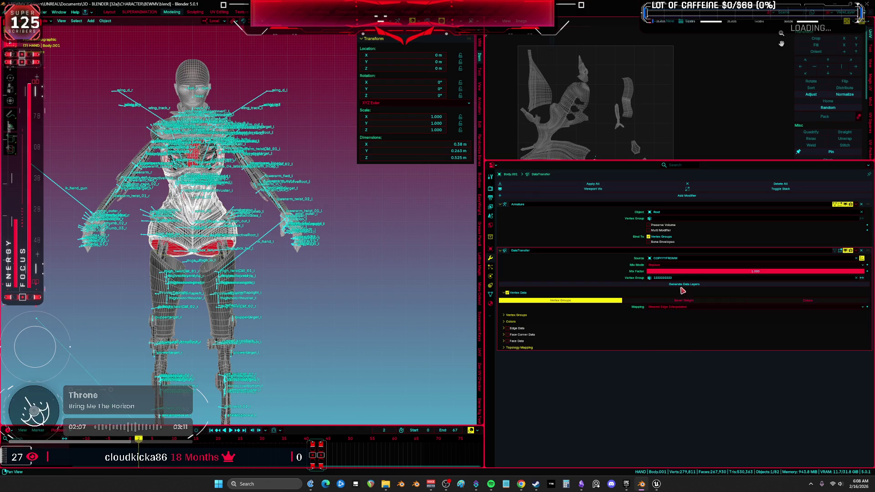
left_click(855, 258)
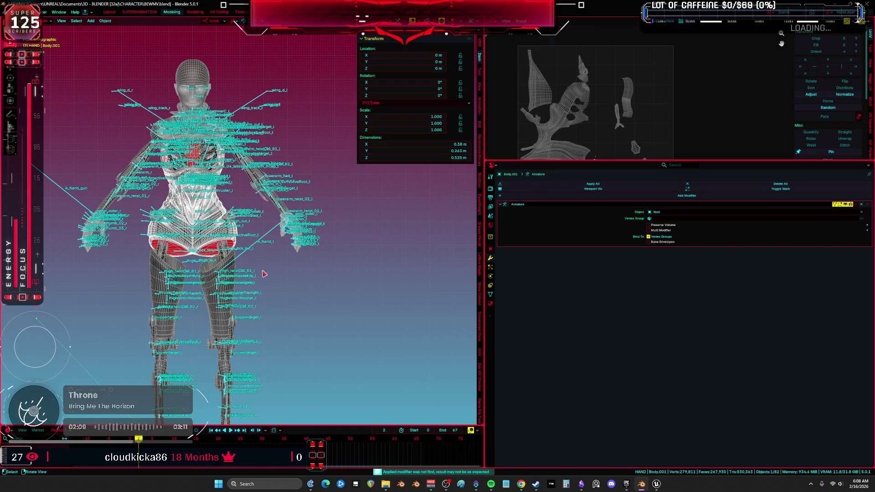
Step: Move Body.001 along X, then clear its location back to the origin
key("ctrl+space")
key("g")
key("x")
key("x")
left_click(297, 283)
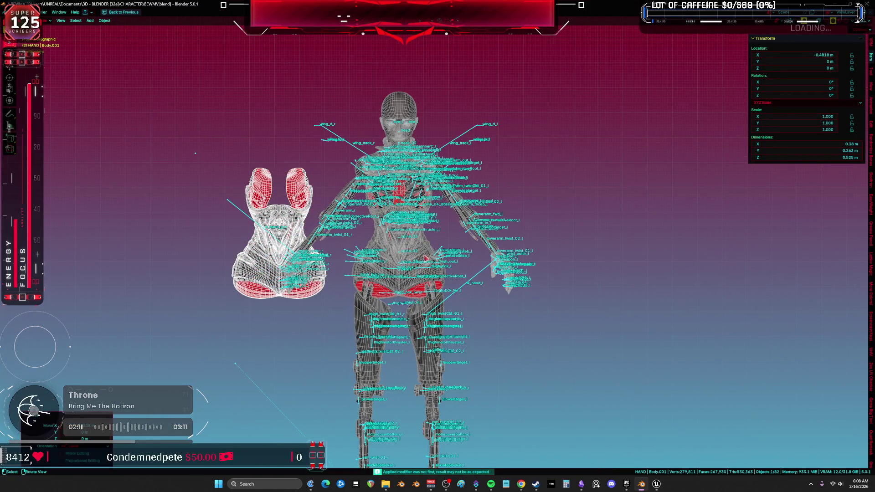
left_click(296, 282)
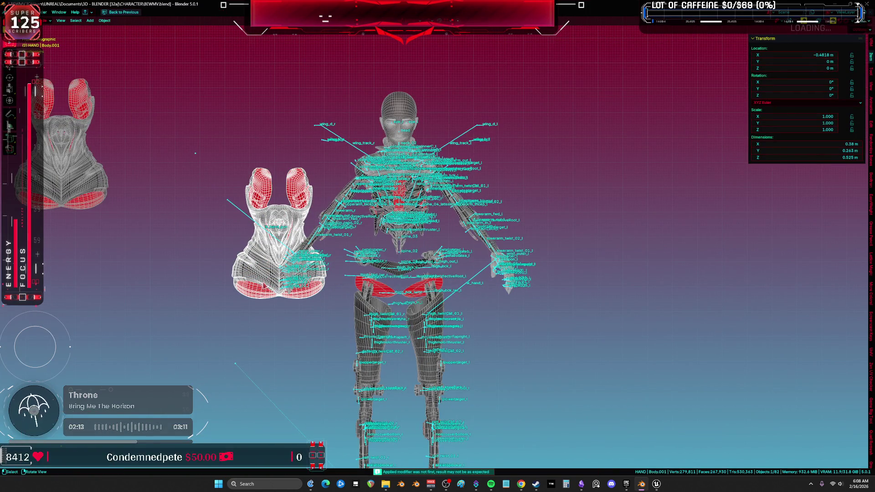
key("alt+g")
Step: Put the character rig in Pose Mode and select the torso control bone
scroll(442, 231, "up", 4)
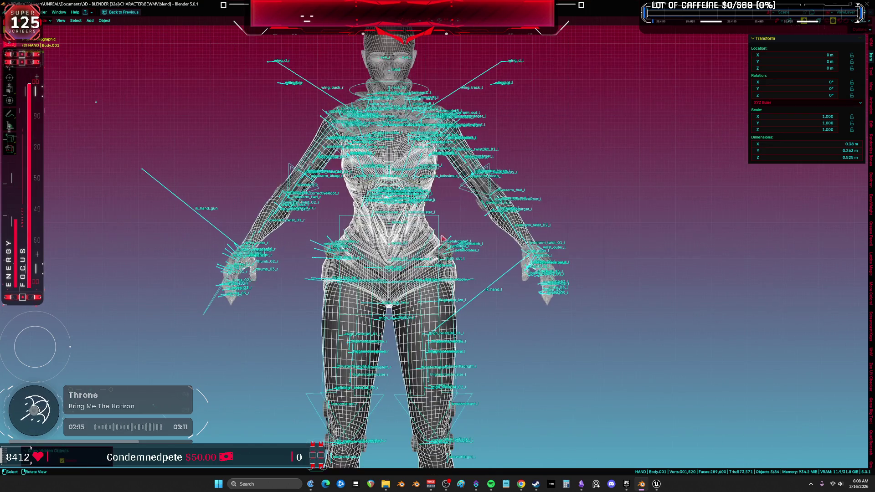
left_click(442, 231)
key("ctrl+Tab")
left_click(439, 232)
Step: Test-rotate the torso control with overlays hidden, cancelling each rotation
key("r")
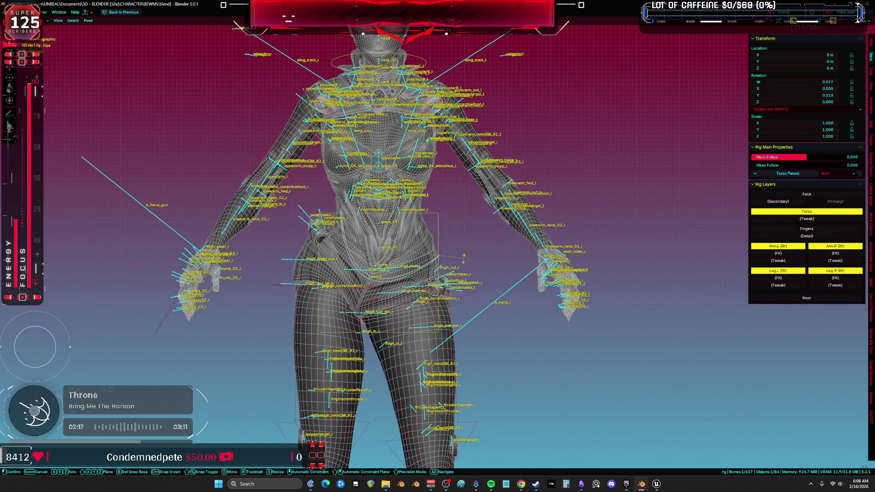
key("shift+alt+z")
scroll(456, 191, "up", 5, "alt")
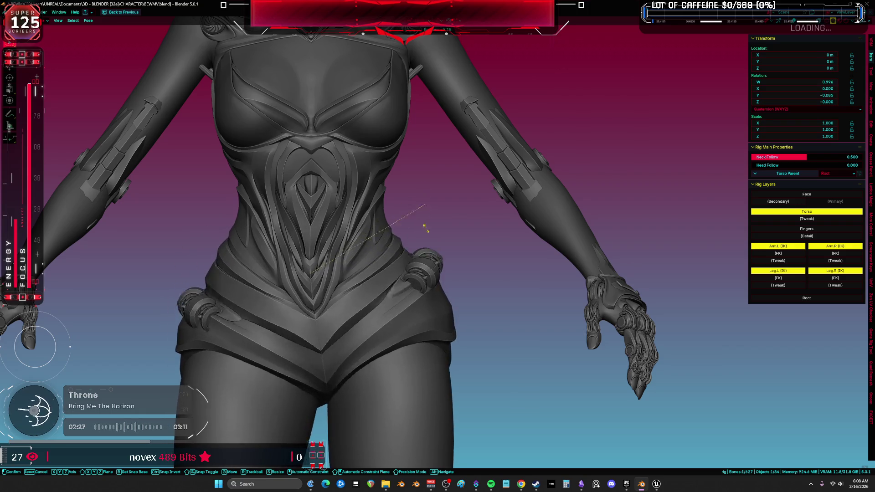
key("Escape")
key("shift+alt+z")
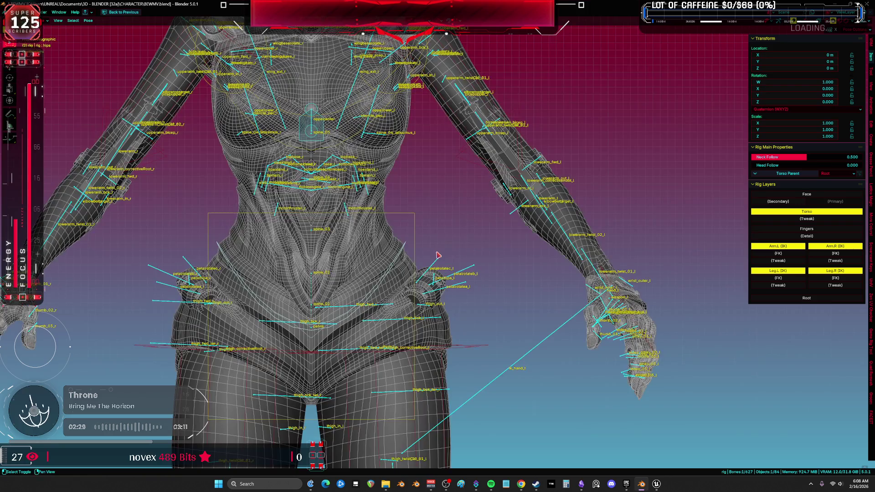
key("r")
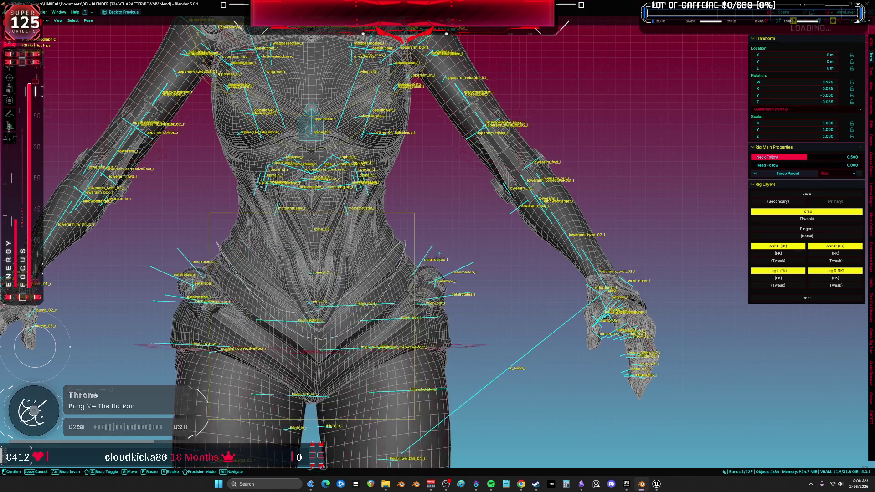
key("Escape")
key("shift+alt+z")
Step: Select chest bones, ending on the Root armature's oppaicenter bone
middle_click_drag(450, 258, 463, 258)
key("shift+alt+z")
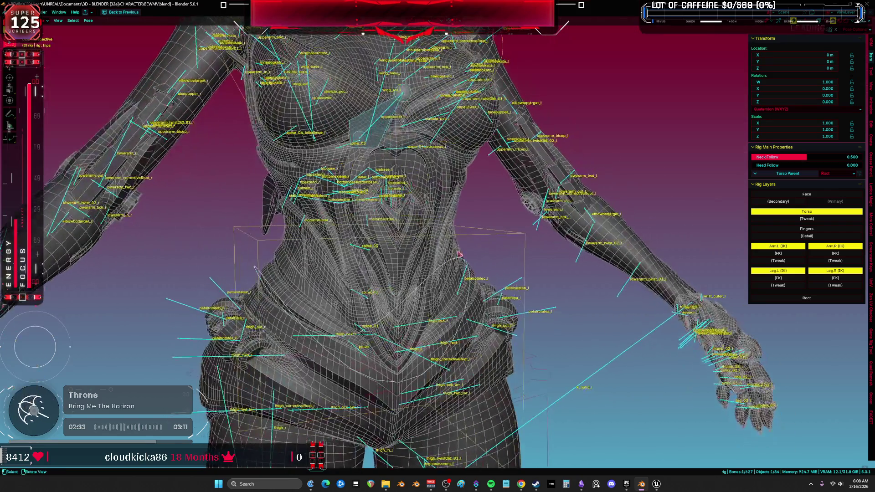
middle_click_drag(442, 214, 410, 223)
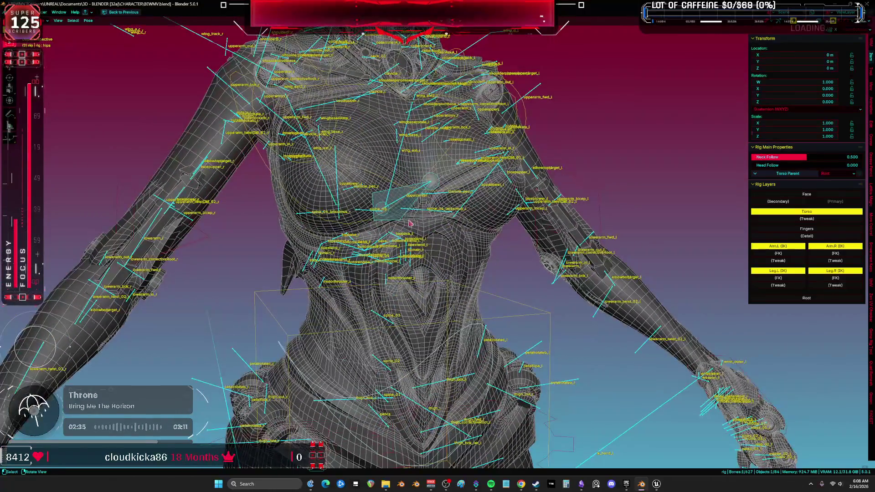
left_click(340, 176)
key("g")
middle_click_drag(398, 171, 400, 222)
left_click(374, 233)
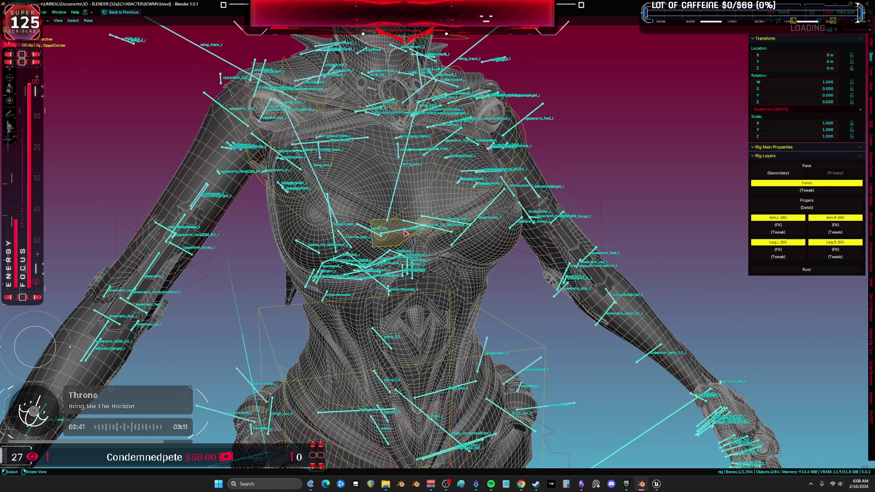
left_click(406, 233)
Step: Test a Z rotation on oppaicenter, then show its Bone Constraints
key("shift+alt+z")
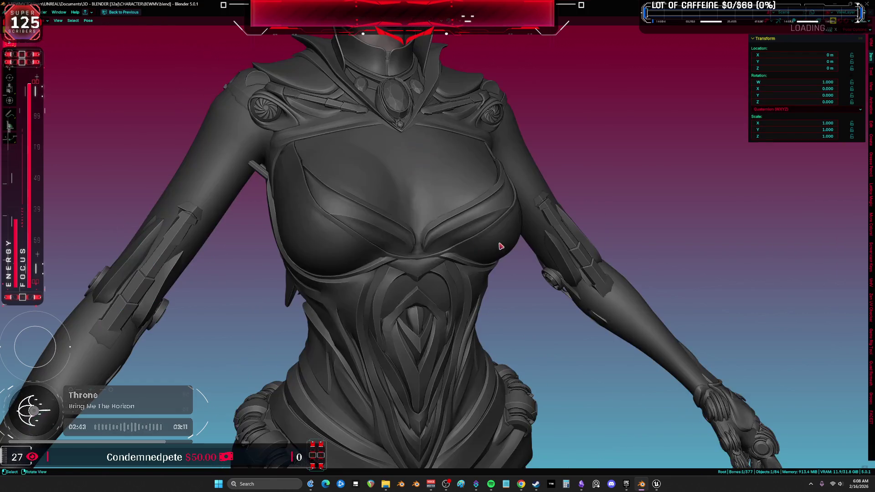
key("r")
key("z")
key("z")
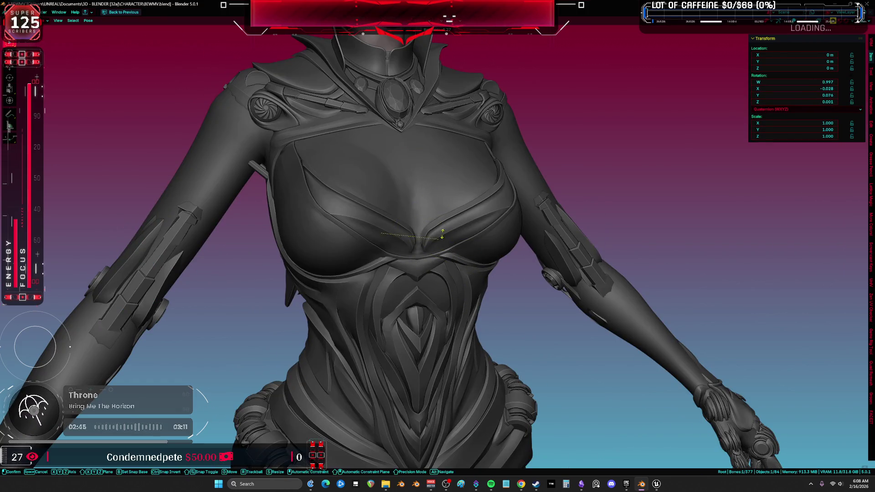
key("shift+alt+z")
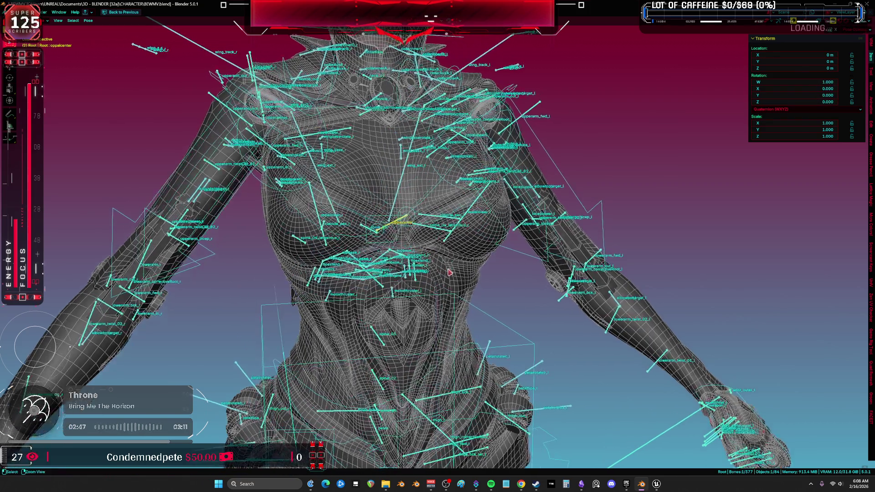
key("ctrl+space")
left_click(492, 296)
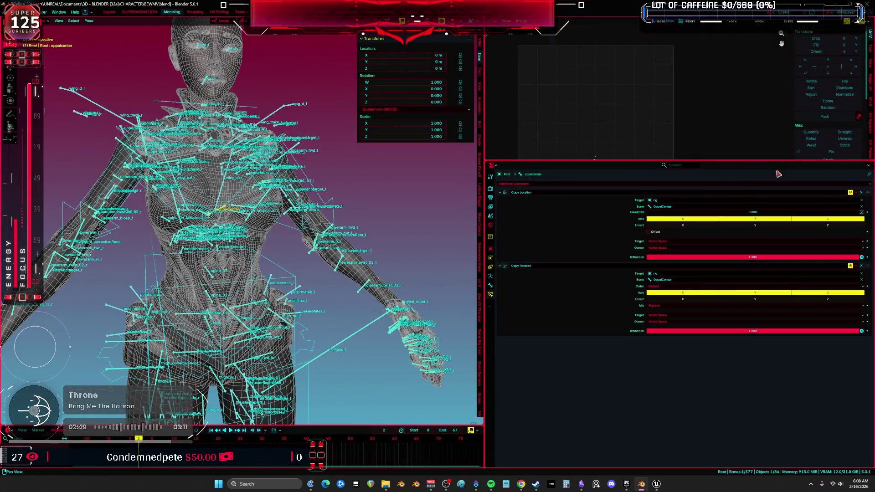
Step: Collapse the Copy Location and Copy Rotation panels and test-rotate the chest bone, cancelling
left_click(857, 194)
left_click(851, 200)
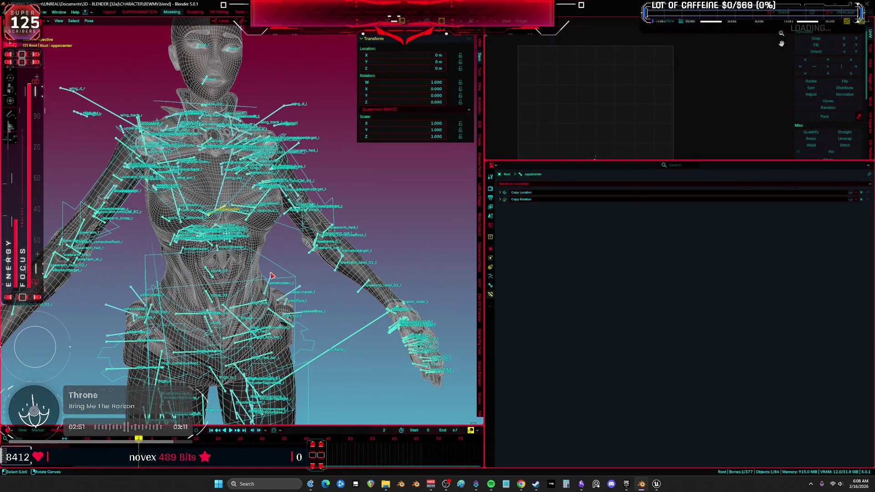
key("shift+alt+z")
key("r")
key("r")
key("r")
key("shift+alt+z")
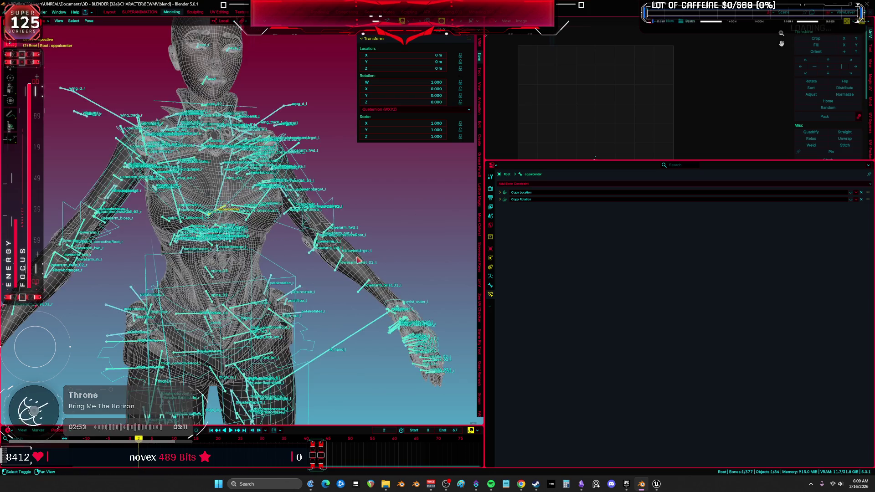
key("Escape")
Step: Re-expand the Copy Rotation constraint and maximize the 3D viewport
mouse_move(246, 219)
middle_mouse_down()
mouse_move(242, 209)
mouse_move(246, 215)
middle_mouse_up()
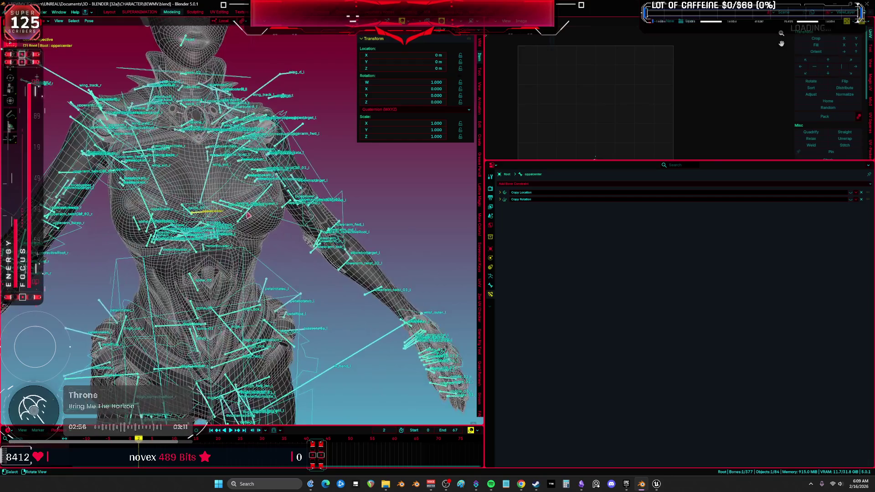
left_click(852, 199)
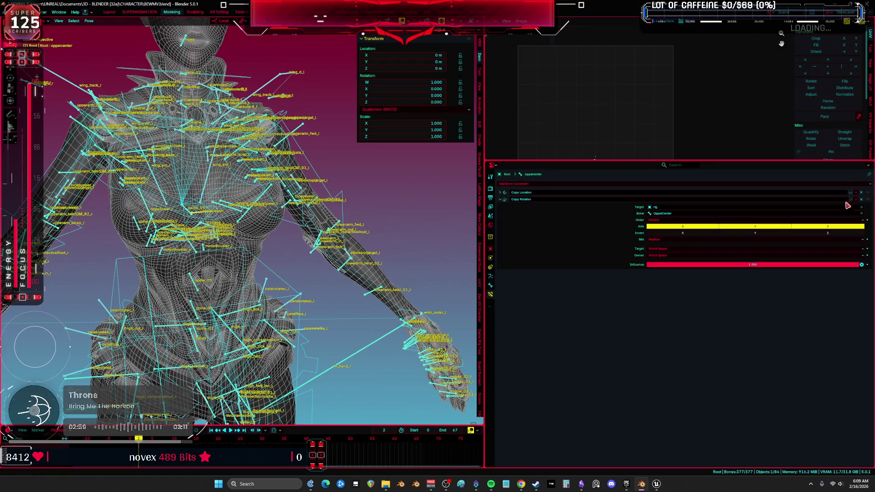
key("ctrl+space")
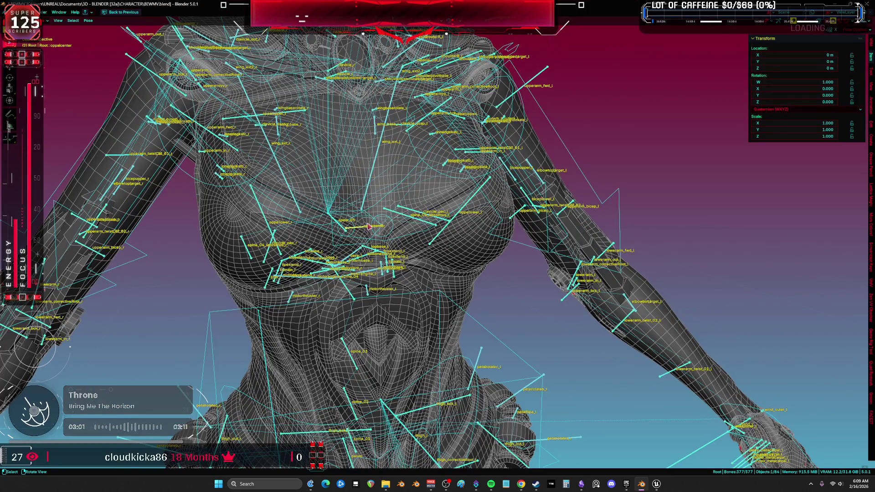
left_click(365, 228)
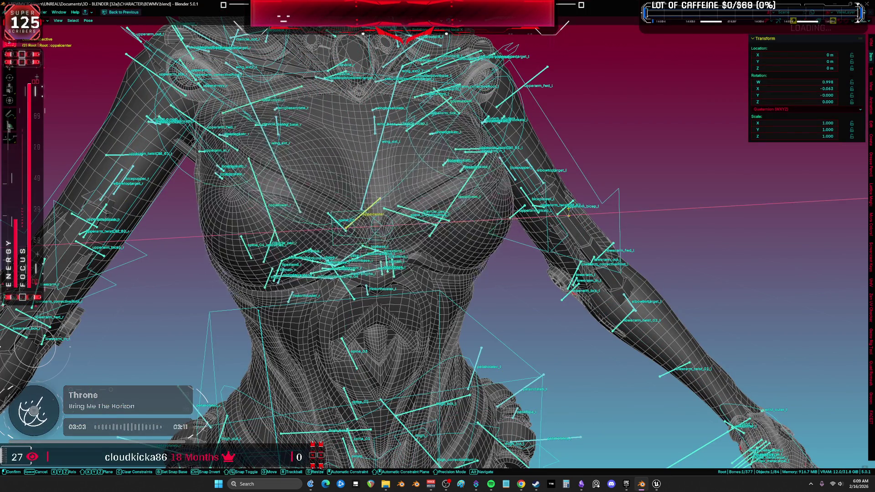
right_click(441, 261)
key("shift+z")
scroll(441, 261, "down", 2)
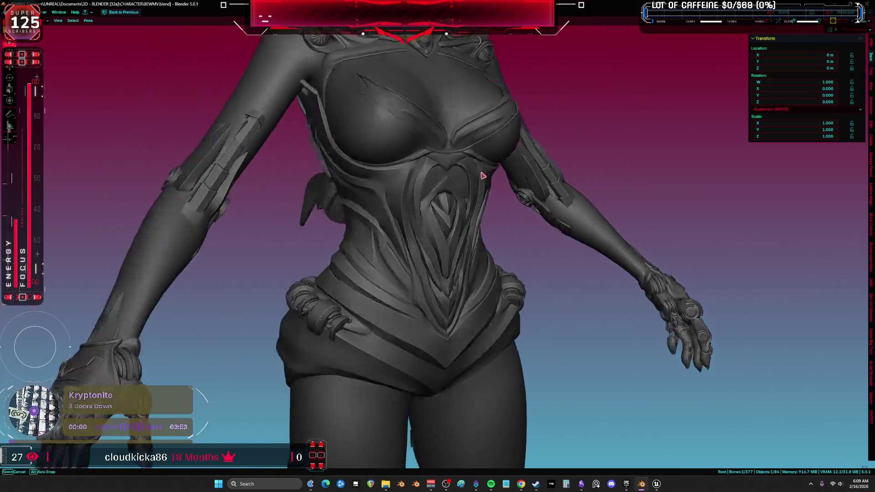
key("r")
key("x")
key("x")
left_click(501, 135)
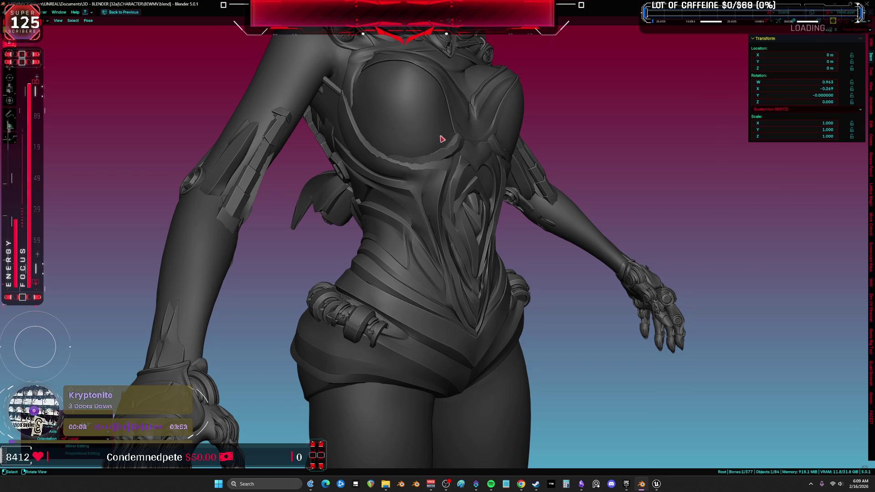
mouse_move(454, 181)
middle_mouse_down()
mouse_move(470, 184)
mouse_move(457, 189)
mouse_move(472, 173)
mouse_move(474, 189)
mouse_move(460, 189)
mouse_move(475, 199)
mouse_move(453, 193)
middle_mouse_up()
middle_click_drag(507, 199, 773, 199)
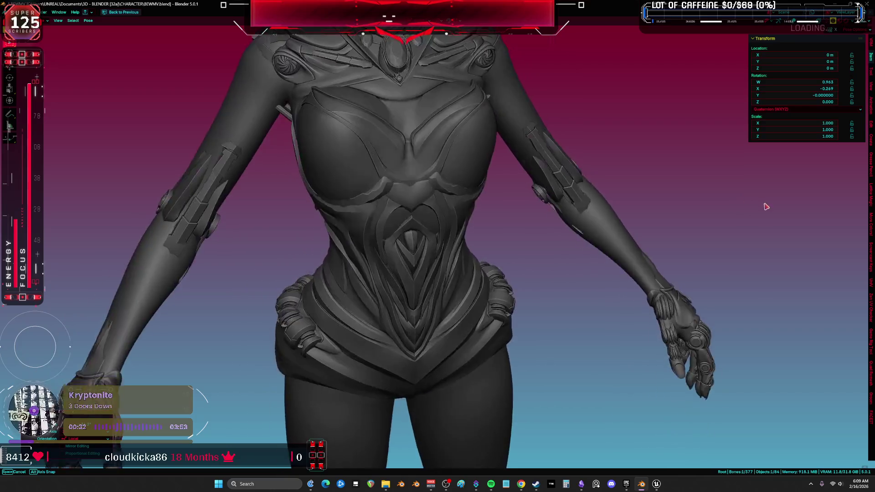
mouse_move(725, 201)
middle_mouse_down()
mouse_move(635, 151)
mouse_move(440, 190)
mouse_move(444, 199)
mouse_move(467, 194)
mouse_move(433, 218)
mouse_move(439, 265)
mouse_move(547, 261)
mouse_move(473, 248)
mouse_move(494, 262)
mouse_move(486, 263)
middle_mouse_up()
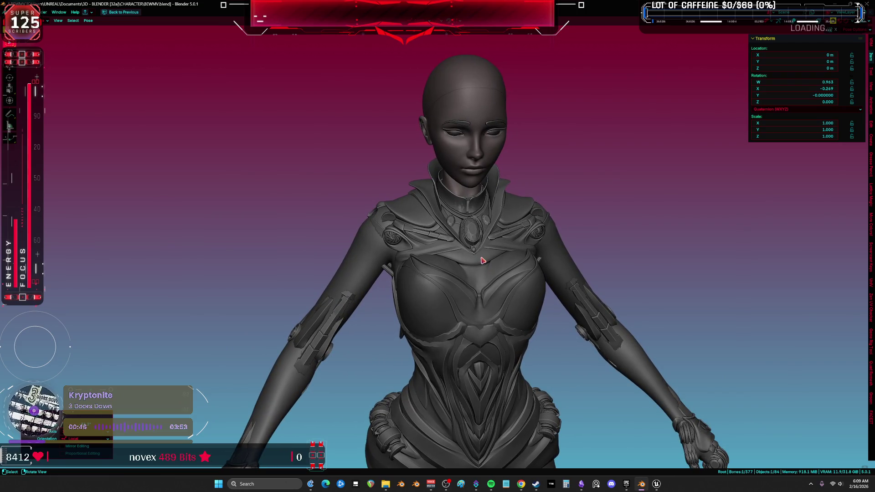
mouse_move(487, 253)
middle_mouse_down()
mouse_move(454, 225)
mouse_move(468, 218)
mouse_move(484, 227)
middle_mouse_up()
mouse_move(356, 203)
middle_mouse_down()
mouse_move(268, 172)
mouse_move(166, 225)
mouse_move(124, 217)
mouse_move(170, 215)
mouse_move(147, 227)
middle_mouse_up()
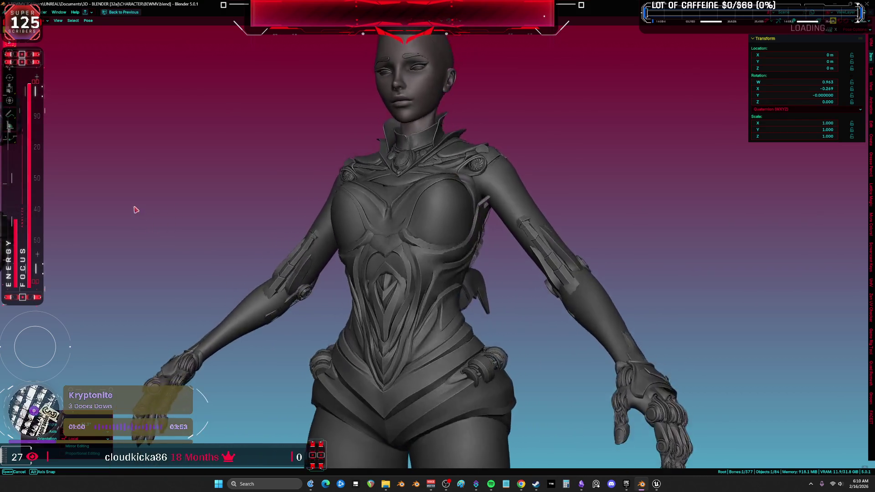
mouse_move(139, 222)
middle_mouse_down()
mouse_move(166, 198)
mouse_move(156, 228)
middle_mouse_up()
mouse_move(293, 209)
middle_mouse_down()
mouse_move(182, 248)
mouse_move(251, 238)
middle_mouse_up()
mouse_move(308, 251)
middle_mouse_down()
mouse_move(340, 252)
mouse_move(409, 289)
mouse_move(404, 254)
mouse_move(369, 289)
mouse_move(248, 274)
mouse_move(306, 245)
mouse_move(413, 286)
mouse_move(343, 253)
mouse_move(248, 254)
mouse_move(287, 338)
mouse_move(337, 201)
mouse_move(342, 393)
mouse_move(273, 263)
mouse_move(313, 242)
mouse_move(246, 297)
mouse_move(260, 303)
mouse_move(307, 256)
mouse_move(363, 297)
mouse_move(303, 273)
mouse_move(414, 150)
mouse_move(497, 335)
mouse_move(532, 275)
mouse_move(478, 313)
mouse_move(452, 303)
mouse_move(462, 324)
mouse_move(547, 256)
mouse_move(622, 151)
mouse_move(455, 183)
mouse_move(146, 170)
mouse_move(52, 182)
mouse_move(653, 157)
mouse_move(770, 211)
middle_mouse_up()
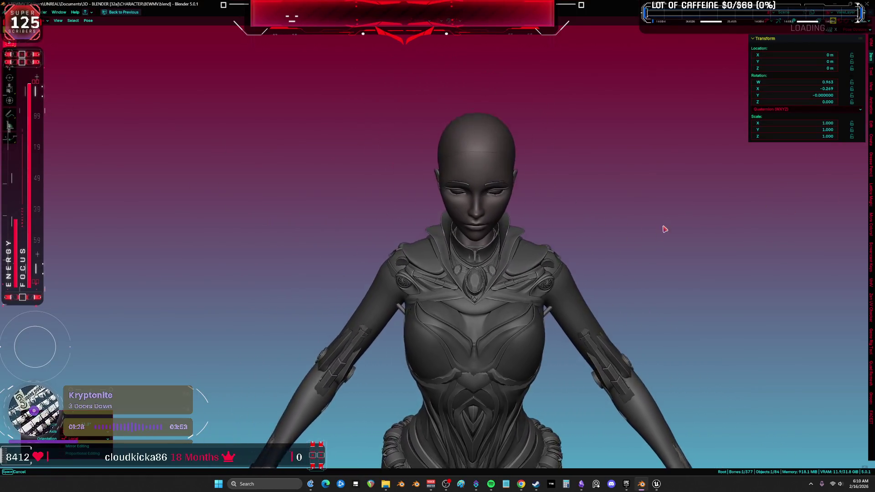
mouse_move(620, 246)
middle_mouse_down()
mouse_move(618, 237)
mouse_move(558, 225)
mouse_move(645, 205)
mouse_move(567, 209)
mouse_move(633, 225)
mouse_move(588, 217)
mouse_move(647, 203)
mouse_move(578, 201)
mouse_move(644, 207)
mouse_move(597, 201)
mouse_move(654, 200)
mouse_move(597, 181)
mouse_move(655, 209)
mouse_move(655, 199)
mouse_move(630, 195)
mouse_move(656, 200)
middle_mouse_up()
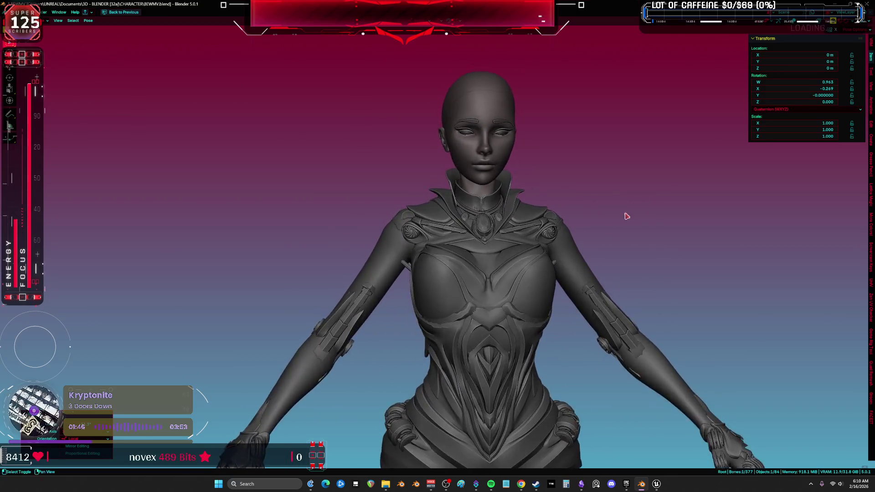
mouse_move(598, 319)
middle_mouse_down()
mouse_move(614, 319)
mouse_move(592, 326)
mouse_move(601, 331)
middle_mouse_up()
mouse_move(419, 338)
middle_mouse_down()
mouse_move(254, 323)
mouse_move(315, 303)
mouse_move(255, 300)
mouse_move(331, 299)
mouse_move(259, 310)
mouse_move(305, 322)
middle_mouse_up()
mouse_move(416, 311)
middle_mouse_down()
mouse_move(488, 349)
mouse_move(463, 312)
mouse_move(351, 319)
mouse_move(363, 356)
mouse_move(450, 344)
mouse_move(475, 170)
mouse_move(416, 381)
mouse_move(421, 329)
mouse_move(369, 289)
mouse_move(357, 319)
mouse_move(397, 279)
mouse_move(441, 287)
mouse_move(514, 224)
mouse_move(521, 245)
mouse_move(449, 286)
mouse_move(465, 289)
mouse_move(498, 267)
mouse_move(501, 276)
mouse_move(600, 258)
mouse_move(48, 257)
mouse_move(135, 268)
middle_mouse_up()
scroll(514, 225, "up", 5)
scroll(514, 224, "down", 5)
mouse_move(317, 284)
middle_mouse_down()
mouse_move(501, 278)
mouse_move(410, 269)
mouse_move(638, 259)
mouse_move(701, 267)
mouse_move(706, 287)
mouse_move(92, 283)
mouse_move(794, 278)
middle_mouse_up()
mouse_move(575, 276)
middle_mouse_down()
mouse_move(656, 292)
mouse_move(545, 269)
mouse_move(606, 260)
mouse_move(665, 282)
mouse_move(802, 273)
mouse_move(117, 257)
mouse_move(240, 260)
mouse_move(209, 275)
mouse_move(220, 274)
mouse_move(193, 262)
mouse_move(233, 258)
mouse_move(189, 269)
mouse_move(252, 270)
mouse_move(304, 404)
mouse_move(433, 378)
mouse_move(744, 280)
mouse_move(629, 254)
mouse_move(309, 256)
mouse_move(335, 255)
mouse_move(322, 258)
middle_mouse_up()
mouse_move(429, 300)
middle_mouse_down()
mouse_move(469, 299)
mouse_move(512, 269)
mouse_move(442, 297)
mouse_move(483, 309)
mouse_move(351, 299)
mouse_move(539, 250)
mouse_move(446, 311)
mouse_move(527, 313)
mouse_move(492, 316)
mouse_move(561, 301)
mouse_move(470, 307)
mouse_move(555, 343)
mouse_move(452, 280)
mouse_move(477, 244)
mouse_move(545, 252)
mouse_move(447, 260)
mouse_move(524, 254)
mouse_move(483, 271)
mouse_move(553, 255)
mouse_move(486, 283)
mouse_move(526, 265)
mouse_move(516, 410)
middle_mouse_up()
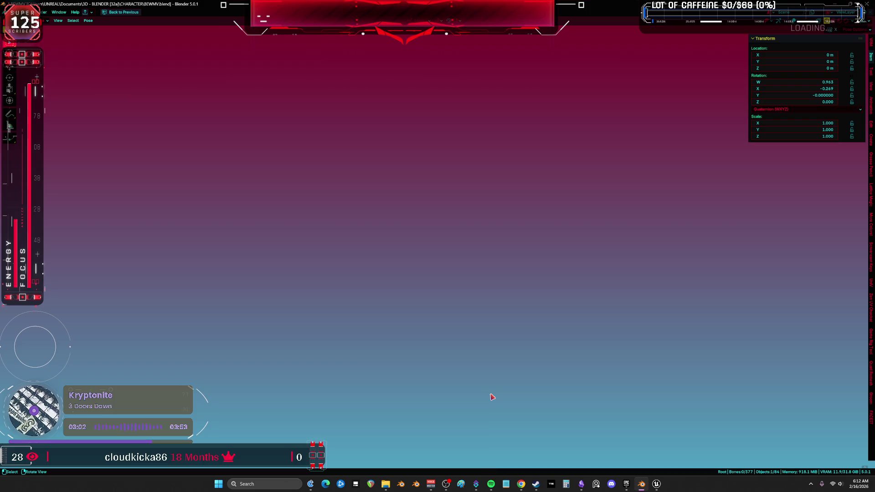
scroll(480, 150, "up", 10)
mouse_move(480, 150)
middle_mouse_down()
mouse_move(510, 273)
mouse_move(541, 306)
mouse_move(463, 280)
mouse_move(570, 260)
mouse_move(456, 241)
mouse_move(611, 245)
mouse_move(504, 287)
mouse_move(584, 223)
mouse_move(547, 269)
mouse_move(578, 250)
mouse_move(484, 301)
mouse_move(524, 273)
mouse_move(456, 292)
mouse_move(501, 273)
mouse_move(392, 282)
mouse_move(419, 258)
mouse_move(492, 273)
mouse_move(523, 293)
mouse_move(446, 250)
mouse_move(571, 247)
mouse_move(412, 246)
mouse_move(480, 275)
mouse_move(496, 295)
mouse_move(418, 264)
mouse_move(486, 274)
mouse_move(510, 300)
mouse_move(492, 291)
mouse_move(485, 248)
mouse_move(460, 265)
mouse_move(618, 264)
mouse_move(669, 254)
mouse_move(866, 270)
mouse_move(41, 274)
mouse_move(146, 274)
mouse_move(254, 254)
mouse_move(332, 282)
mouse_move(62, 266)
mouse_move(844, 270)
mouse_move(54, 271)
mouse_move(157, 272)
mouse_move(127, 260)
mouse_move(255, 270)
mouse_move(399, 260)
mouse_move(436, 285)
middle_mouse_up()
scroll(484, 248, "up", 3)
key("z")
left_click(452, 264)
scroll(451, 266, "up", 3)
middle_click_drag(560, 266, 724, 263)
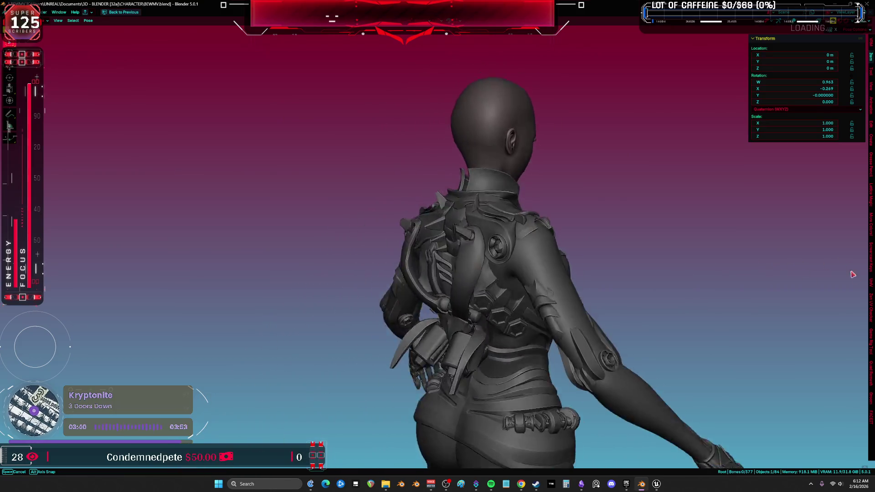
mouse_move(494, 269)
middle_mouse_down()
mouse_move(176, 125)
mouse_move(65, 32)
mouse_move(857, 335)
mouse_move(26, 311)
middle_mouse_up()
mouse_move(73, 180)
middle_mouse_down()
mouse_move(189, 78)
mouse_move(403, 464)
middle_mouse_up()
mouse_move(724, 434)
middle_mouse_down()
mouse_move(445, 371)
mouse_move(483, 381)
middle_mouse_up()
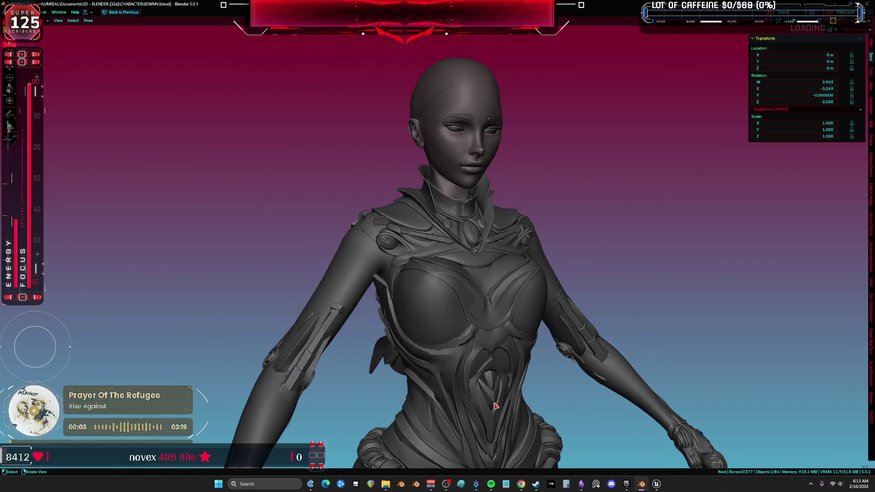
mouse_move(511, 268)
middle_mouse_down()
mouse_move(499, 256)
mouse_move(507, 249)
middle_mouse_up()
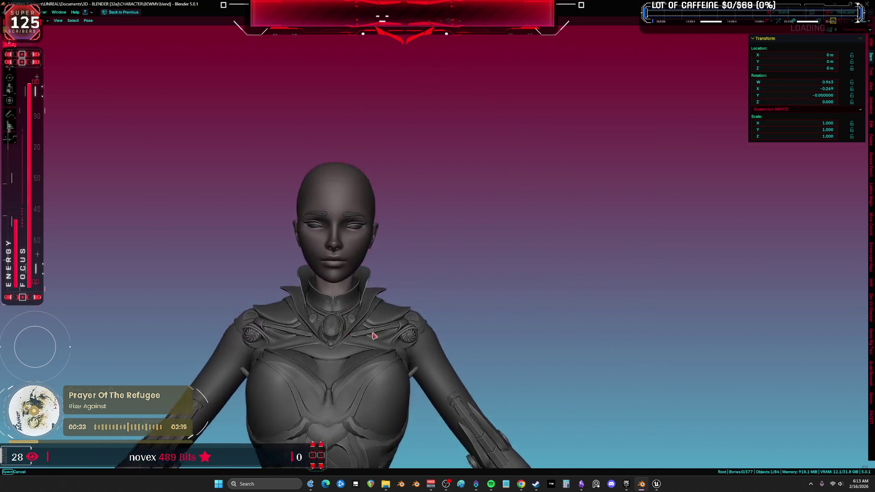
middle_click_drag(512, 249, 556, 305)
mouse_move(375, 346)
middle_mouse_down()
mouse_move(593, 292)
mouse_move(401, 301)
mouse_move(596, 290)
mouse_move(482, 288)
mouse_move(515, 296)
mouse_move(505, 304)
mouse_move(573, 311)
mouse_move(451, 308)
mouse_move(576, 307)
mouse_move(469, 264)
mouse_move(571, 286)
mouse_move(441, 318)
mouse_move(575, 284)
mouse_move(469, 233)
mouse_move(682, 298)
mouse_move(510, 309)
mouse_move(592, 312)
mouse_move(637, 328)
mouse_move(454, 366)
mouse_move(623, 432)
middle_mouse_up()
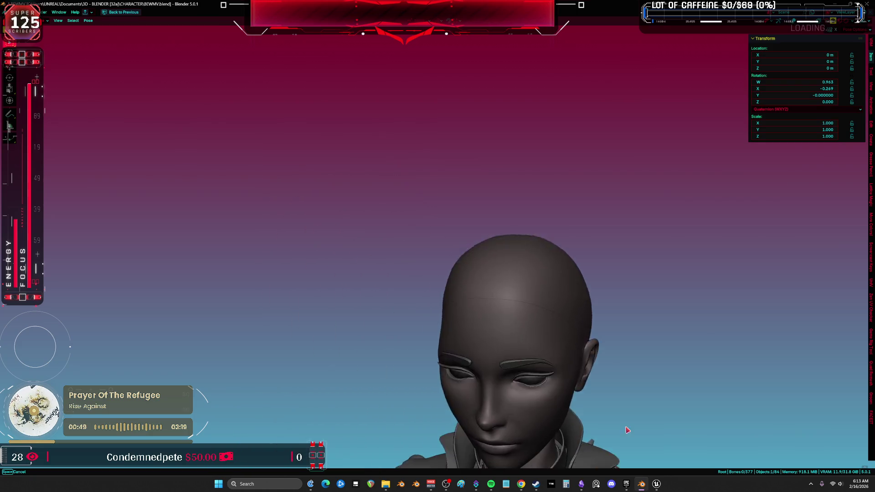
mouse_move(619, 71)
middle_mouse_down("shift")
mouse_move(557, 103)
mouse_move(555, 184)
middle_mouse_up("shift")
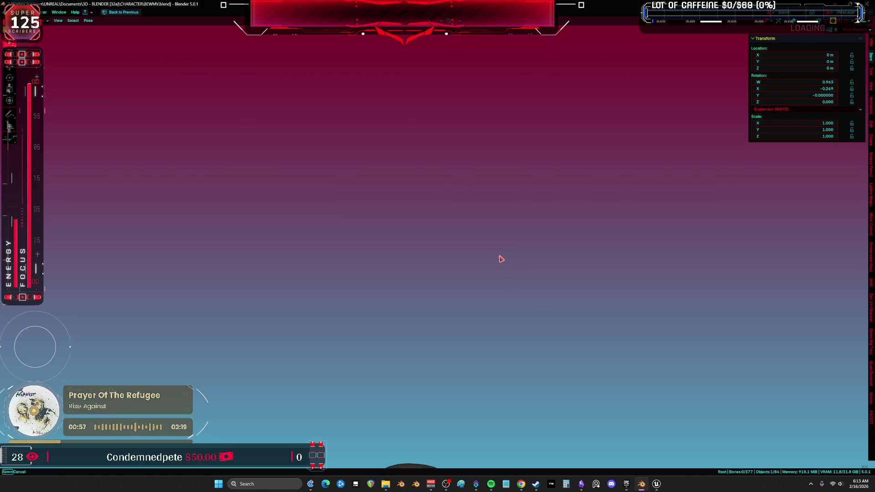
mouse_move(506, 347)
middle_mouse_down()
mouse_move(501, 368)
mouse_move(474, 360)
mouse_move(518, 358)
mouse_move(500, 342)
mouse_move(504, 363)
mouse_move(494, 337)
mouse_move(487, 352)
mouse_move(499, 351)
mouse_move(469, 368)
mouse_move(520, 356)
mouse_move(475, 352)
mouse_move(610, 352)
middle_mouse_up()
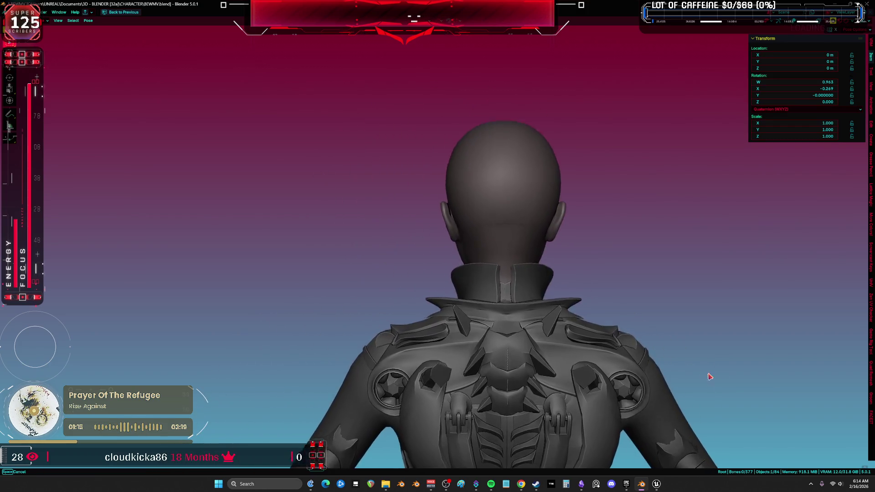
middle_click_drag(663, 327, 727, 374, "shift")
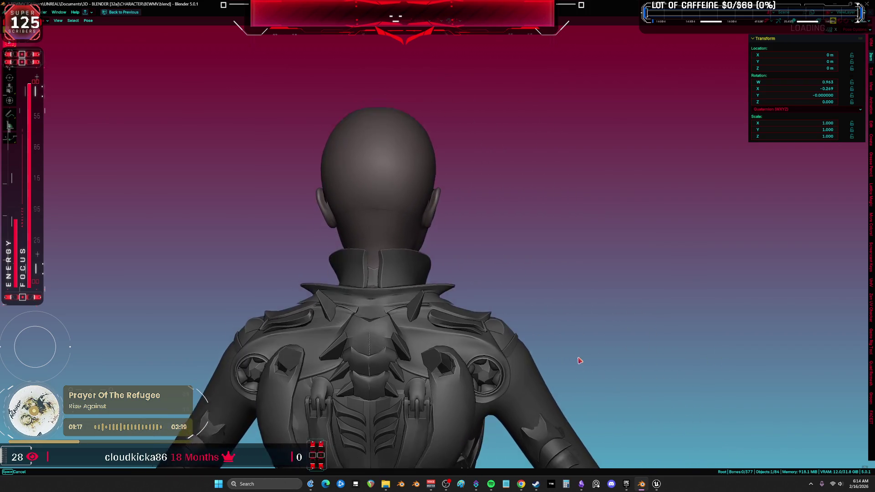
mouse_move(665, 317)
middle_mouse_down("shift")
mouse_move(722, 383)
mouse_move(609, 394)
middle_mouse_up("shift")
mouse_move(625, 365)
middle_mouse_down("shift")
mouse_move(727, 354)
mouse_move(621, 380)
middle_mouse_up("shift")
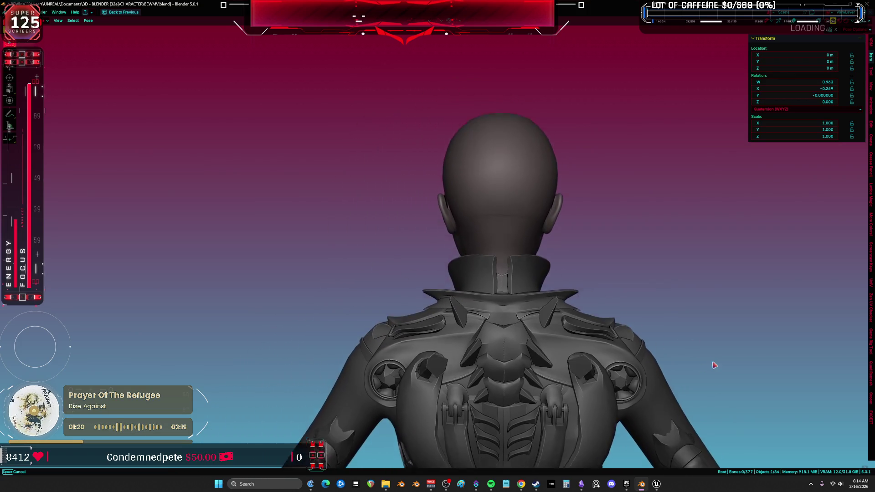
mouse_move(699, 332)
middle_mouse_down()
mouse_move(541, 339)
mouse_move(531, 353)
mouse_move(545, 350)
middle_mouse_up()
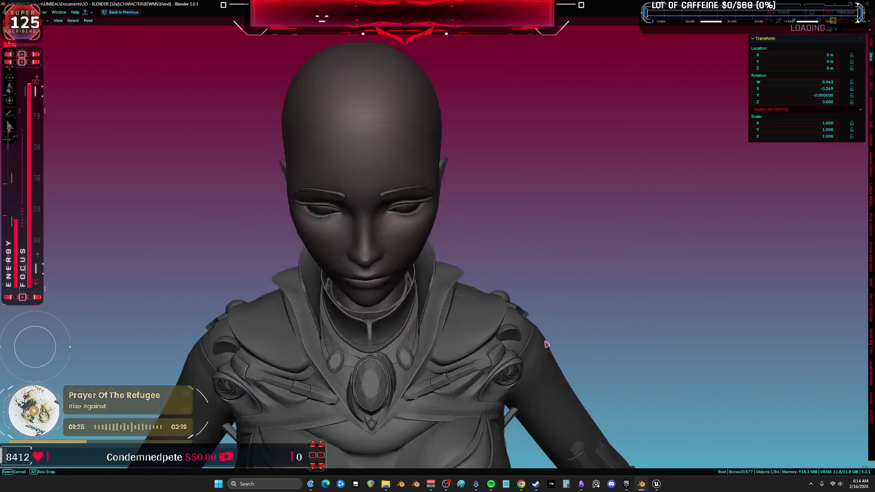
middle_click_drag(545, 381, 543, 333)
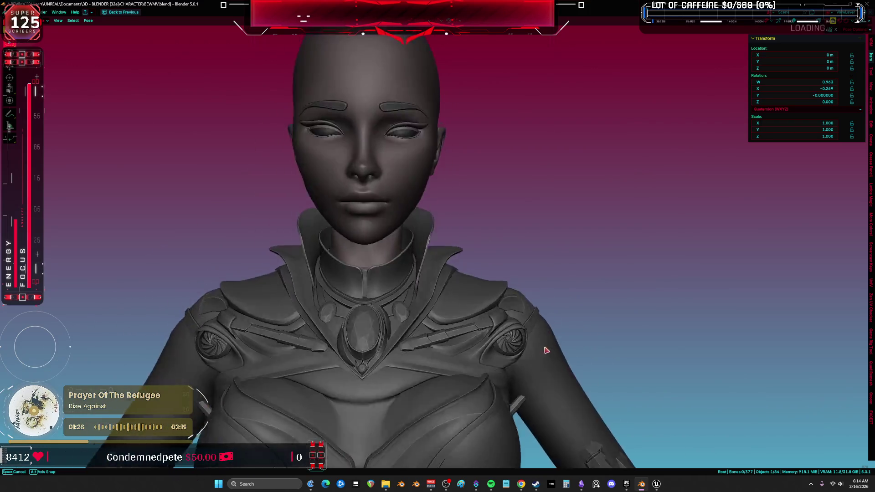
mouse_move(544, 348)
middle_mouse_down()
mouse_move(592, 346)
mouse_move(529, 348)
mouse_move(539, 336)
mouse_move(587, 353)
mouse_move(510, 355)
middle_mouse_up()
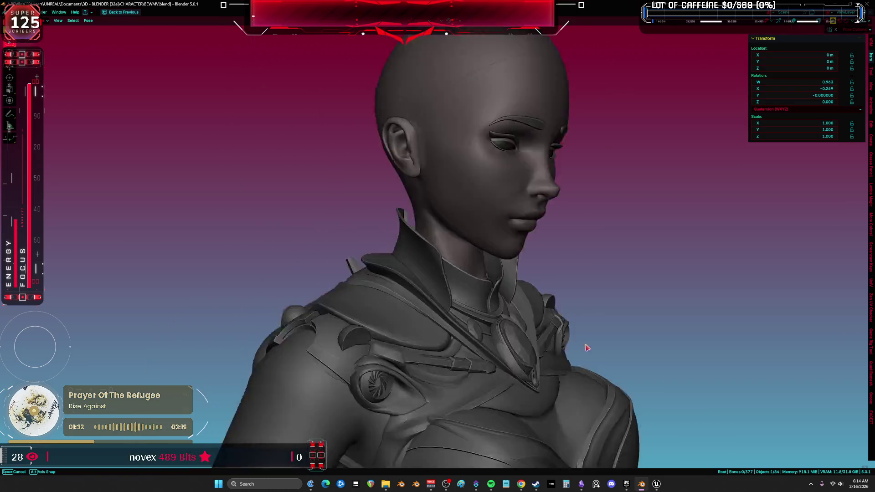
middle_click_drag(583, 344, 522, 364)
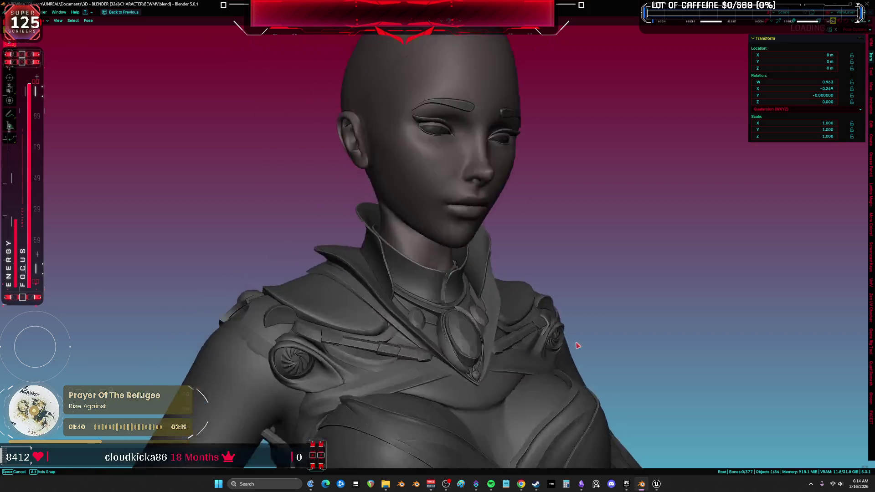
mouse_move(572, 330)
middle_mouse_down()
mouse_move(695, 345)
mouse_move(786, 339)
middle_mouse_up()
mouse_move(846, 355)
middle_mouse_down()
mouse_move(75, 332)
mouse_move(113, 324)
mouse_move(185, 361)
mouse_move(268, 348)
middle_mouse_up()
mouse_move(343, 339)
middle_mouse_down()
mouse_move(525, 365)
mouse_move(598, 337)
mouse_move(660, 328)
mouse_move(742, 354)
mouse_move(820, 351)
mouse_move(8, 356)
mouse_move(161, 349)
middle_mouse_up()
middle_click_drag(259, 350, 363, 332)
mouse_move(303, 373)
middle_mouse_down()
mouse_move(165, 354)
mouse_move(82, 356)
mouse_move(660, 355)
mouse_move(598, 345)
mouse_move(227, 355)
mouse_move(638, 360)
mouse_move(772, 375)
mouse_move(602, 273)
mouse_move(324, 289)
mouse_move(91, 152)
mouse_move(740, 369)
mouse_move(638, 273)
mouse_move(539, 121)
mouse_move(505, 241)
mouse_move(410, 205)
mouse_move(166, 191)
mouse_move(319, 174)
middle_mouse_up()
mouse_move(333, 205)
middle_mouse_down()
mouse_move(371, 184)
mouse_move(342, 195)
mouse_move(385, 205)
mouse_move(302, 195)
mouse_move(381, 199)
mouse_move(308, 190)
middle_mouse_up()
mouse_move(355, 164)
middle_mouse_down()
mouse_move(377, 193)
mouse_move(302, 190)
mouse_move(376, 190)
mouse_move(309, 188)
mouse_move(370, 176)
mouse_move(403, 148)
mouse_move(349, 147)
middle_mouse_up()
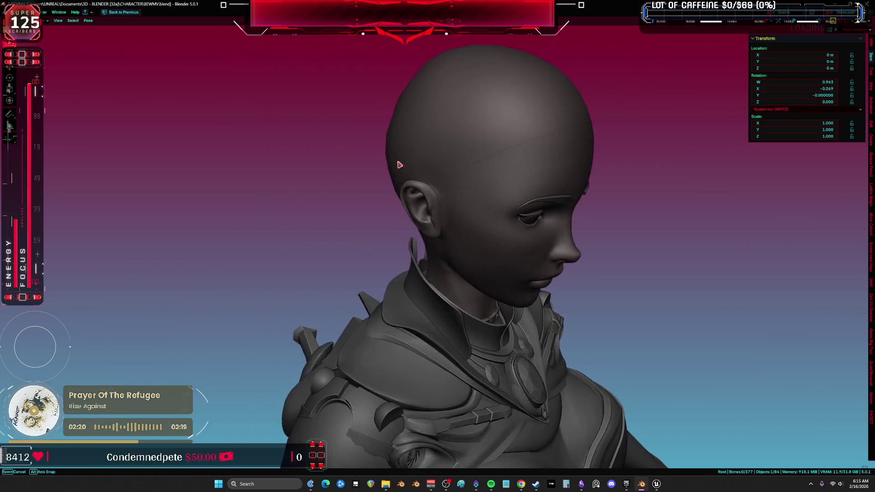
mouse_move(354, 163)
middle_mouse_down()
mouse_move(363, 150)
mouse_move(388, 154)
middle_mouse_up()
mouse_move(325, 150)
middle_mouse_down()
mouse_move(315, 416)
mouse_move(60, 392)
mouse_move(843, 408)
mouse_move(771, 424)
mouse_move(728, 453)
mouse_move(736, 457)
mouse_move(795, 433)
mouse_move(748, 451)
mouse_move(812, 445)
mouse_move(583, 303)
mouse_move(622, 285)
mouse_move(608, 315)
mouse_move(640, 312)
mouse_move(583, 310)
mouse_move(651, 302)
mouse_move(615, 283)
mouse_move(607, 293)
mouse_move(660, 311)
mouse_move(596, 305)
middle_mouse_up()
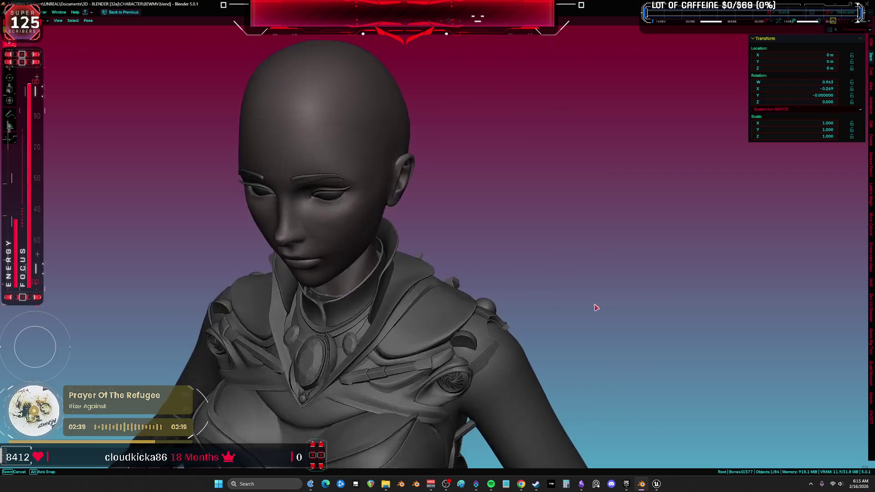
mouse_move(658, 302)
middle_mouse_down()
mouse_move(582, 305)
mouse_move(633, 288)
mouse_move(578, 289)
mouse_move(617, 288)
mouse_move(586, 307)
mouse_move(654, 305)
mouse_move(601, 287)
mouse_move(588, 313)
mouse_move(661, 308)
mouse_move(594, 303)
mouse_move(656, 301)
mouse_move(603, 287)
mouse_move(594, 298)
mouse_move(655, 308)
mouse_move(590, 301)
mouse_move(656, 296)
mouse_move(595, 300)
mouse_move(633, 291)
mouse_move(576, 336)
mouse_move(682, 379)
middle_mouse_up()
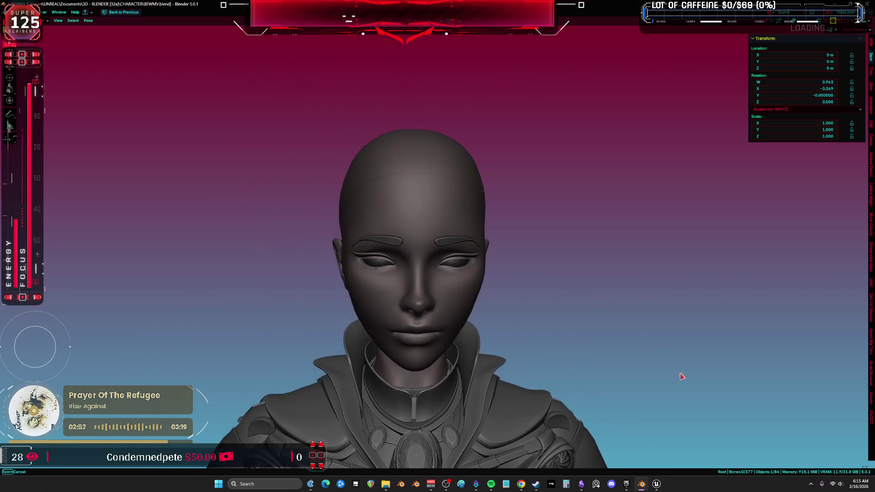
mouse_move(559, 255)
middle_mouse_down()
mouse_move(465, 297)
mouse_move(450, 275)
mouse_move(592, 316)
mouse_move(672, 312)
mouse_move(633, 338)
mouse_move(518, 362)
mouse_move(453, 283)
mouse_move(567, 283)
mouse_move(631, 289)
mouse_move(559, 289)
mouse_move(676, 303)
mouse_move(611, 351)
mouse_move(519, 250)
mouse_move(410, 190)
mouse_move(291, 187)
mouse_move(580, 208)
mouse_move(299, 246)
middle_mouse_up()
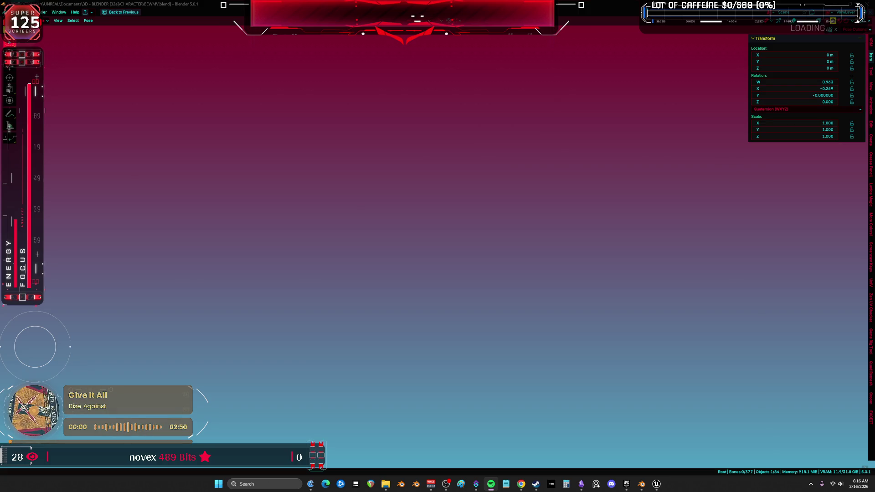
key("KP_1")
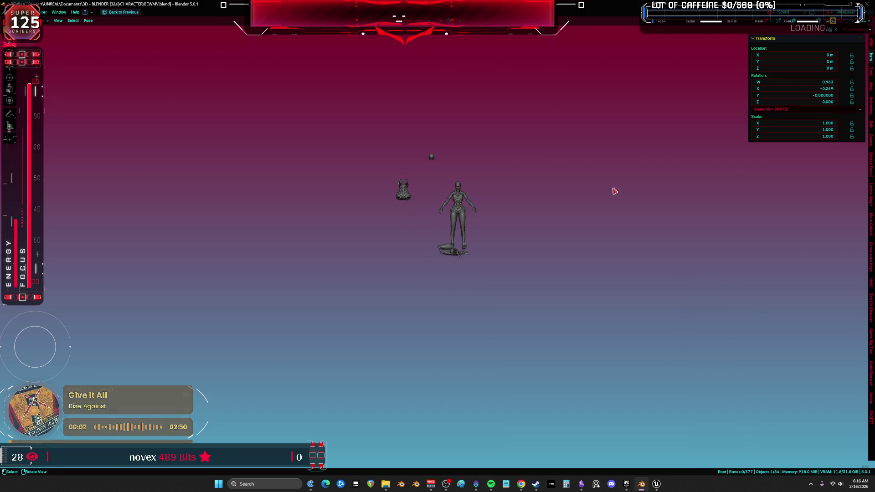
scroll(478, 207, "up", 8)
middle_click_drag(390, 202, 462, 327, "shift")
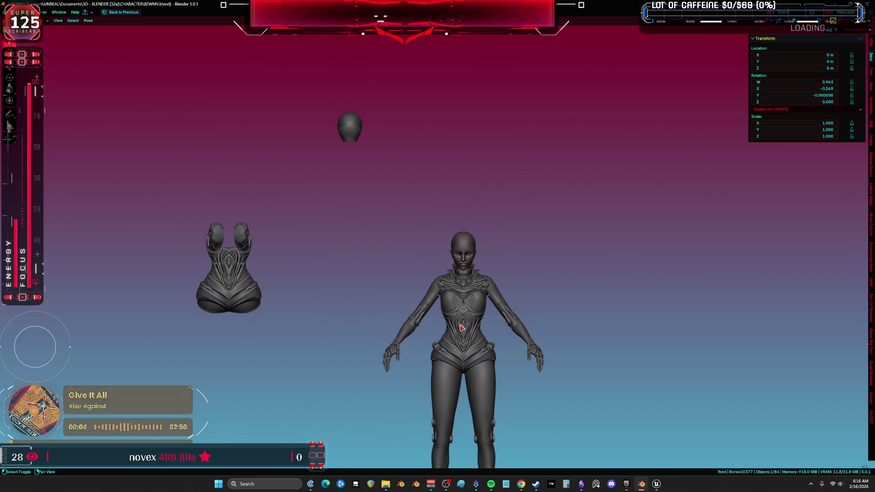
scroll(446, 297, "up", 5)
middle_click_drag(508, 273, 456, 288, "shift")
scroll(485, 262, "up", 2)
mouse_move(485, 261)
middle_mouse_down()
mouse_move(504, 268)
mouse_move(484, 254)
mouse_move(506, 247)
mouse_move(533, 273)
mouse_move(470, 272)
mouse_move(530, 246)
mouse_move(471, 258)
mouse_move(504, 260)
mouse_move(501, 251)
mouse_move(522, 241)
mouse_move(492, 255)
mouse_move(533, 254)
mouse_move(480, 238)
mouse_move(510, 260)
mouse_move(479, 259)
mouse_move(493, 243)
mouse_move(600, 254)
mouse_move(658, 245)
mouse_move(727, 272)
mouse_move(802, 240)
mouse_move(775, 269)
mouse_move(830, 273)
mouse_move(713, 255)
mouse_move(614, 255)
mouse_move(526, 278)
mouse_move(496, 258)
mouse_move(474, 259)
mouse_move(482, 261)
mouse_move(517, 188)
mouse_move(387, 119)
mouse_move(190, 50)
mouse_move(216, 413)
mouse_move(200, 403)
mouse_move(221, 397)
mouse_move(161, 393)
mouse_move(220, 388)
mouse_move(186, 388)
mouse_move(450, 334)
mouse_move(412, 288)
mouse_move(404, 336)
mouse_move(527, 285)
mouse_move(551, 359)
mouse_move(365, 280)
mouse_move(487, 325)
mouse_move(470, 310)
mouse_move(478, 297)
mouse_move(469, 319)
mouse_move(461, 308)
mouse_move(479, 316)
middle_mouse_up()
middle_click_drag(464, 276, 470, 274)
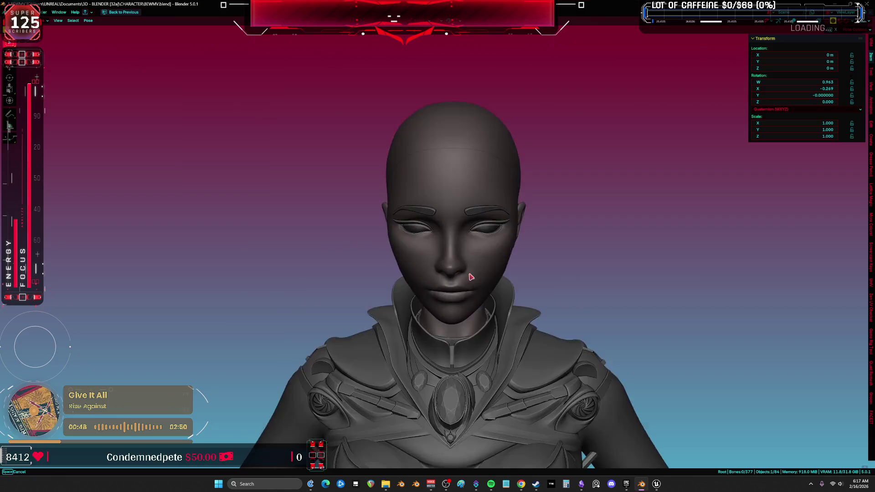
mouse_move(523, 281)
middle_mouse_down()
mouse_move(445, 248)
mouse_move(460, 269)
mouse_move(413, 274)
mouse_move(582, 273)
mouse_move(398, 297)
mouse_move(479, 255)
mouse_move(463, 246)
mouse_move(426, 253)
mouse_move(511, 293)
mouse_move(371, 299)
mouse_move(519, 278)
mouse_move(397, 289)
mouse_move(515, 301)
middle_mouse_up()
mouse_move(430, 273)
middle_mouse_down()
mouse_move(445, 260)
mouse_move(516, 286)
mouse_move(615, 280)
mouse_move(594, 272)
mouse_move(697, 289)
mouse_move(725, 272)
mouse_move(794, 270)
mouse_move(683, 277)
mouse_move(470, 256)
mouse_move(496, 287)
mouse_move(500, 250)
mouse_move(532, 258)
mouse_move(494, 291)
mouse_move(504, 261)
middle_mouse_up()
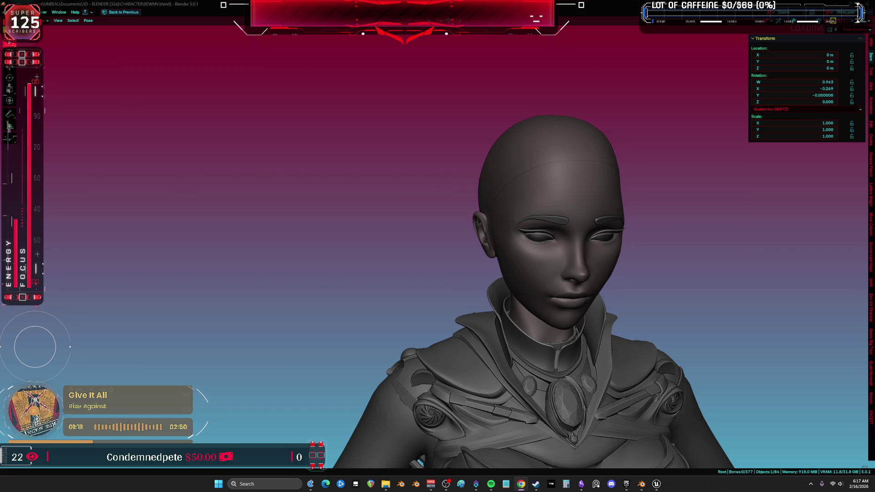
key("KP_1")
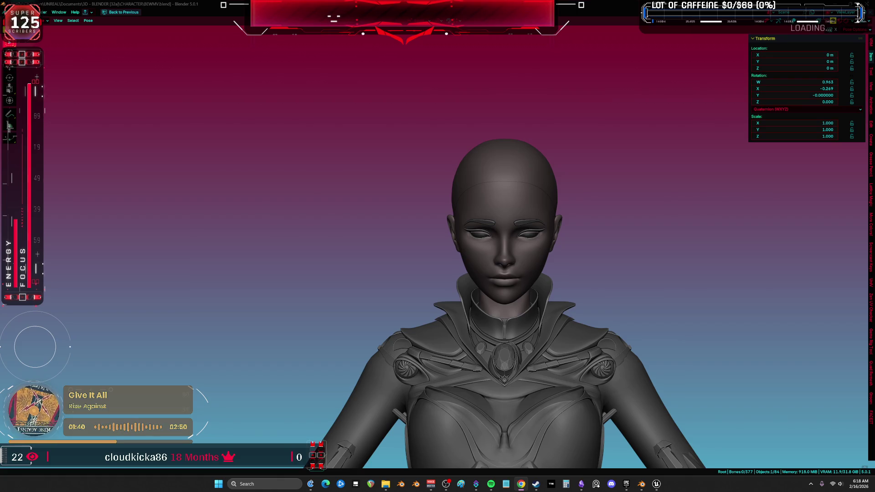
scroll(534, 284, "down", 2)
Step: Reset the rig's bones to rest pose and select all bones
key("shift+alt+z")
mouse_move(534, 284)
middle_mouse_down()
mouse_move(592, 278)
mouse_move(574, 265)
middle_mouse_up()
right_click(593, 278)
left_click(592, 277)
key("a")
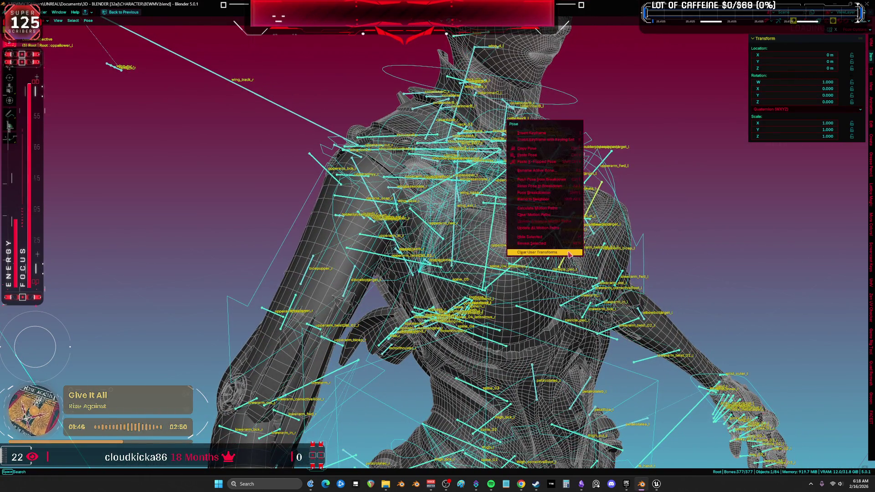
Step: Rotate the oppaiupper_r bone and inspect the chest deformation
mouse_move(570, 255)
middle_mouse_down()
mouse_move(493, 245)
mouse_move(473, 231)
middle_mouse_up()
left_click(414, 230)
key("r")
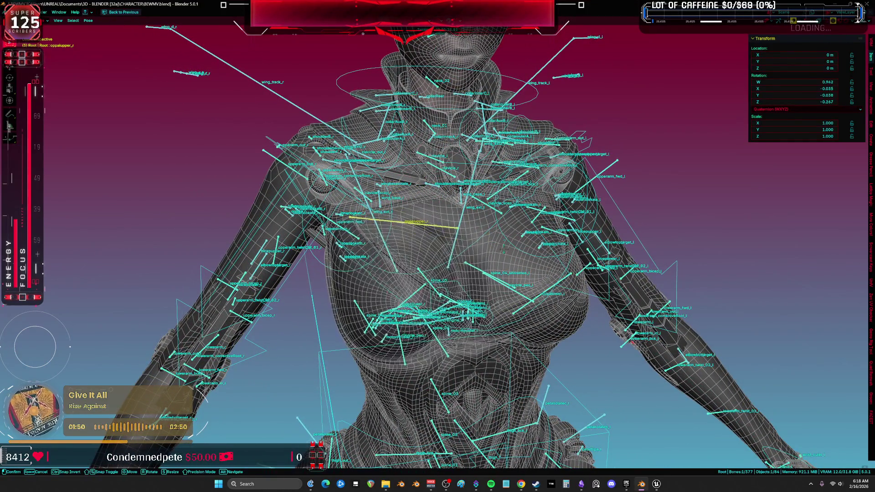
left_click(482, 231)
middle_click_drag(482, 238, 476, 226)
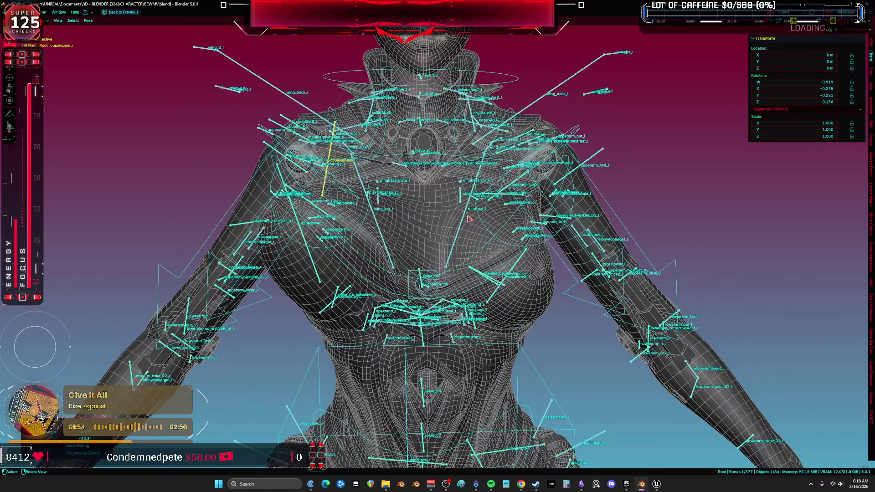
Step: Rotate the upperarm_bck_l and oppaiupperL bones
left_click(496, 198)
key("r")
mouse_move(483, 187)
middle_mouse_down()
mouse_move(475, 176)
mouse_move(475, 226)
mouse_move(538, 237)
middle_mouse_up()
left_click(496, 247)
key("r")
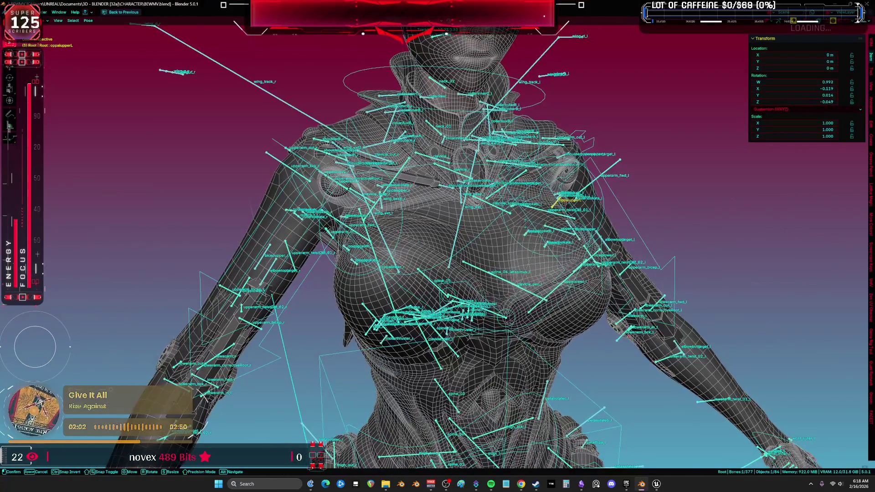
left_click(574, 210)
mouse_move(574, 210)
middle_mouse_down()
mouse_move(406, 239)
mouse_move(486, 244)
middle_mouse_up()
Step: Rotate spine_02 and spine_04 to bend the torso sideways
key("shift+alt+z")
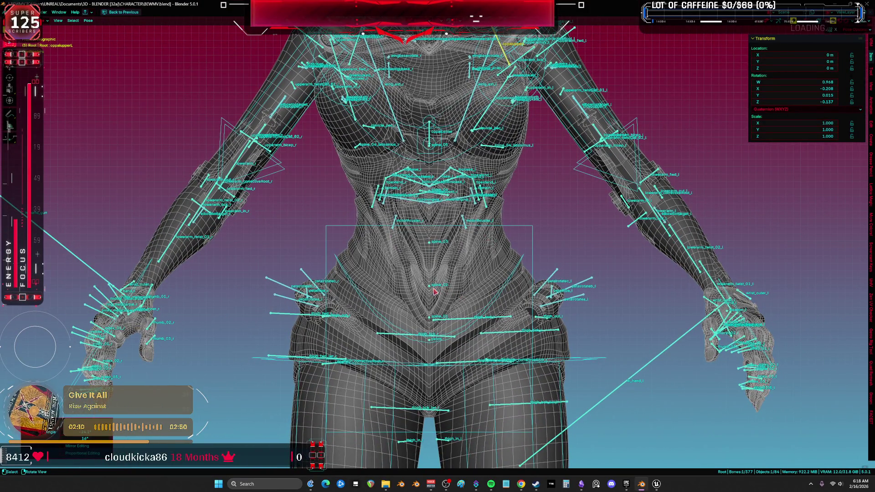
left_click(434, 292)
key("r")
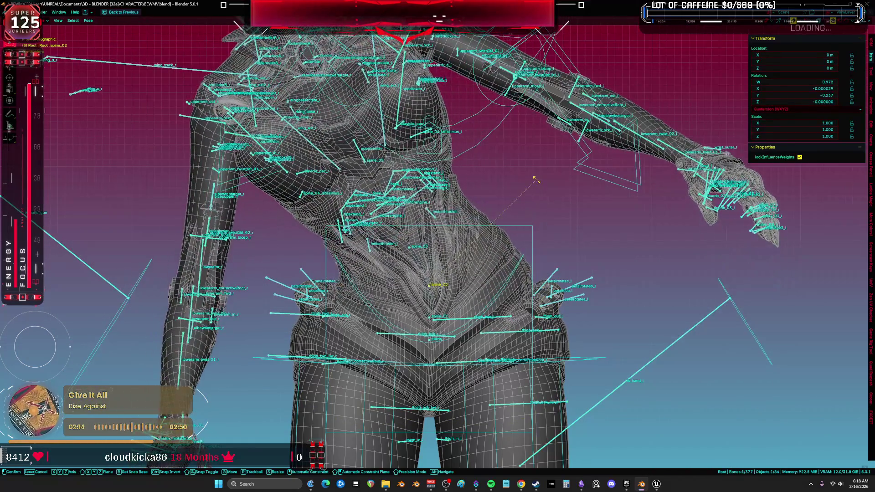
left_click(491, 259)
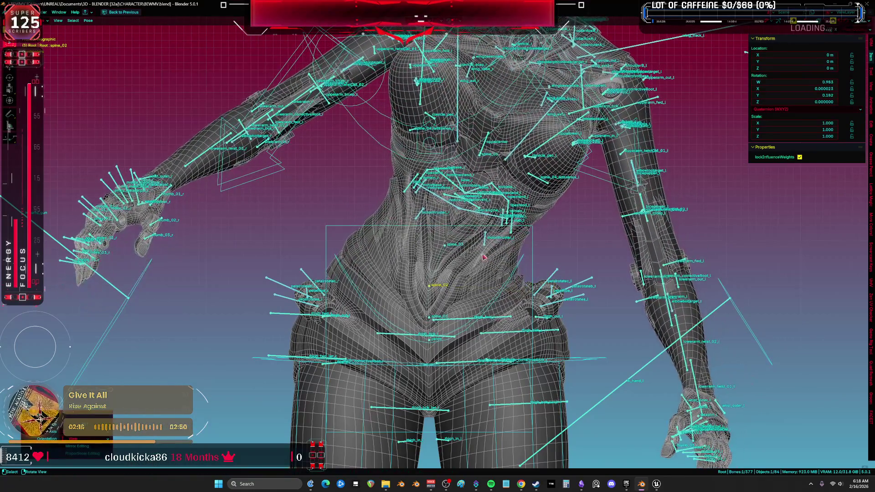
middle_click_drag(439, 261, 465, 255)
scroll(496, 245, "up", 3)
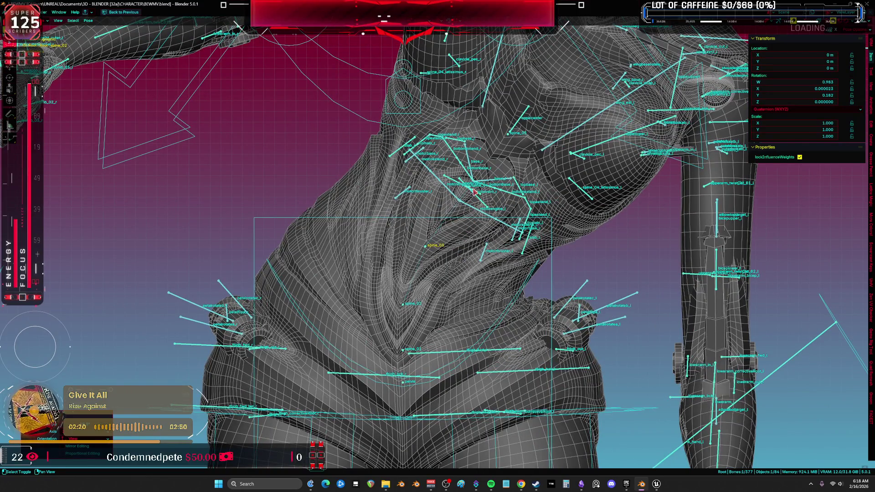
left_click_drag(472, 189, 547, 212)
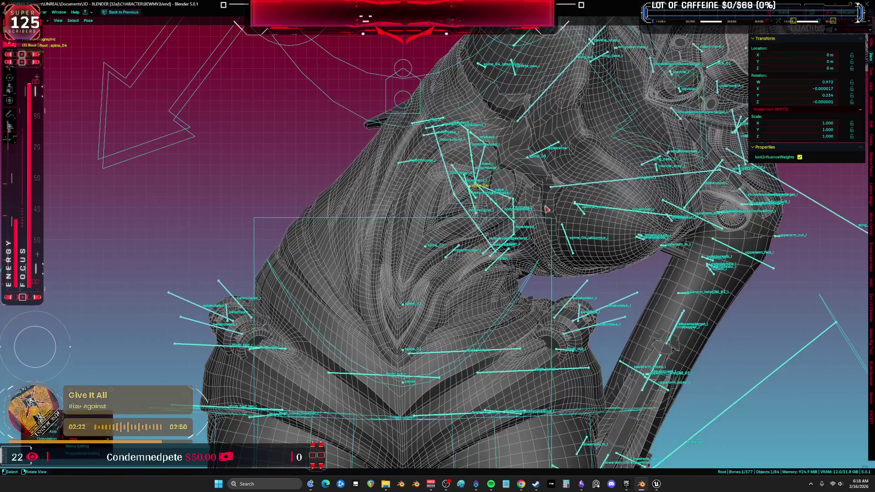
Step: Cancel a rotation on oppaicenter and return to Object Mode
left_click(546, 159)
key("r")
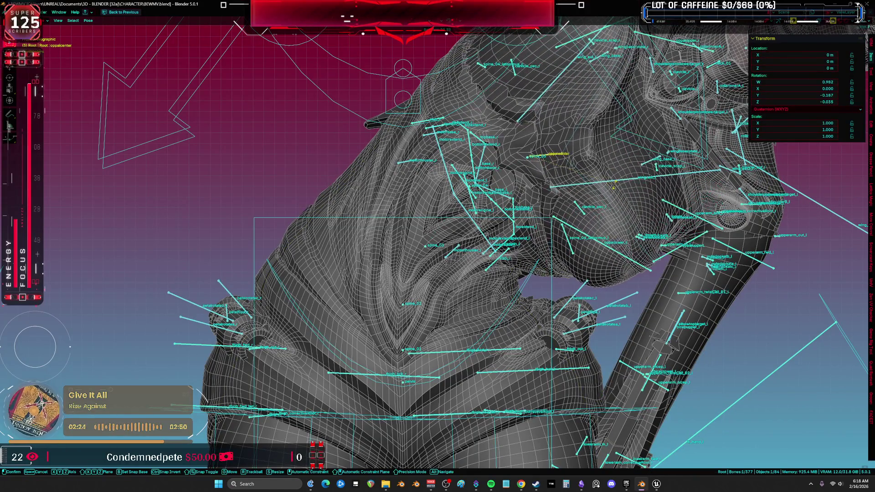
key("Escape")
key("ctrl+Tab")
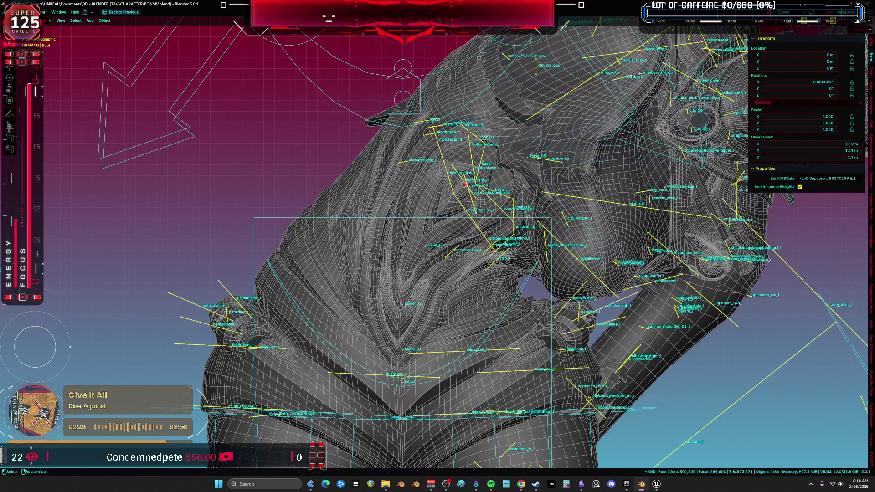
Step: Clear the COPYYYFROMM tube's location back to the origin
scroll(465, 184, "down", 5)
middle_click_drag(465, 184, 451, 245)
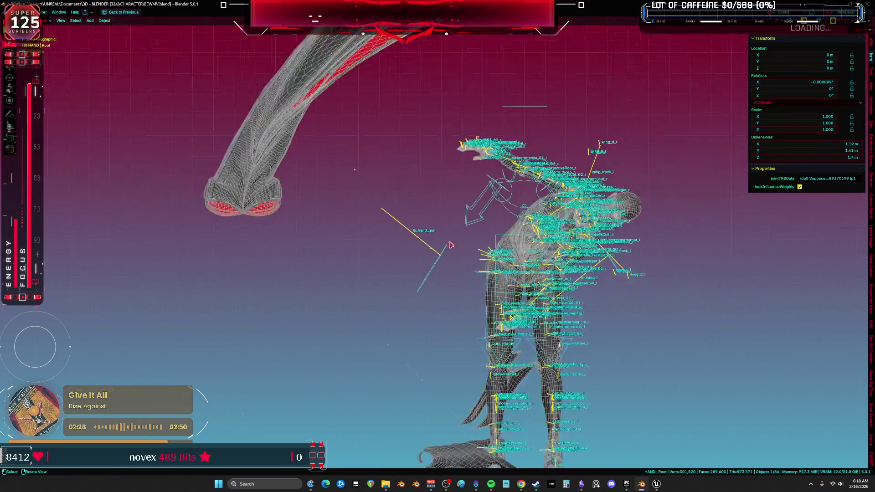
left_click(291, 161)
key("alt+g")
middle_click_drag(294, 161, 314, 167)
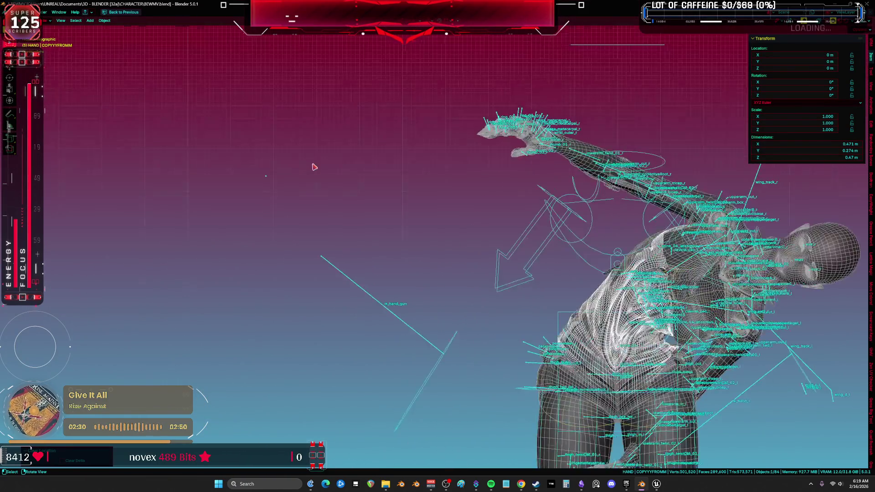
scroll(521, 201, "up", 8)
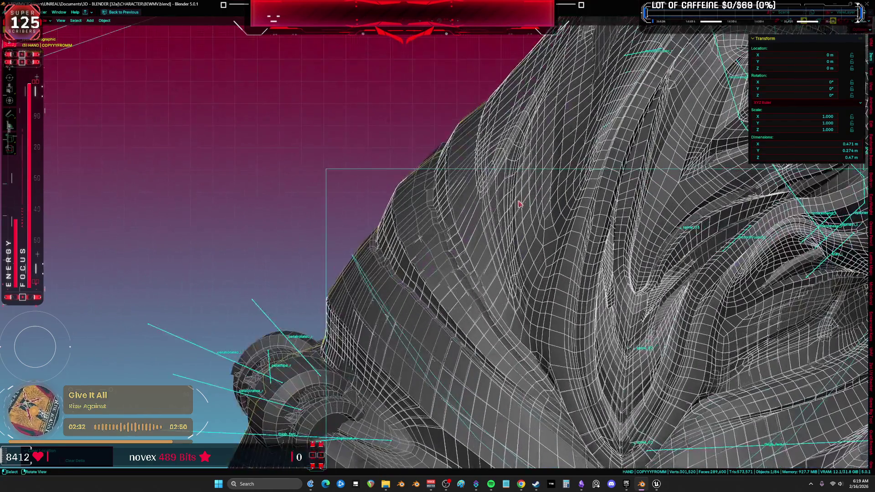
scroll(522, 201, "up", 2)
key("g")
key("Escape")
Step: Check Body.001 in Edit Mode with all vertices selected, then leave it
scroll(427, 166, "down", 4)
scroll(516, 226, "down", 4)
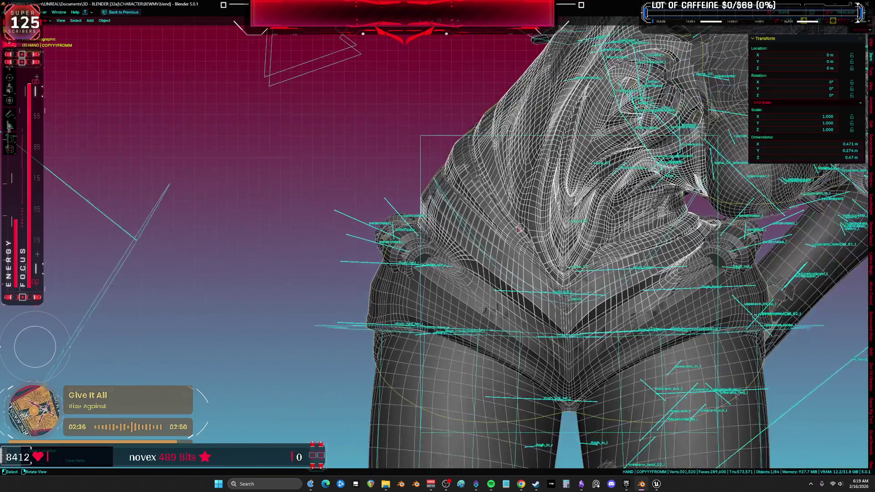
scroll(516, 225, "down", 6)
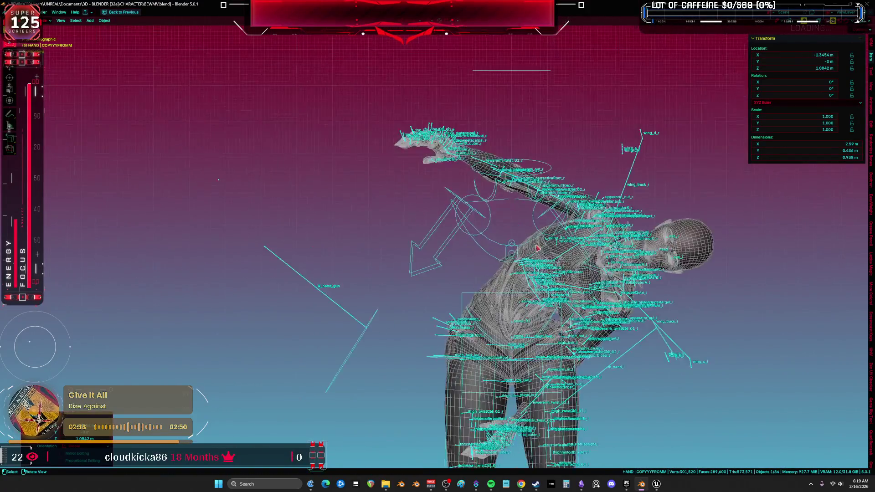
scroll(537, 249, "up", 5)
scroll(457, 260, "down", 4)
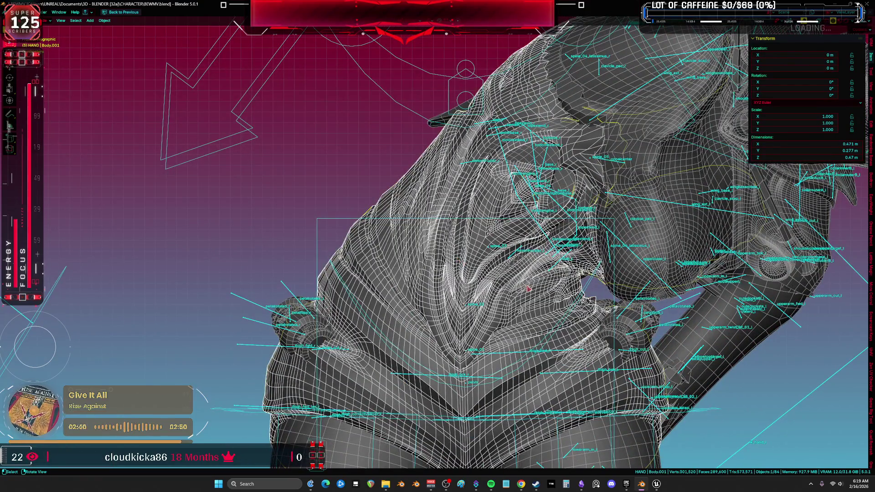
left_click(492, 306)
key("Tab")
key("a")
scroll(502, 301, "up", 4)
key("Tab")
Step: Edit Body.004 and Body.001 together, with Body.001 active
middle_click_drag(501, 292, 463, 245)
left_click(445, 168)
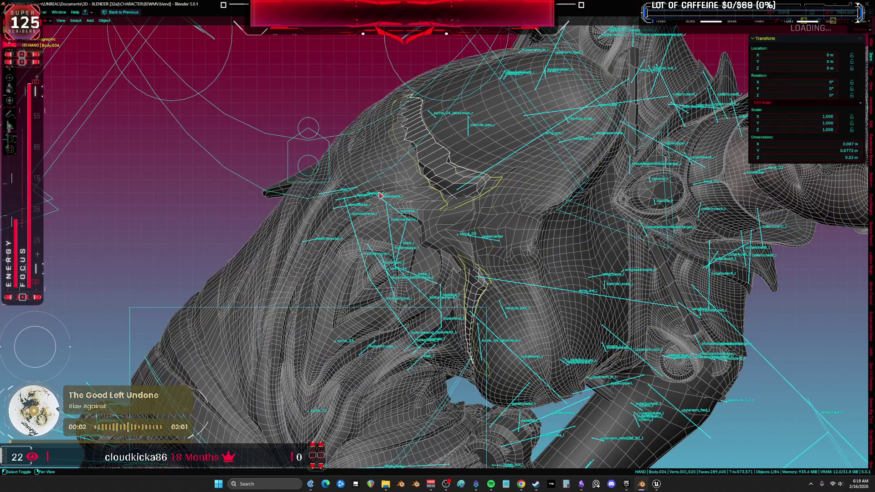
left_click(406, 182, "shift")
key("Tab")
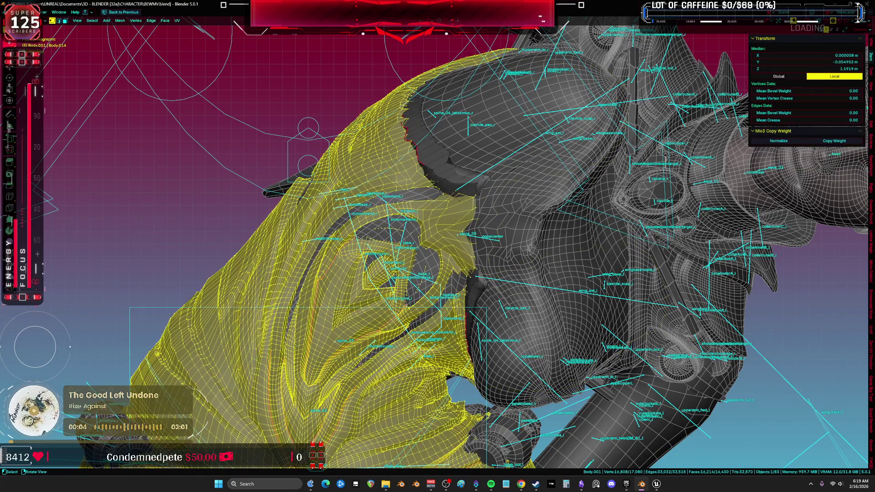
mouse_move(503, 238)
middle_mouse_down()
mouse_move(535, 244)
mouse_move(478, 248)
mouse_move(474, 324)
mouse_move(470, 250)
middle_mouse_up()
middle_click_drag(555, 288, 570, 274)
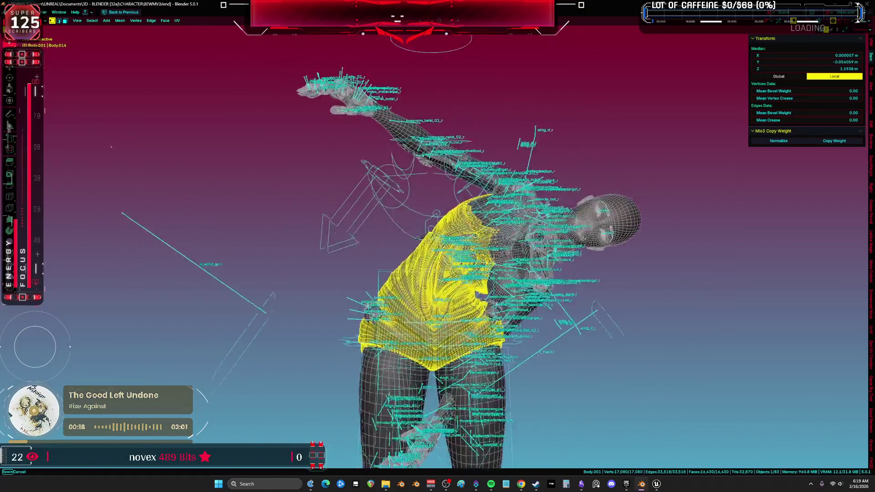
middle_click_drag(555, 237, 533, 397)
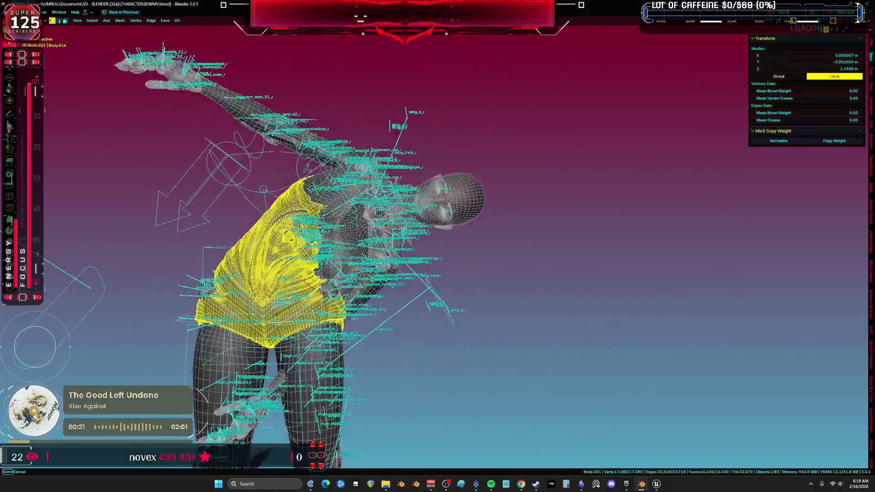
middle_click_drag(82, 149, 168, 155)
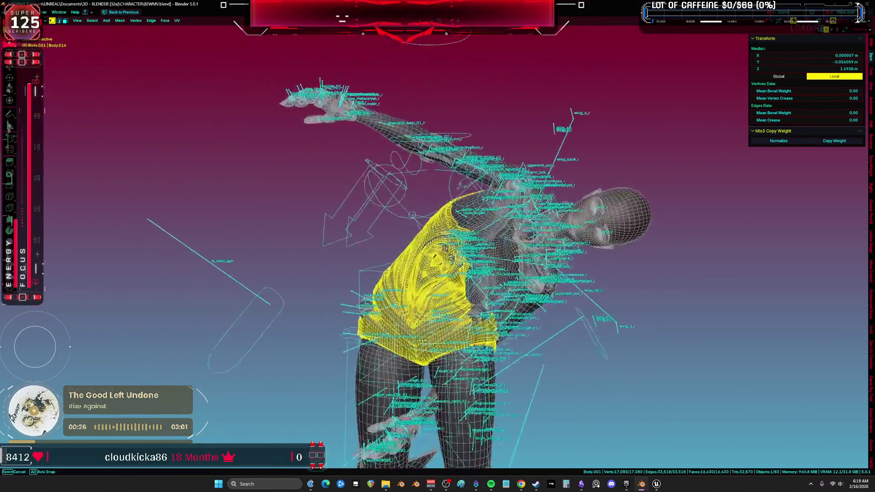
mouse_move(618, 277)
middle_mouse_down()
mouse_move(812, 279)
mouse_move(110, 255)
mouse_move(802, 256)
mouse_move(114, 214)
mouse_move(832, 251)
mouse_move(638, 91)
mouse_move(169, 151)
mouse_move(214, 123)
mouse_move(531, 256)
mouse_move(549, 255)
middle_mouse_up()
mouse_move(523, 282)
middle_mouse_down()
mouse_move(410, 256)
mouse_move(217, 266)
mouse_move(540, 326)
mouse_move(503, 296)
mouse_move(528, 328)
mouse_move(530, 315)
middle_mouse_up()
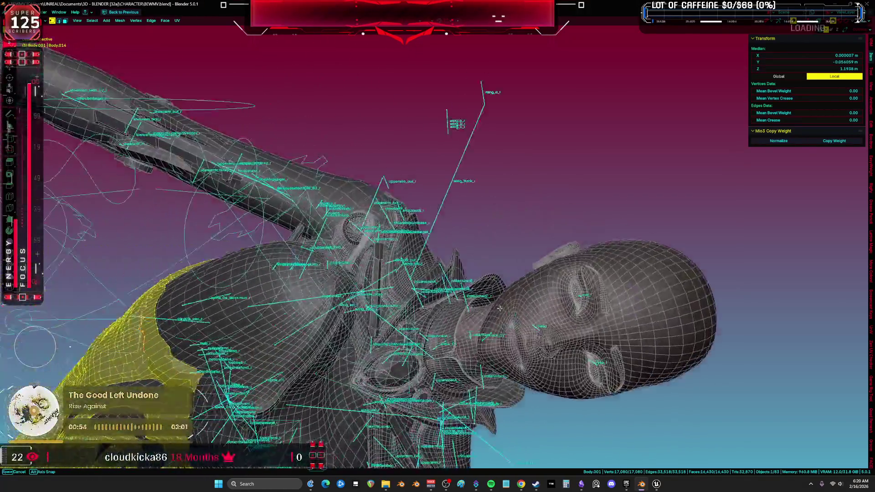
mouse_move(500, 308)
middle_mouse_down()
mouse_move(691, 322)
mouse_move(822, 314)
middle_mouse_up()
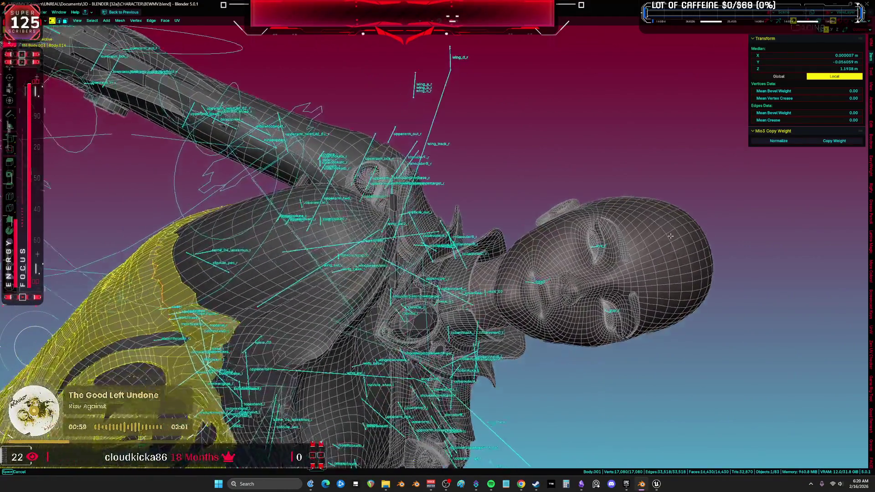
mouse_move(670, 236)
middle_mouse_down()
mouse_move(517, 212)
mouse_move(476, 267)
mouse_move(611, 328)
mouse_move(652, 333)
mouse_move(606, 326)
middle_mouse_up()
middle_click_drag(325, 236, 546, 338)
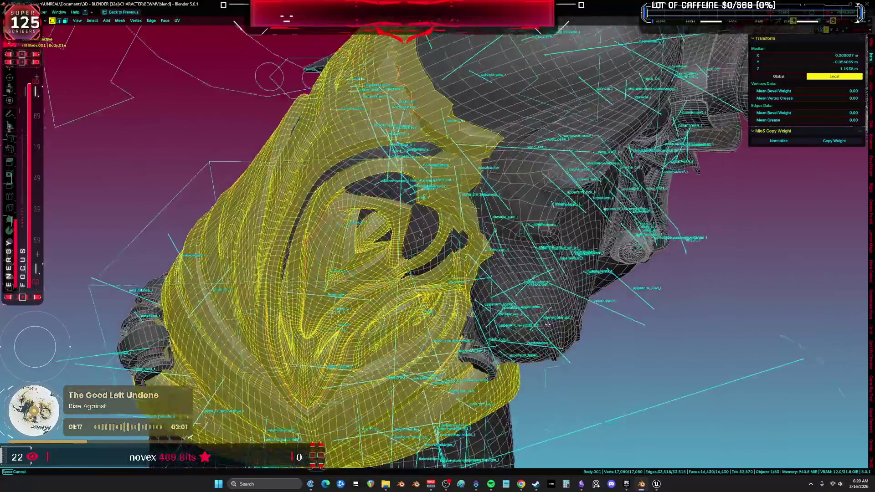
middle_click_drag(548, 324, 689, 347)
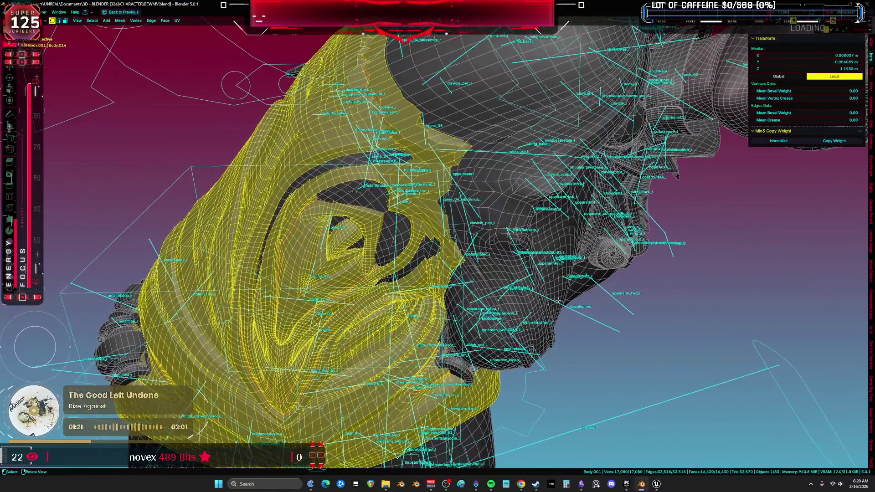
mouse_move(558, 300)
middle_mouse_down()
mouse_move(566, 254)
mouse_move(589, 253)
mouse_move(614, 233)
middle_mouse_up()
mouse_move(562, 261)
middle_mouse_down()
mouse_move(592, 238)
mouse_move(570, 231)
mouse_move(547, 246)
mouse_move(524, 239)
mouse_move(553, 234)
mouse_move(527, 244)
mouse_move(533, 223)
middle_mouse_up()
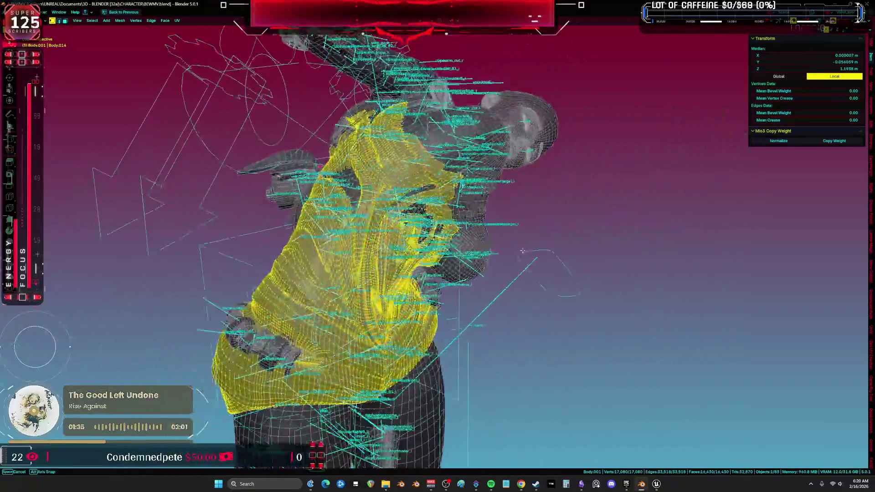
mouse_move(609, 253)
middle_mouse_down()
mouse_move(784, 255)
mouse_move(784, 273)
mouse_move(802, 265)
mouse_move(775, 282)
mouse_move(802, 255)
mouse_move(775, 273)
mouse_move(802, 255)
mouse_move(775, 274)
mouse_move(287, 260)
mouse_move(392, 274)
mouse_move(263, 244)
mouse_move(246, 257)
mouse_move(191, 255)
mouse_move(214, 253)
mouse_move(45, 234)
mouse_move(106, 199)
middle_mouse_up()
mouse_move(449, 237)
middle_mouse_down()
mouse_move(392, 131)
mouse_move(436, 222)
middle_mouse_up()
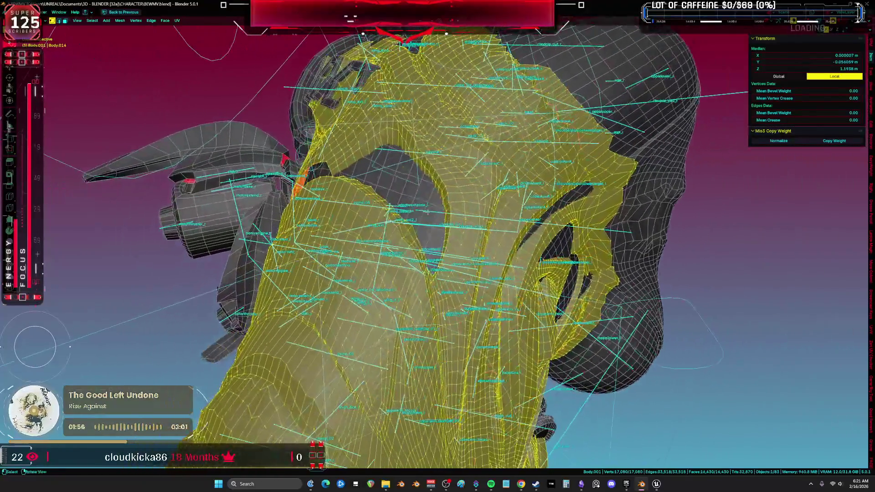
Step: Run Smooth weights on the selected clothing vertices with Subset All Groups and Factor 0.100
left_click(132, 22)
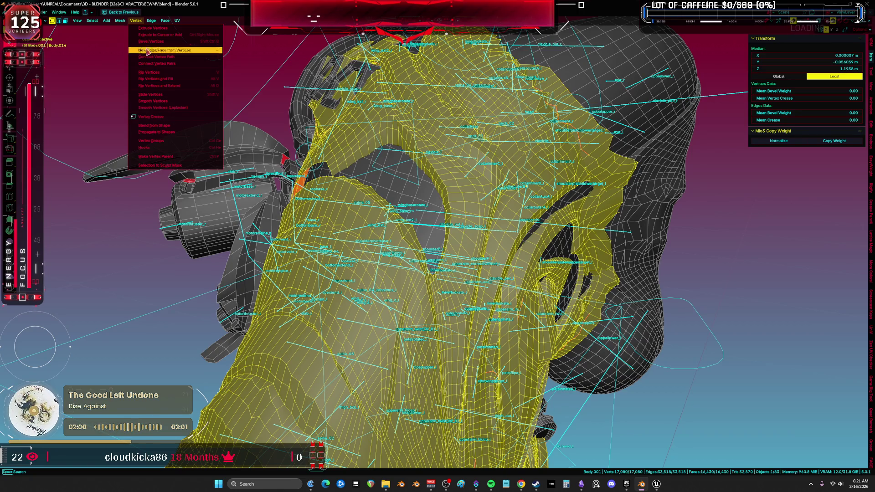
mouse_move(121, 23)
mouse_move(148, 154)
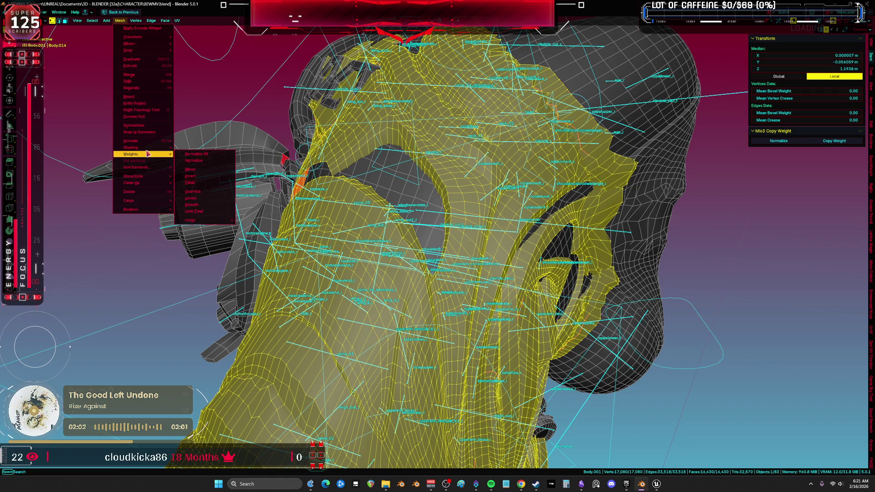
left_click(204, 204)
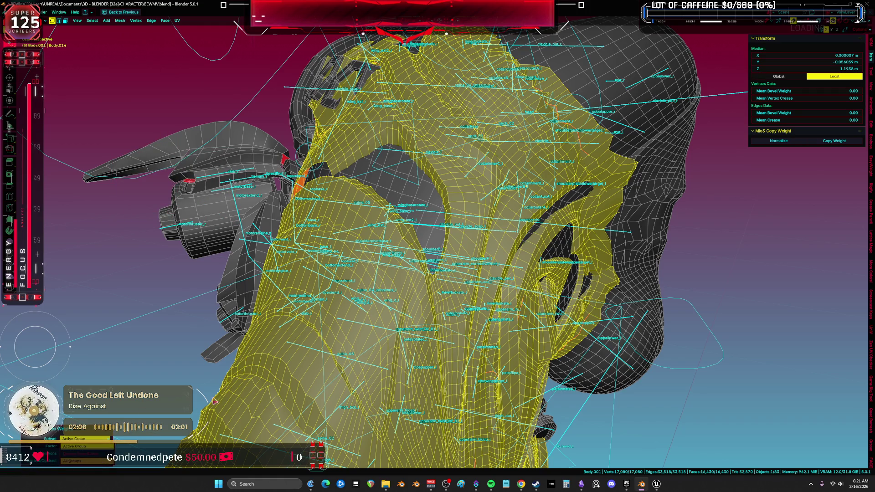
left_click(75, 461)
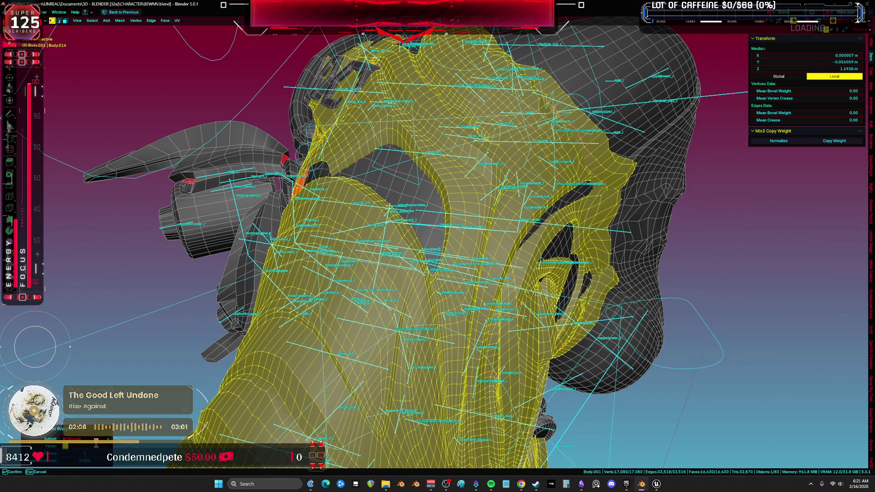
key("Return")
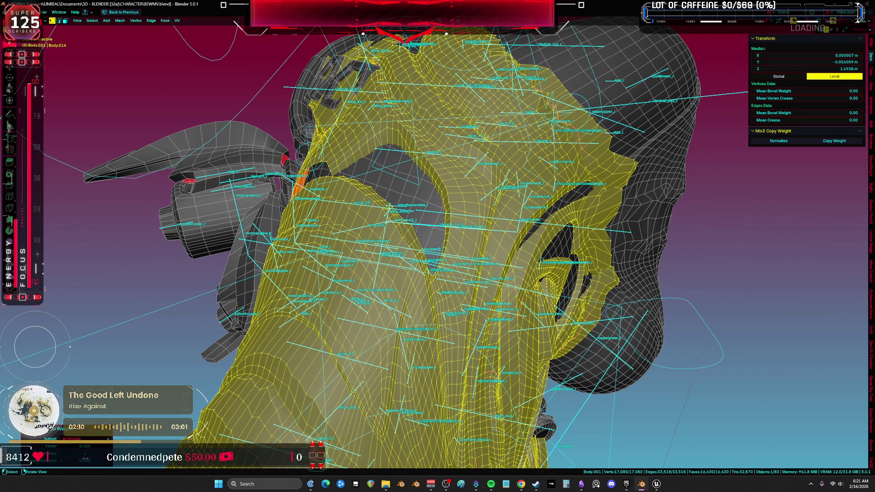
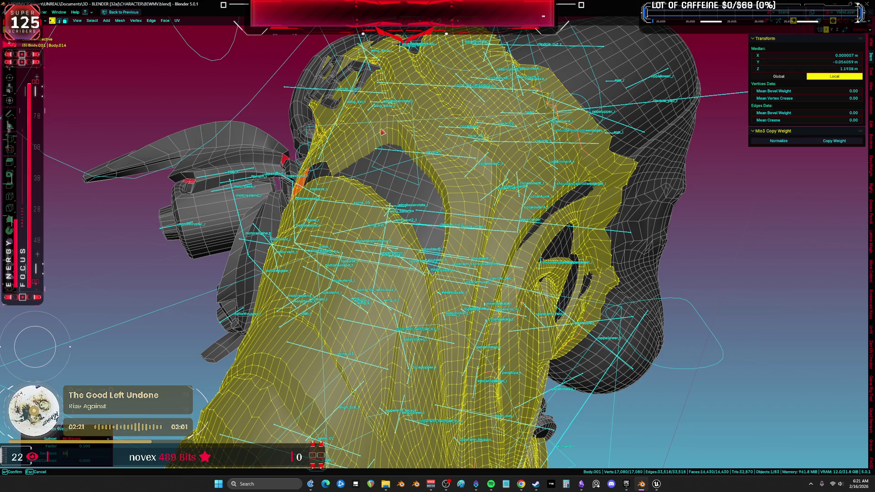
Step: Deselect all body-mesh vertices, leave Edit Mode, and show the wireframe with armature bones
key("alt+a")
middle_click_drag(382, 125, 495, 220)
key("slash")
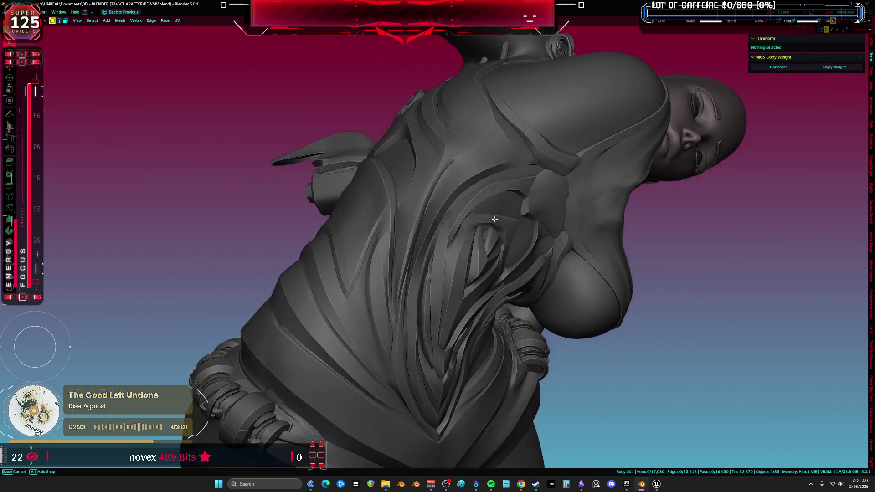
key("Tab")
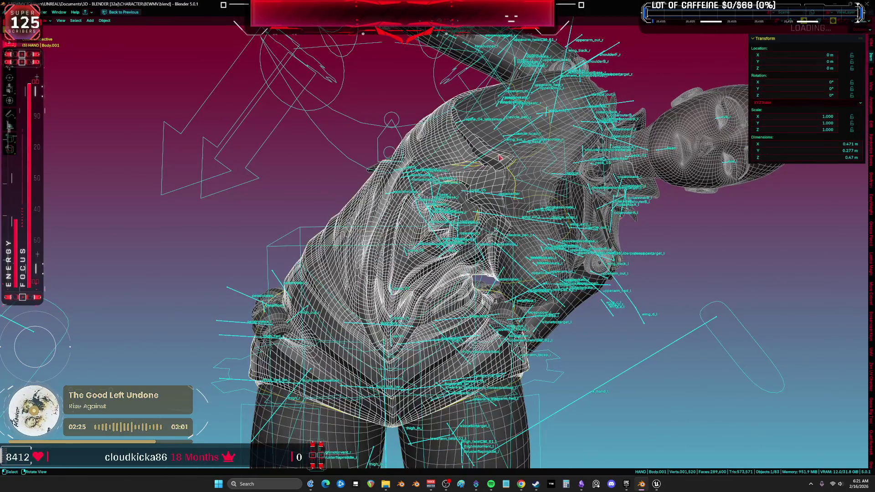
mouse_move(581, 190)
middle_mouse_down()
mouse_move(608, 231)
mouse_move(598, 222)
mouse_move(611, 222)
mouse_move(597, 223)
mouse_move(617, 225)
mouse_move(582, 215)
mouse_move(617, 224)
mouse_move(599, 221)
mouse_move(607, 220)
mouse_move(601, 228)
middle_mouse_up()
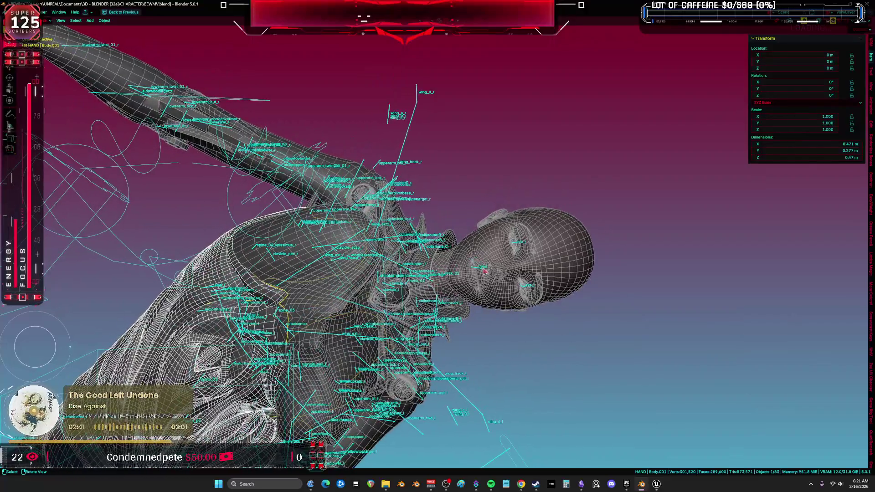
key("ctrl+z")
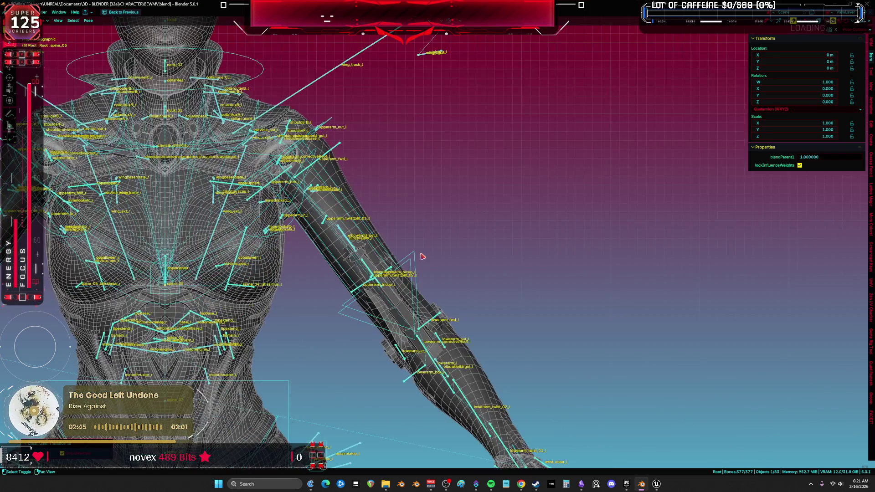
Step: From a front view, select the oppaicenter chest bone and test-rotate it, then cancel
key("KP_1")
left_click(379, 197)
middle_click_drag(379, 197, 398, 195, "shift")
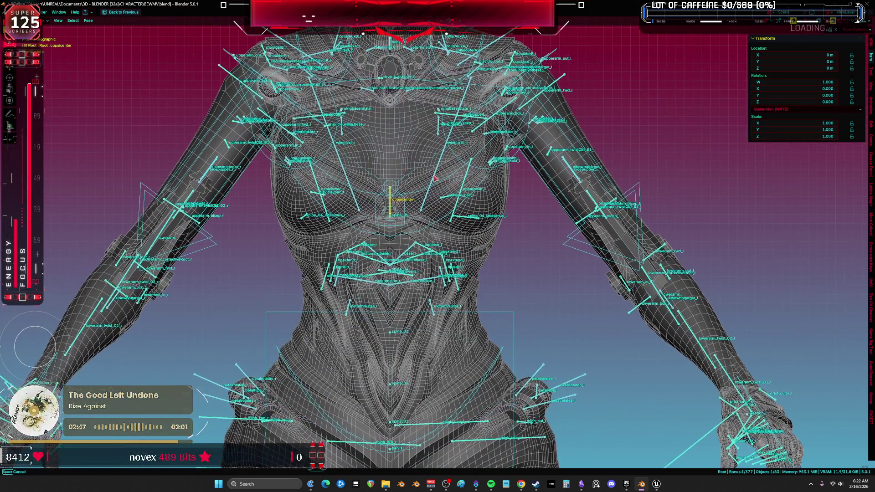
mouse_move(476, 174)
middle_mouse_down()
mouse_move(517, 186)
mouse_move(572, 251)
middle_mouse_up()
key("shift+alt+z")
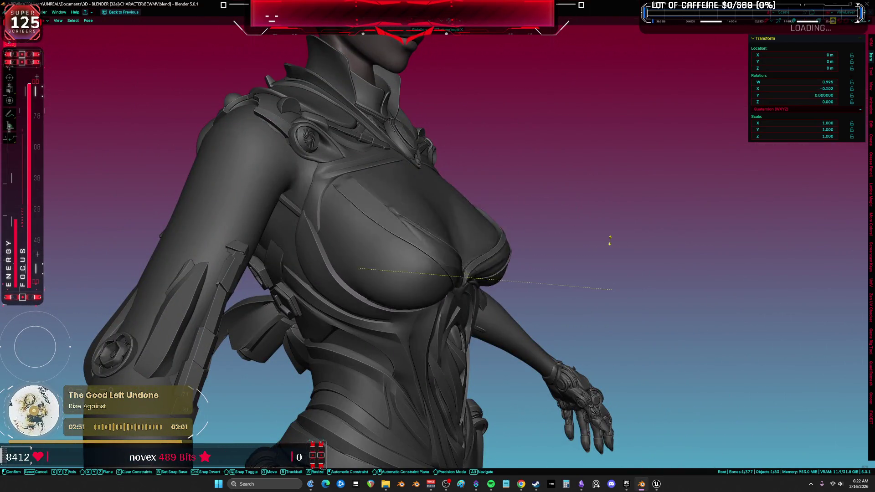
key("Escape")
key("shift+alt+z")
mouse_move(574, 262)
middle_mouse_down()
mouse_move(405, 216)
mouse_move(451, 208)
middle_mouse_up()
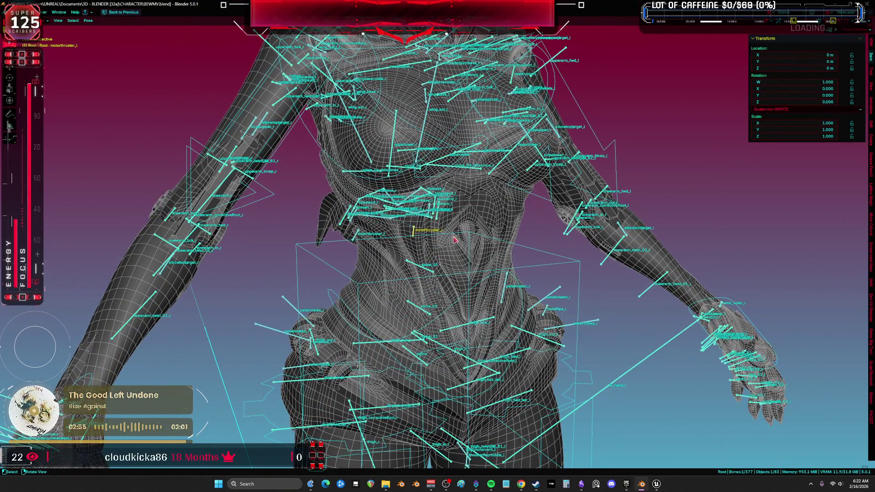
Step: Test-rotate the motorthruster_l bone on its local X and Z axes to check deformation
key("shift+alt+z")
key("r")
key("x")
key("x")
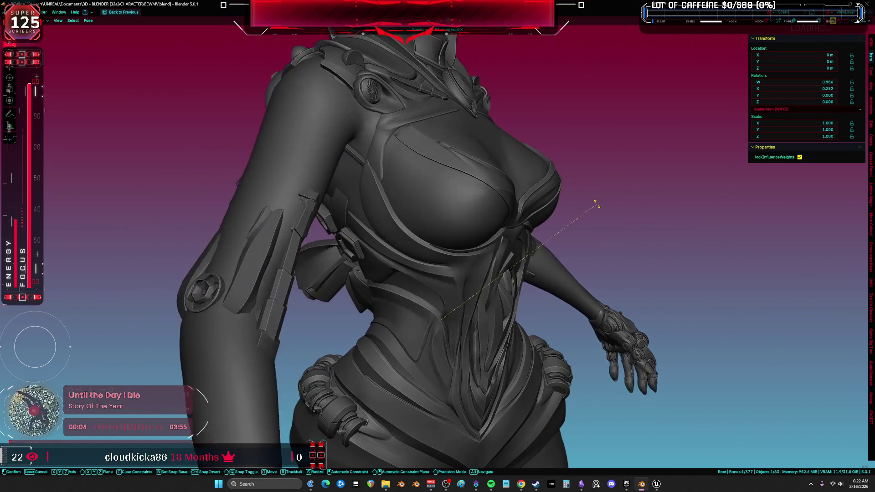
key("z")
key("z")
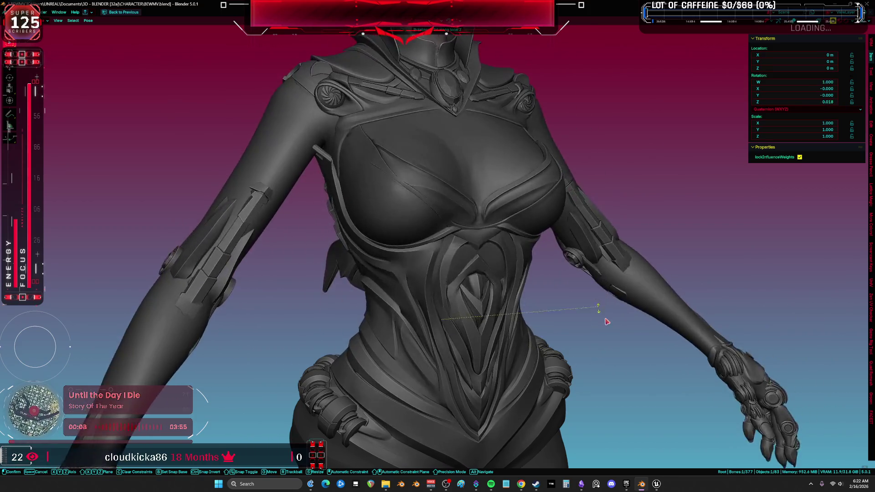
right_click(582, 328)
key("r")
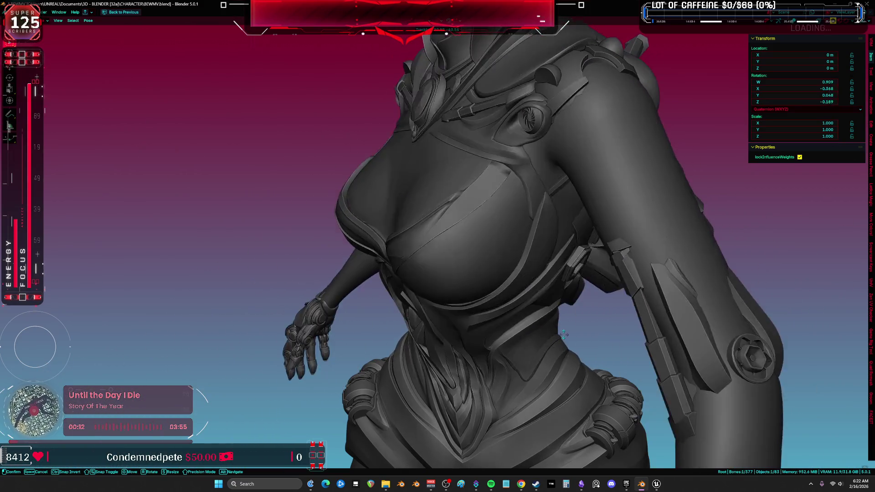
scroll(519, 259, "up", 5)
mouse_move(520, 259)
middle_mouse_down()
mouse_move(517, 248)
mouse_move(535, 242)
middle_mouse_up()
scroll(529, 269, "down", 5)
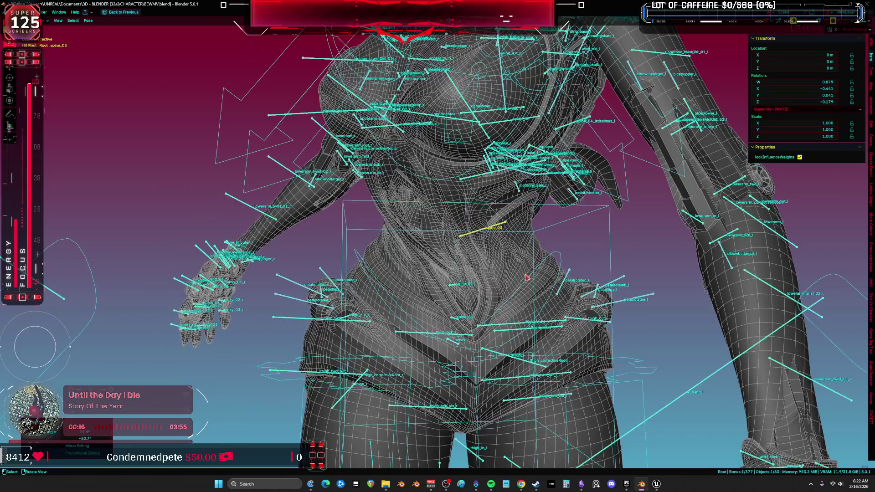
Step: Clear the user transforms back to rest pose, restore overlays, and exit Pose Mode
right_click(527, 277)
left_click(526, 277)
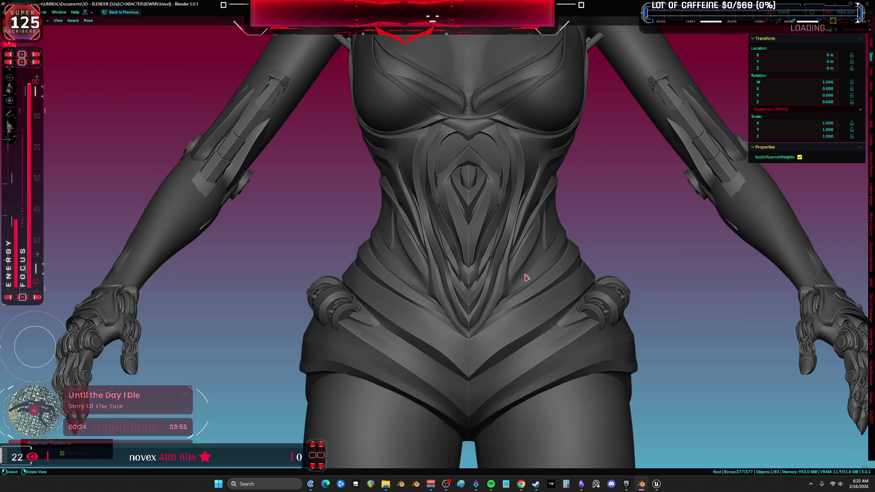
scroll(513, 252, "up", 3, "shift")
key("shift+alt+z")
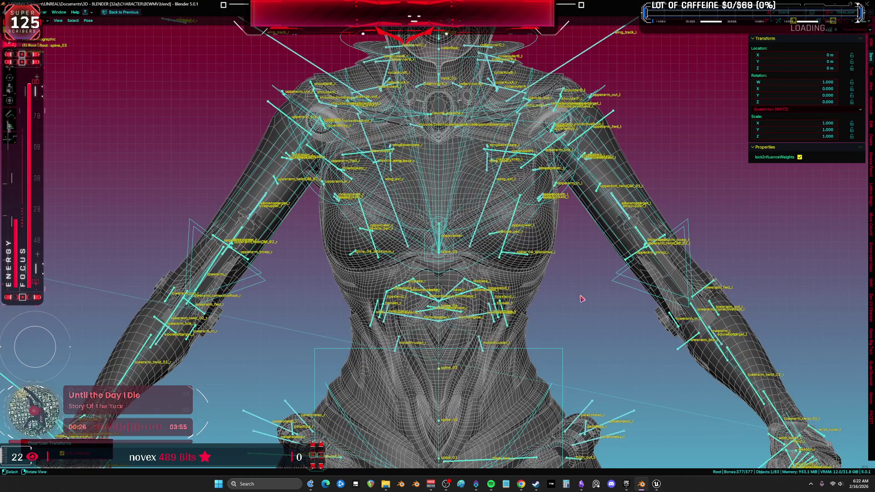
scroll(582, 298, "down", 3)
scroll(436, 266, "up", 4)
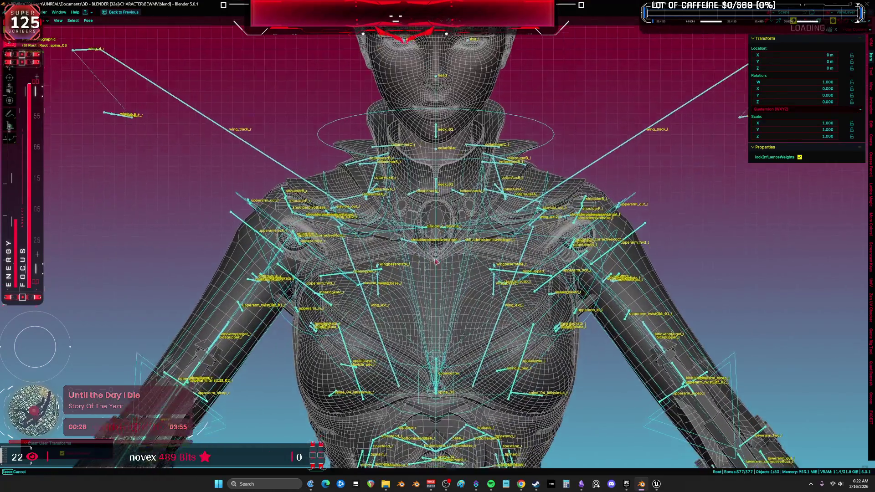
scroll(436, 267, "down", 10, "shift")
key("shift+alt+z")
key("shift+alt+z")
key("ctrl+Tab")
scroll(483, 231, "down", 5)
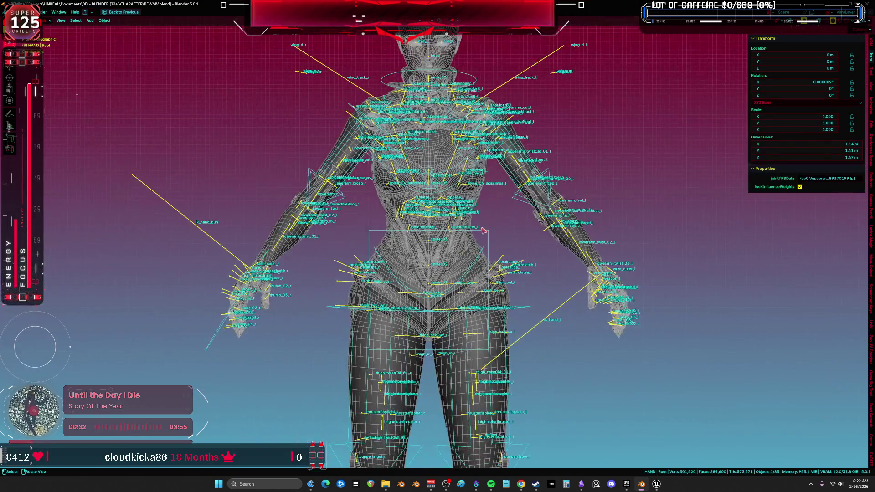
left_click(484, 233)
left_click(564, 308)
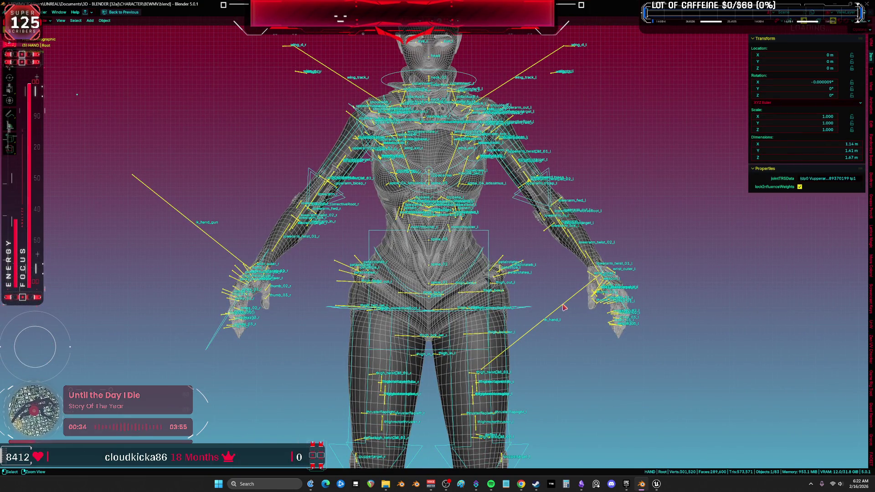
left_click(475, 262)
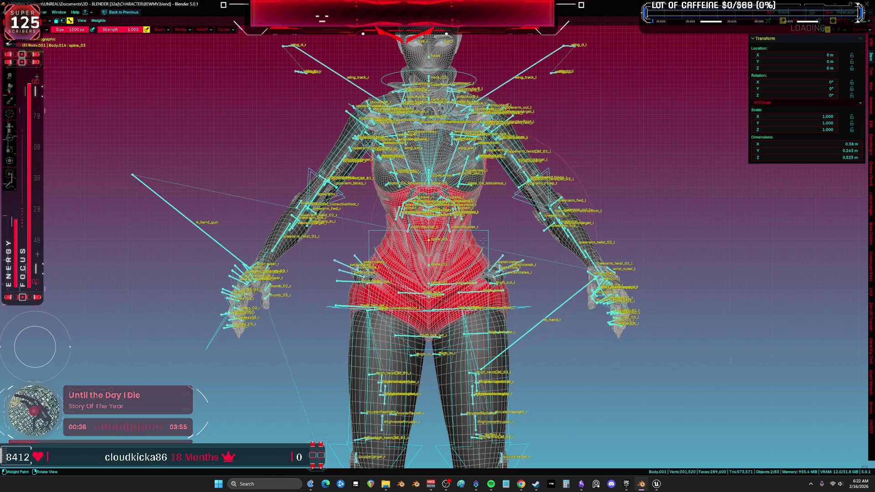
scroll(469, 250, "up", 3)
key("ctrl+space")
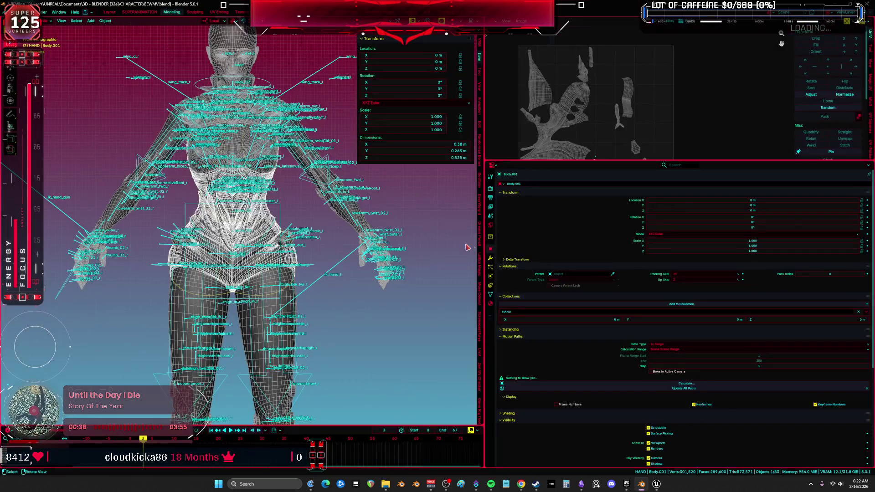
left_click(490, 294)
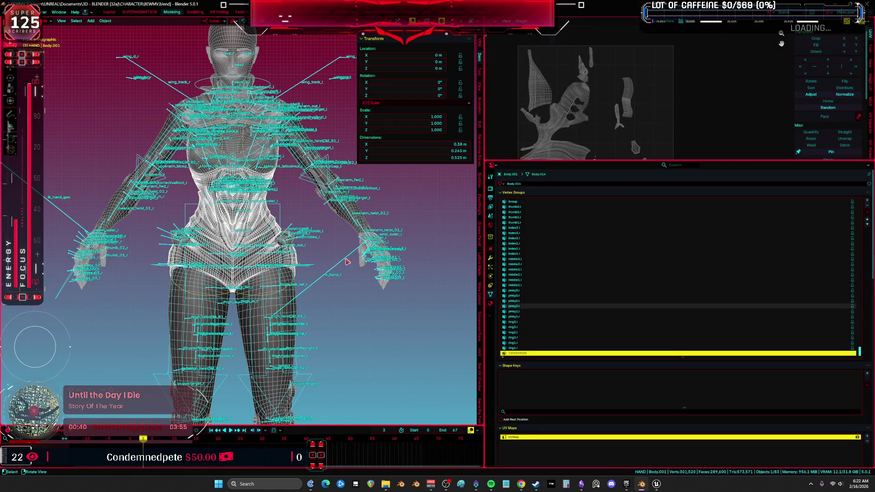
left_click(868, 206)
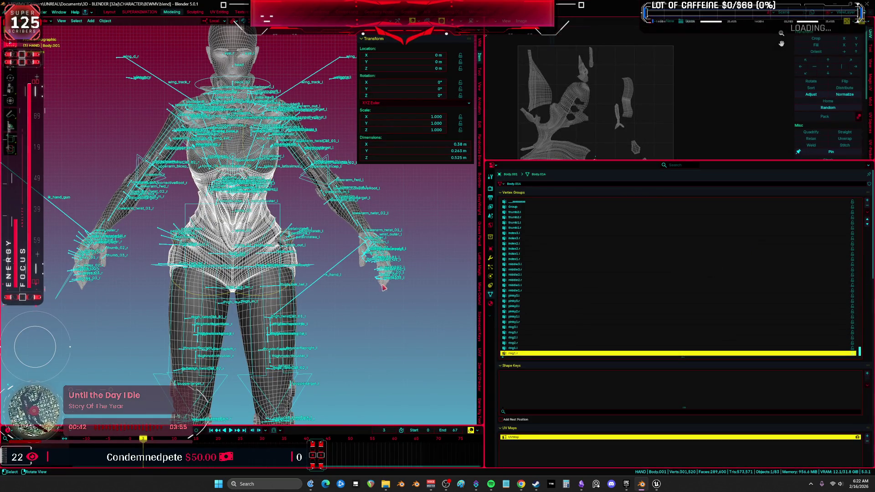
Step: Move Body.002 aside along X to inspect it, then reset it to its origin
left_click(288, 300, "shift")
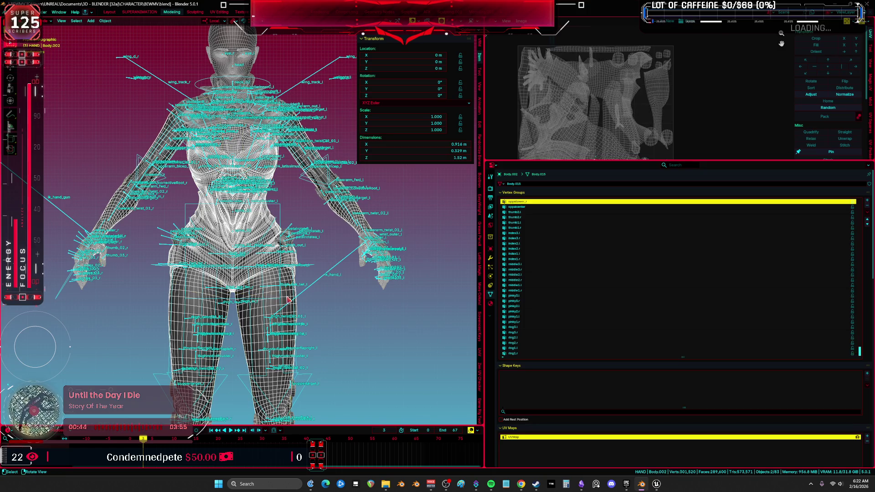
scroll(288, 289, "up", 3)
key("g")
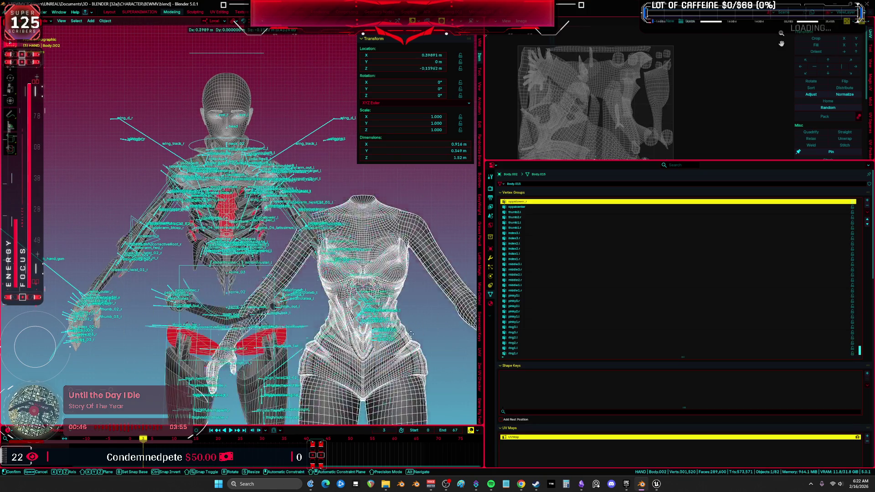
key("Escape")
scroll(244, 259, "up", 3)
mouse_move(281, 242)
middle_mouse_down()
mouse_move(308, 238)
mouse_move(274, 252)
mouse_move(238, 290)
mouse_move(234, 310)
mouse_move(283, 264)
mouse_move(375, 269)
mouse_move(354, 296)
middle_mouse_up()
key("g")
key("x")
left_click(317, 237)
key("alt+g")
Step: Select the Body mesh, then add Body.002 as the active object for joining
left_click(242, 270, "shift")
key("ctrl+space")
left_click(313, 285)
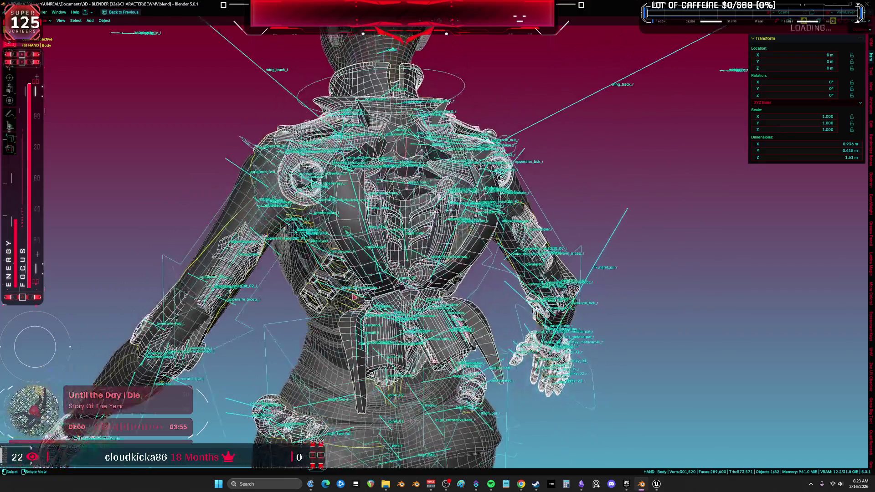
left_click(329, 344, "shift")
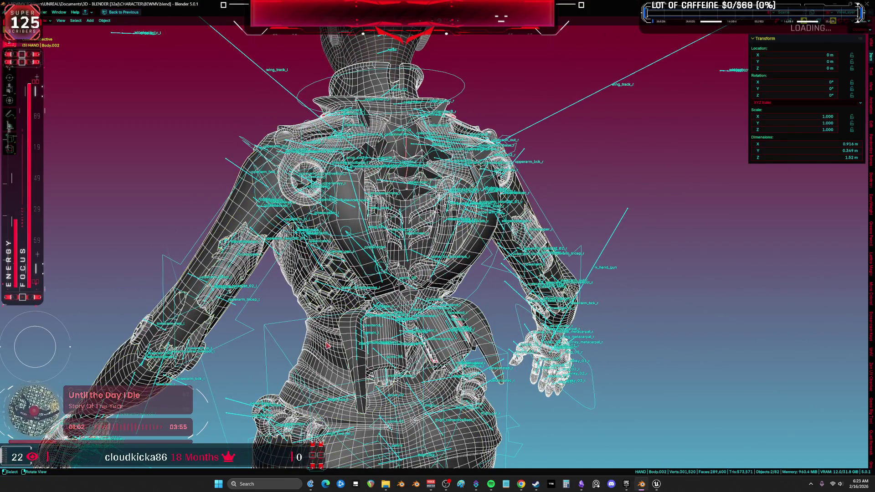
middle_click_drag(328, 346, 319, 244)
scroll(319, 244, "up", 3)
scroll(380, 242, "up", 3)
Step: Delete the Group vertex group from the body mesh
key("shift+alt+z")
key("shift+alt+z")
scroll(388, 242, "down", 3)
key("ctrl+space")
scroll(564, 321, "down", 3)
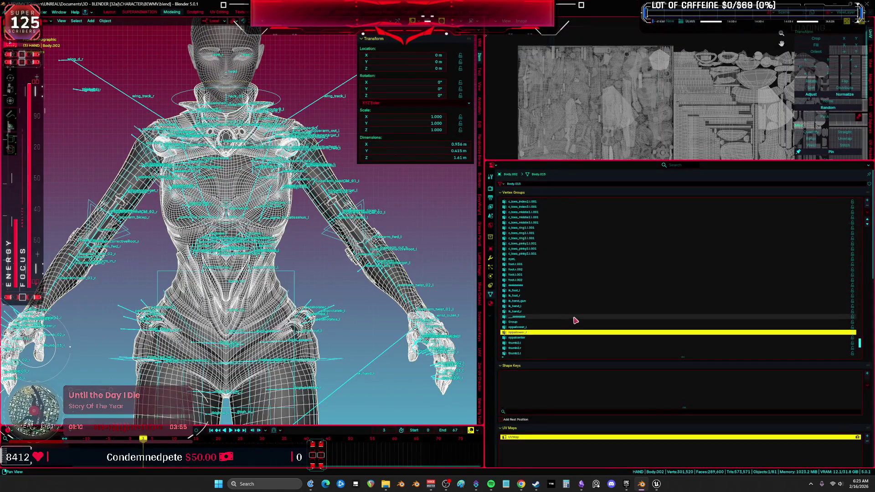
left_click(517, 295)
left_click(515, 332)
scroll(515, 321, "up", 2)
left_click(513, 322)
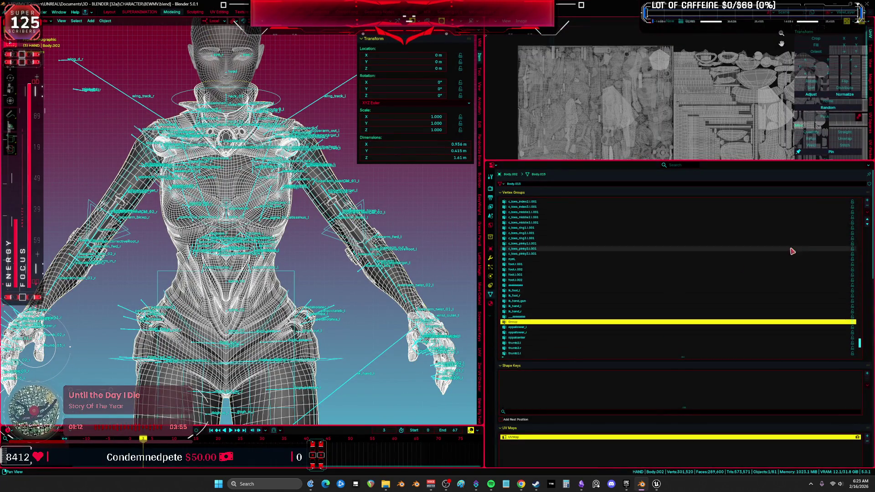
left_click(868, 206)
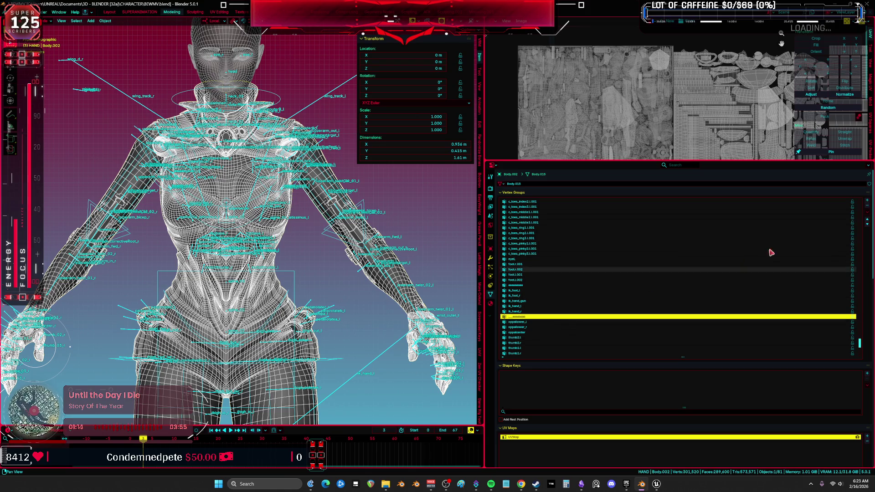
Step: Find and delete the aaaaaaaa vertex group, leaving ik_hand_r active
scroll(565, 315, "down", 10)
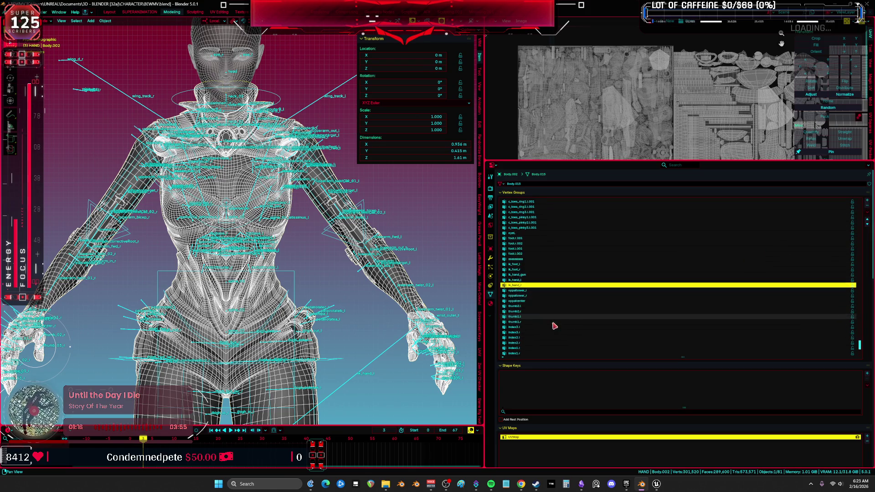
scroll(752, 324, "down", 2)
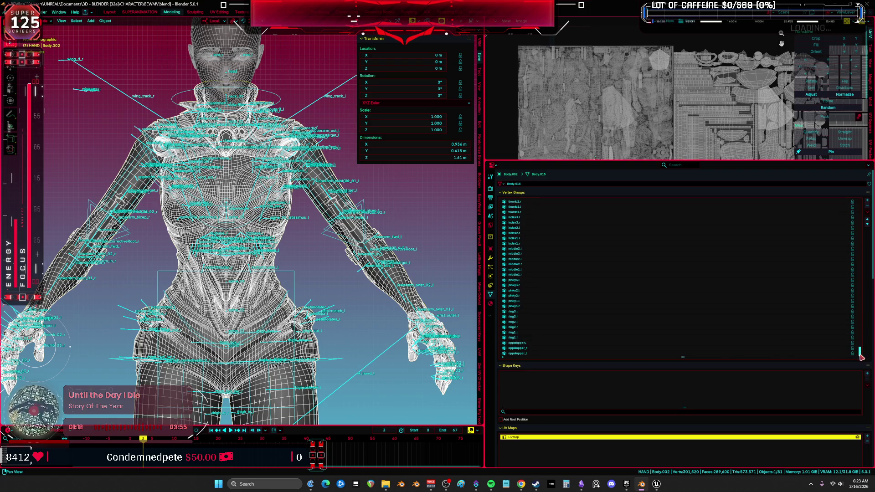
scroll(729, 319, "down", 10)
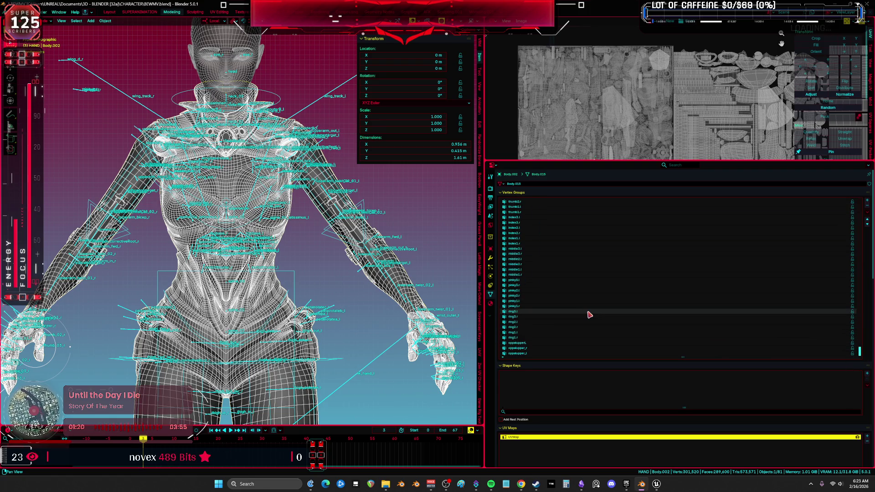
scroll(591, 315, "up", 7)
scroll(592, 315, "down", 8)
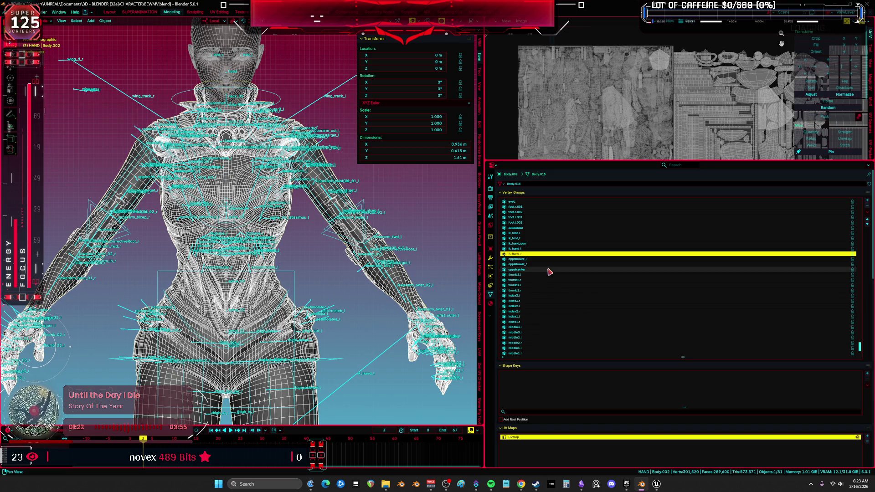
scroll(572, 295, "up", 12)
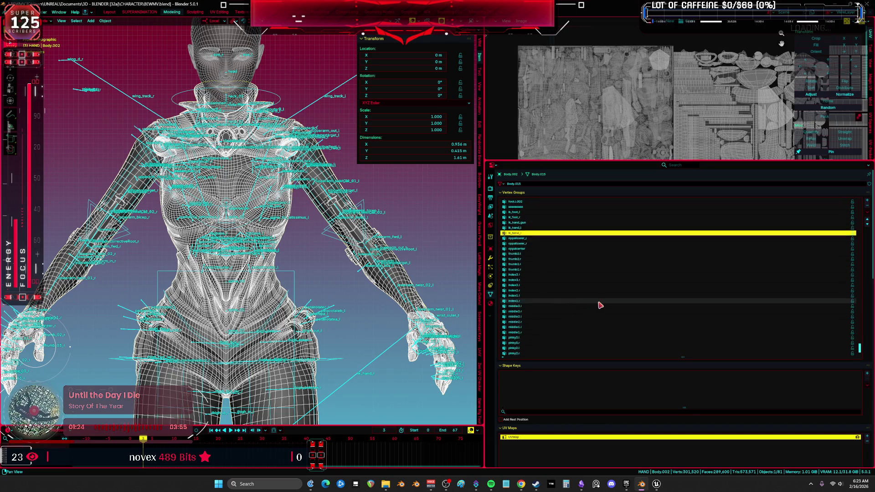
left_click(543, 280)
left_click(867, 206)
left_click(644, 302)
Step: Inspect the character and make Body.002 the active object again with its vertex group options
scroll(624, 301, "up", 5)
scroll(603, 303, "up", 5)
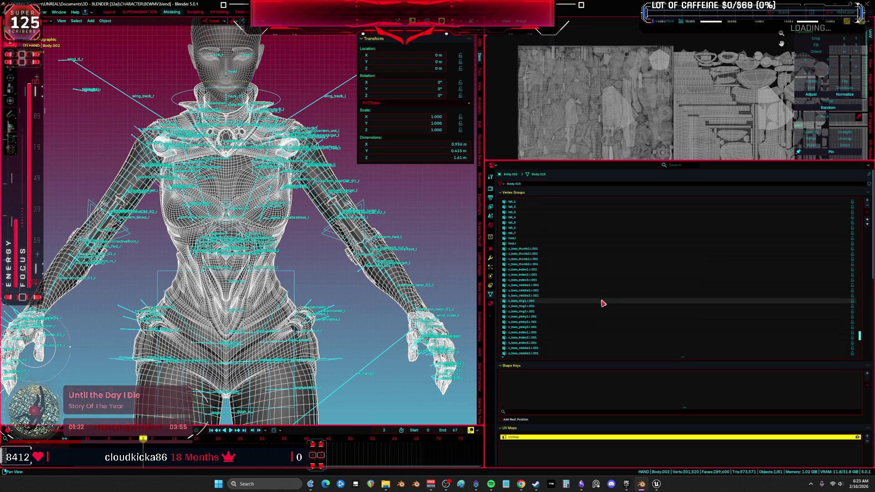
scroll(377, 310, "down", 3)
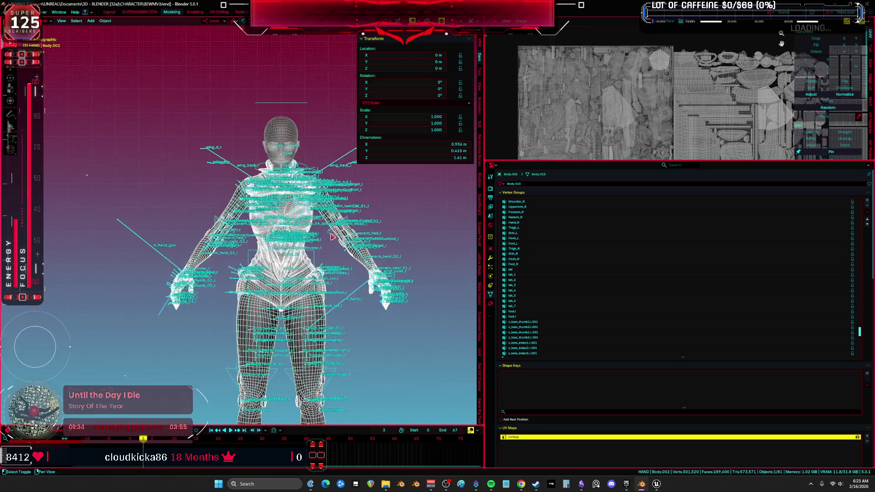
key("ctrl+space")
mouse_move(499, 277)
middle_mouse_down()
mouse_move(411, 274)
mouse_move(570, 276)
mouse_move(420, 272)
middle_mouse_up()
middle_click_drag(615, 341, 553, 279, "shift")
left_click(584, 295)
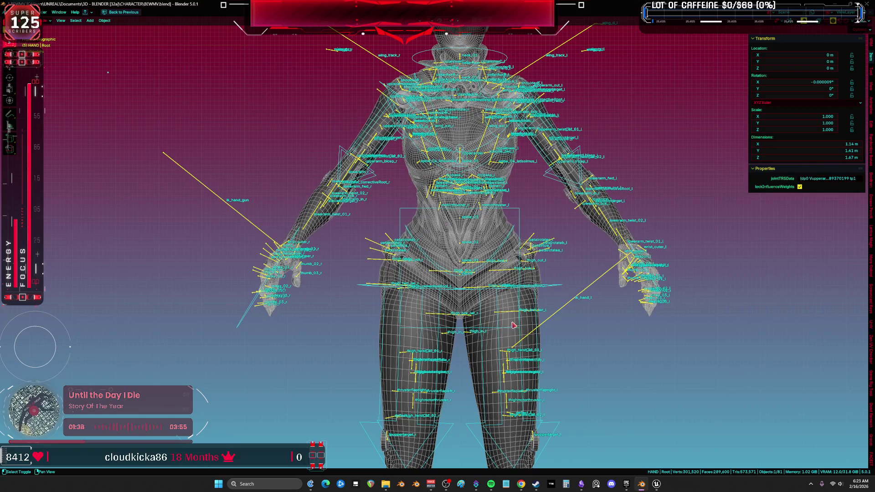
left_click(511, 339)
key("ctrl+space")
left_click(867, 213)
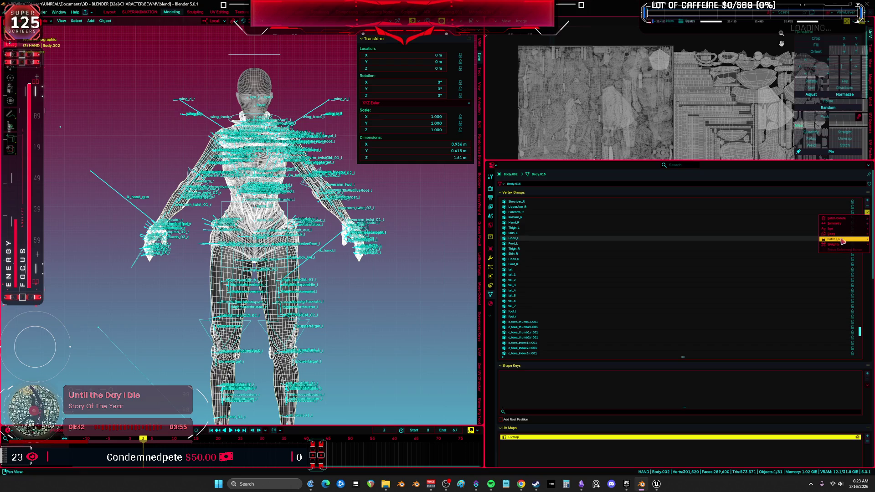
Step: Check the body mesh's vertex group lock options in Weight Paint, then return to Object Mode
mouse_move(842, 246)
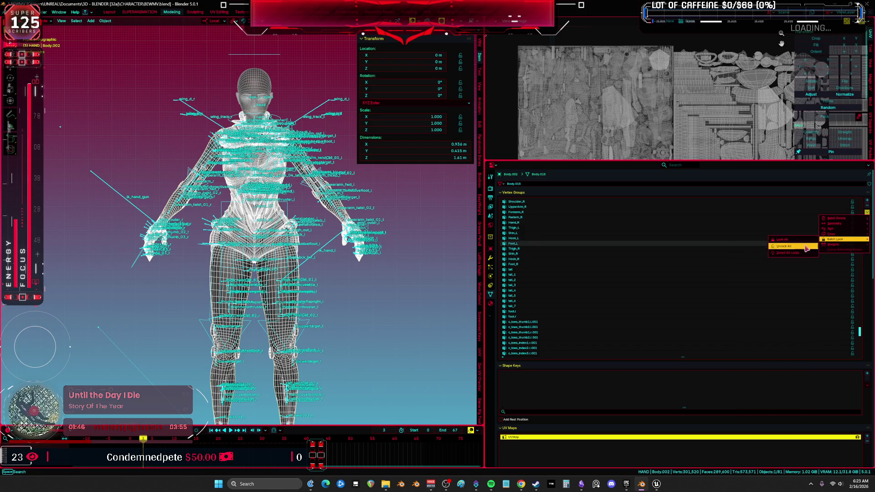
left_click(804, 252)
left_click(299, 268, "shift")
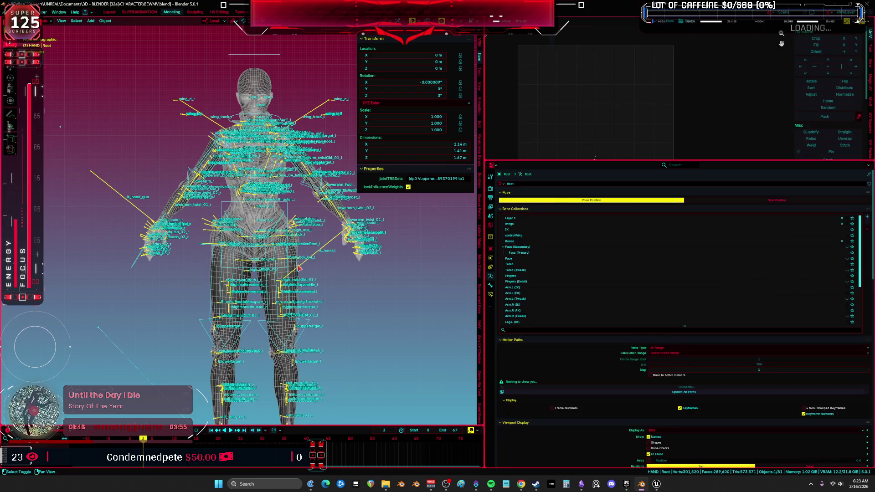
left_click(294, 269, "shift")
key("ctrl+Tab")
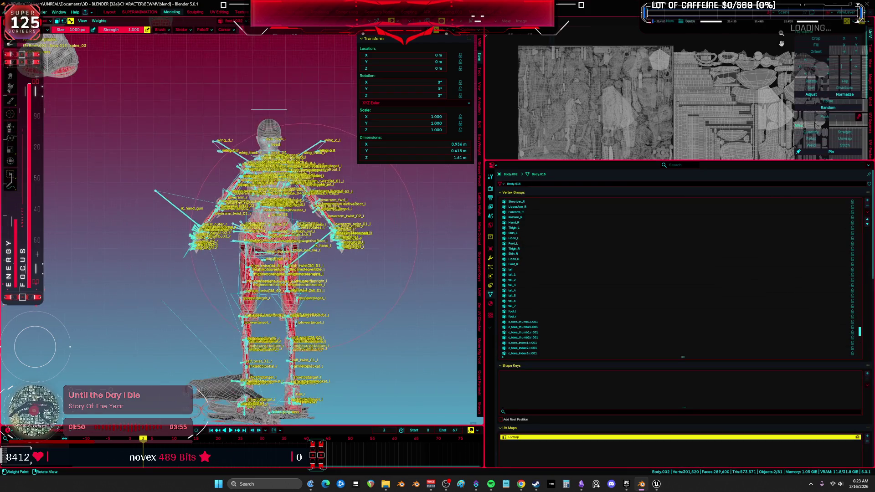
scroll(301, 237, "up", 2)
key("k")
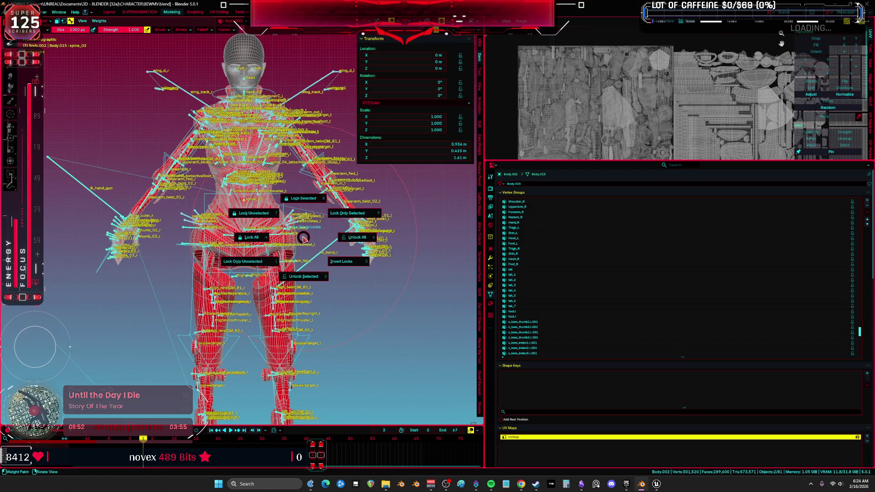
key("Escape")
key("ctrl+Tab")
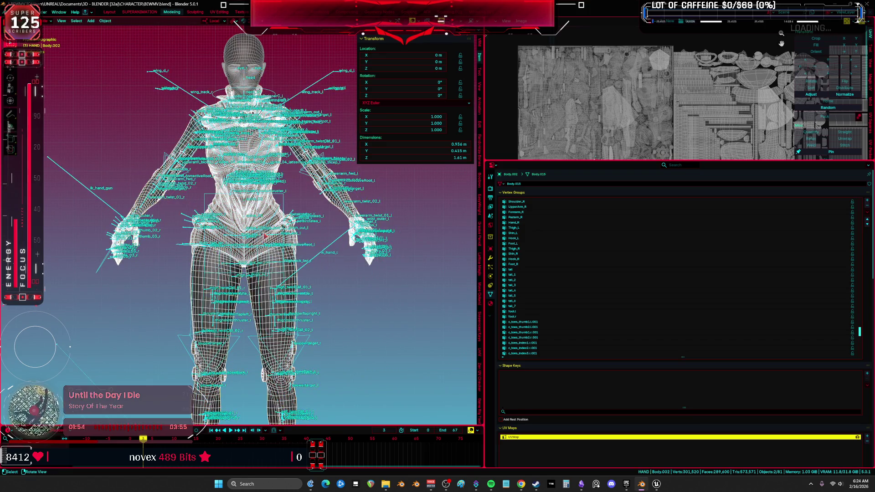
key("ctrl+z")
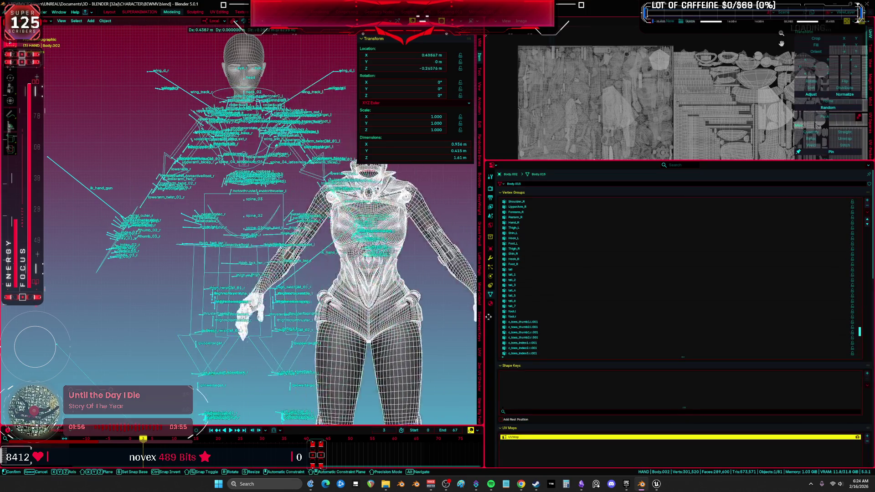
Step: Batch-delete all unlocked vertex groups from the body mesh
left_click_drag(861, 321, 859, 303)
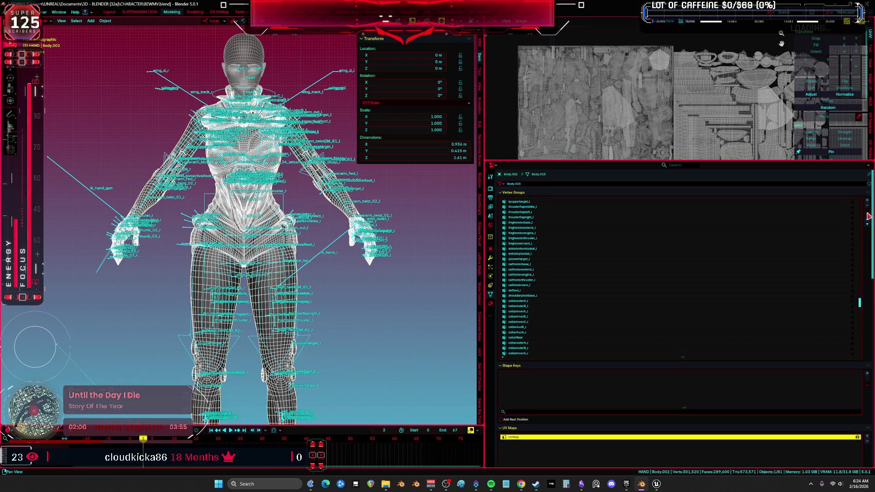
mouse_move(852, 220)
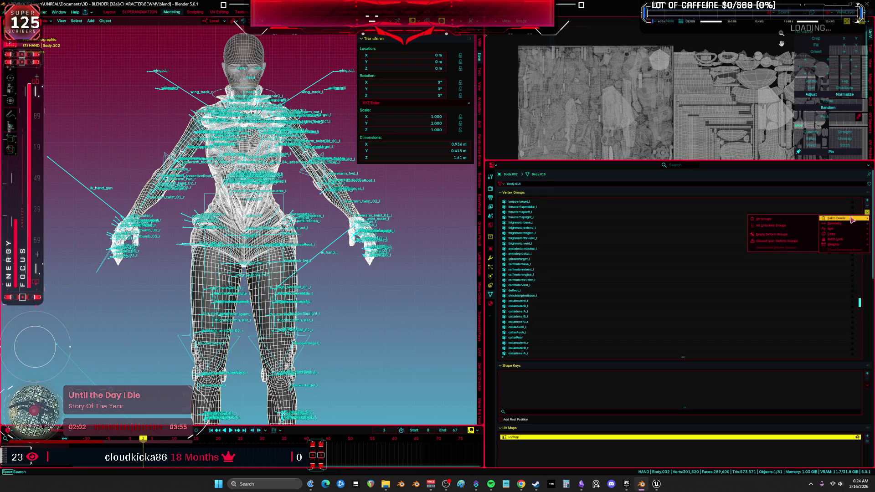
left_click(795, 225)
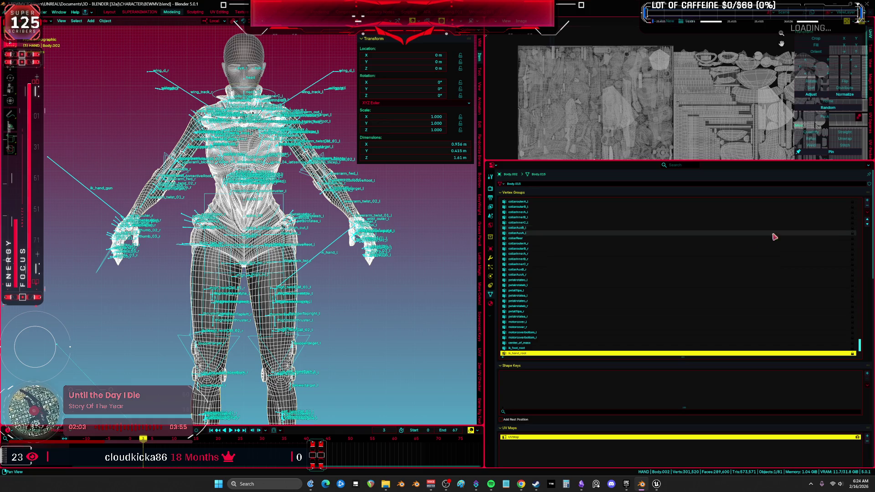
Step: Set the Root armature to Rest Position and hide it, revealing the rig
left_click(318, 258)
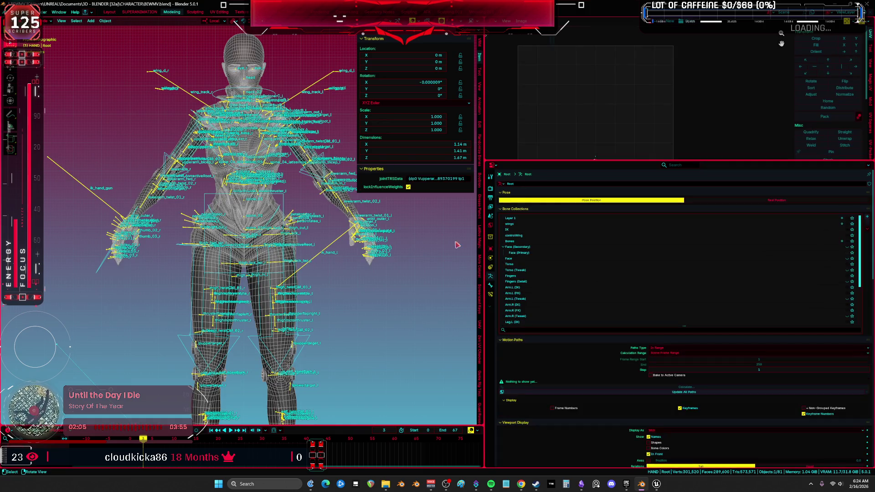
left_click(759, 203)
key("ctrl+space")
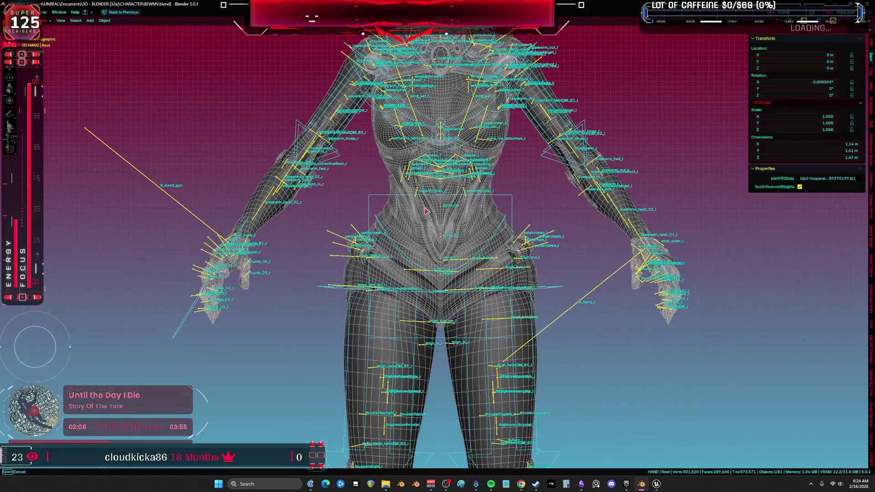
left_click(514, 201)
key("h")
scroll(506, 282, "down", 3)
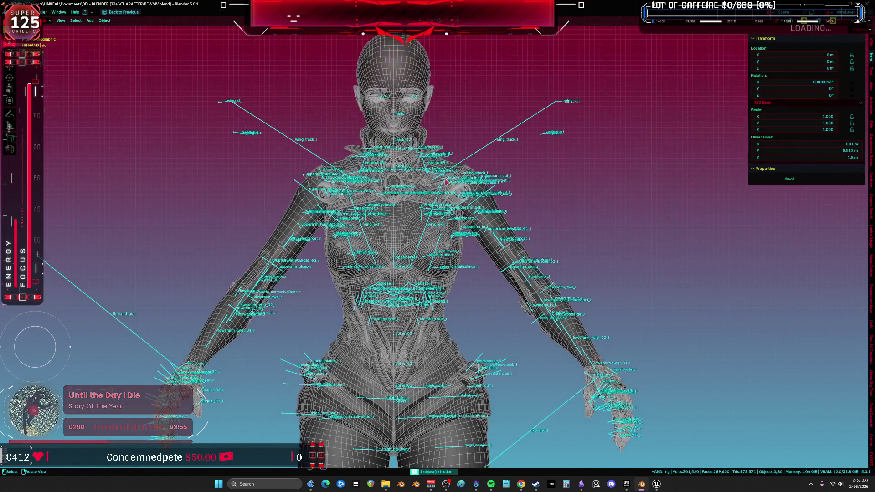
Step: Select everything and move the rig and mesh upward
key("a")
key("g")
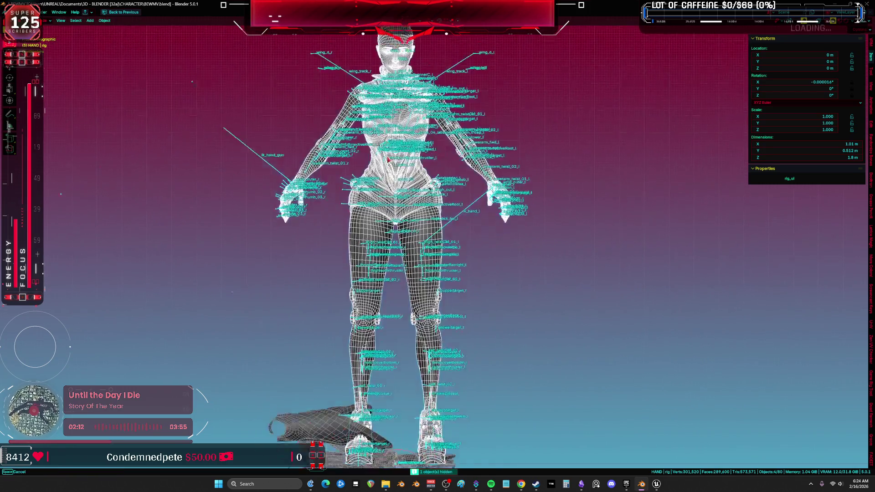
left_click(410, 224)
middle_click_drag(303, 162, 275, 250, "shift")
Step: Check the File export choices and the body mesh's material settings, keeping the character at origin
left_click(15, 11)
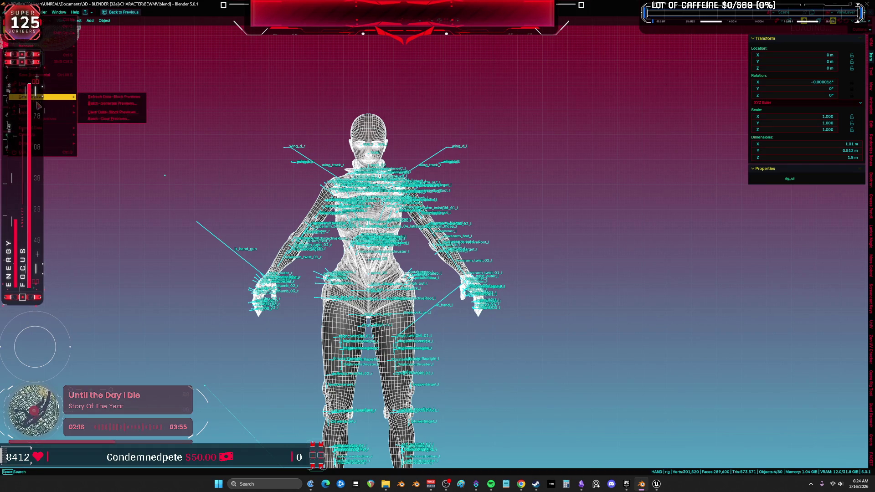
mouse_move(36, 114)
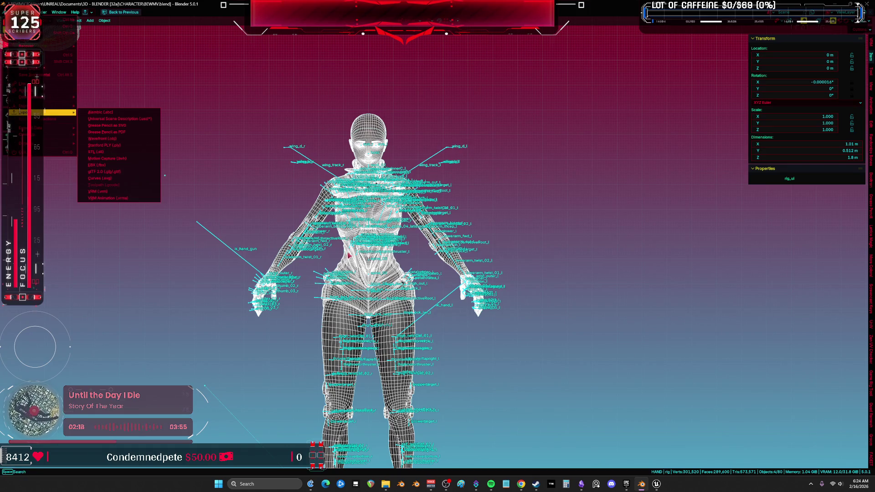
left_click(343, 256)
left_click(343, 256)
key("ctrl+space")
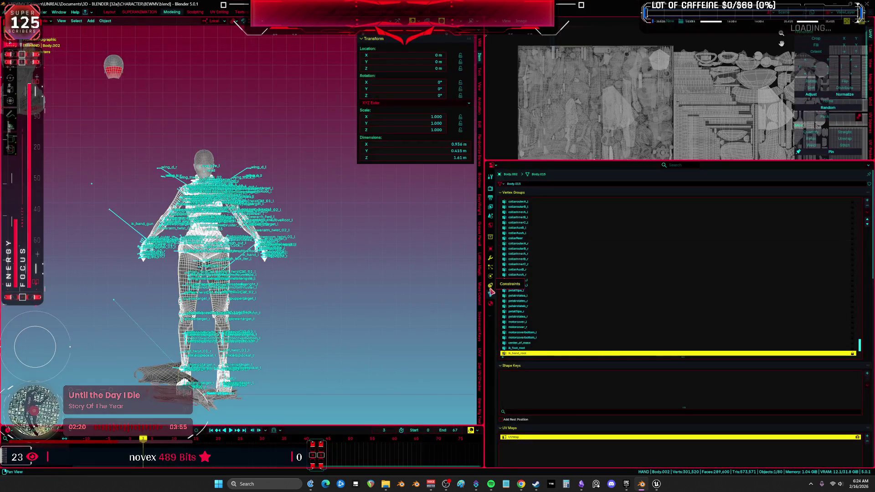
left_click(490, 304)
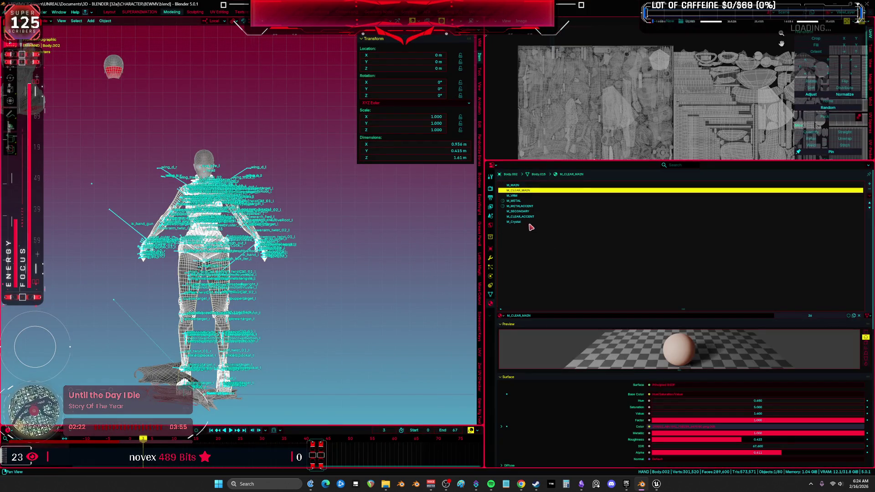
key("a")
key("g")
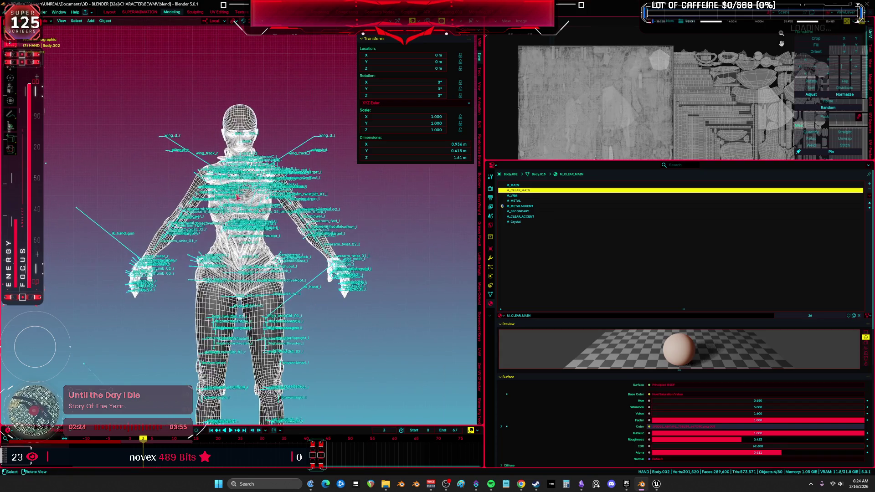
key("Escape")
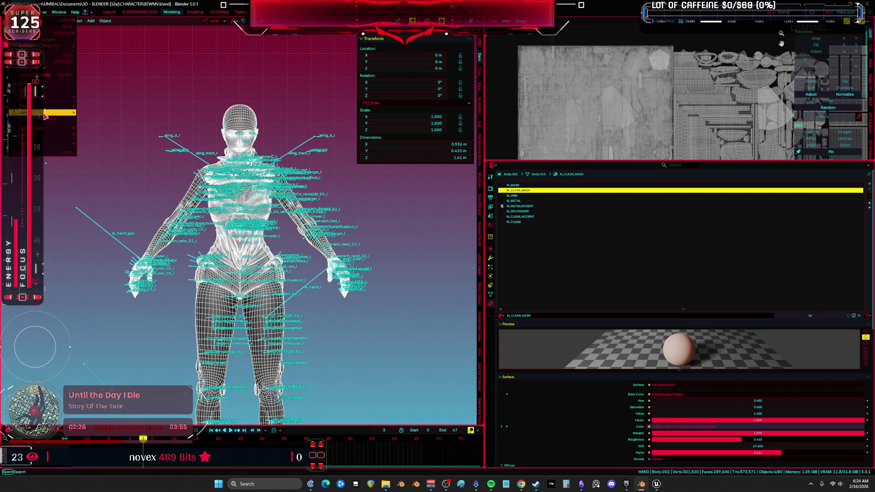
Step: Start an FBX export and pick SKM_BewmV.fbx as the target file
mouse_move(45, 114)
left_click(109, 166)
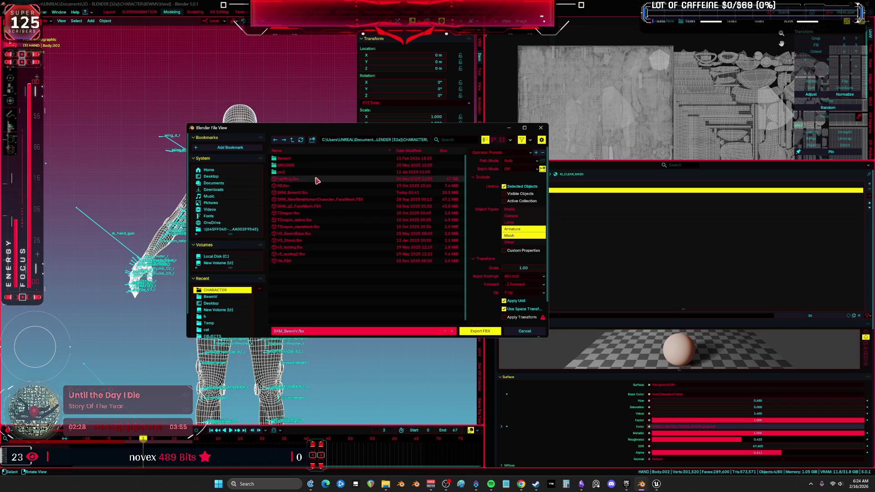
left_click(319, 192)
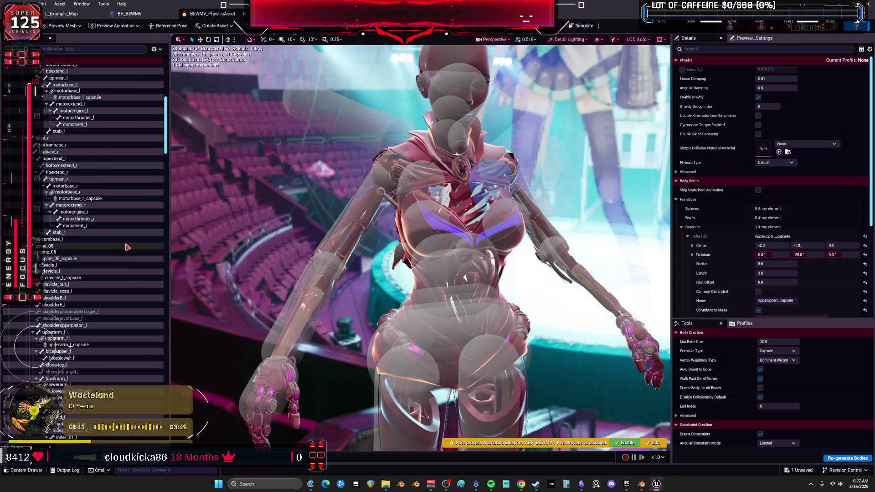
Step: Select oppaicenter, show constraints in the skeleton tree, and select the oppaiupper_r_capsule body
scroll(100, 209, "down", 3)
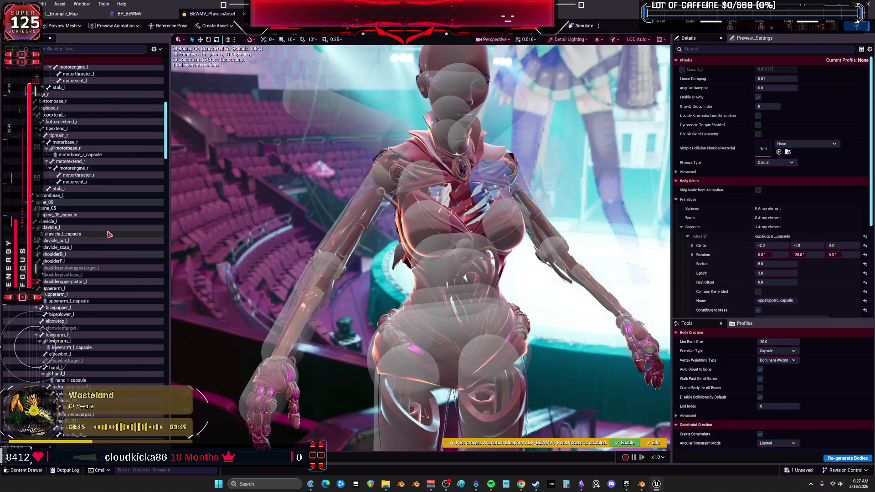
scroll(109, 234, "down", 13)
scroll(87, 213, "down", 20)
scroll(95, 210, "down", 20)
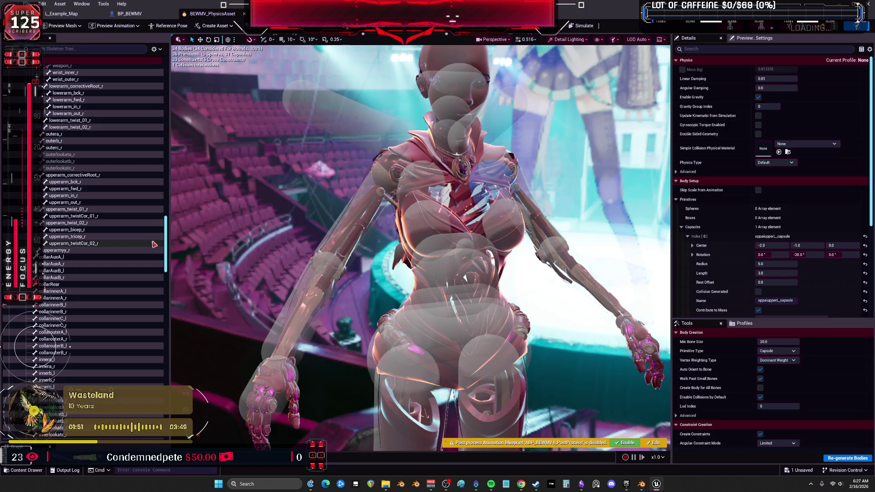
scroll(73, 274, "down", 9)
scroll(69, 281, "down", 9)
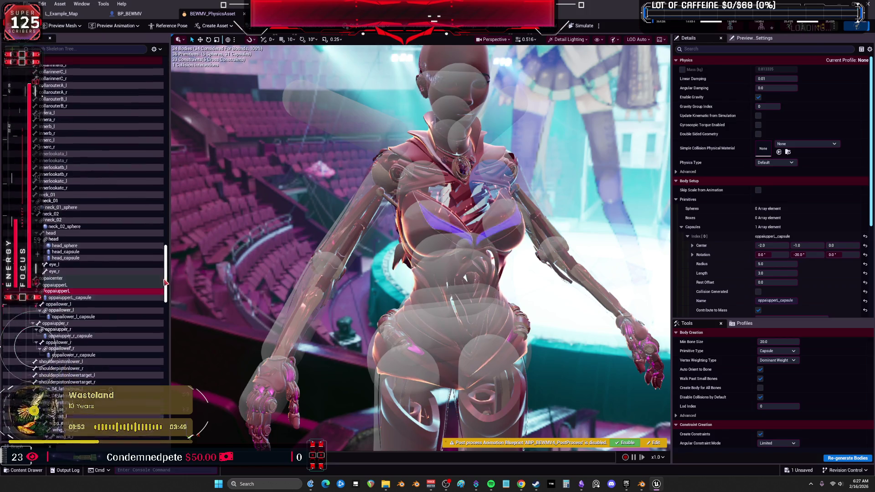
left_click(57, 264)
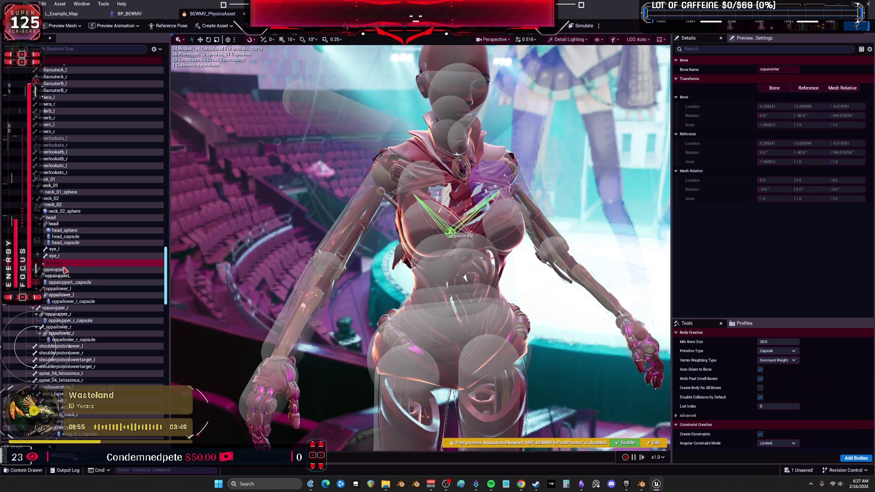
left_click(155, 50)
left_click(187, 157)
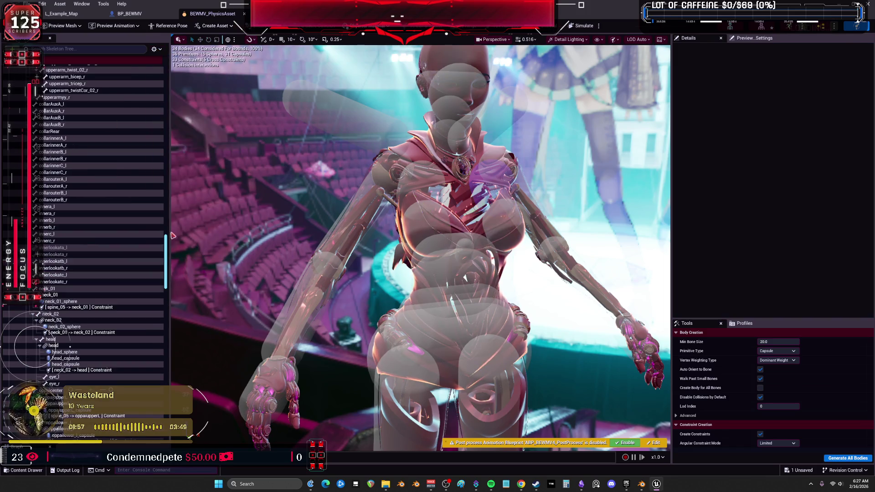
left_click_drag(163, 261, 167, 282)
left_click_drag(164, 300, 170, 294)
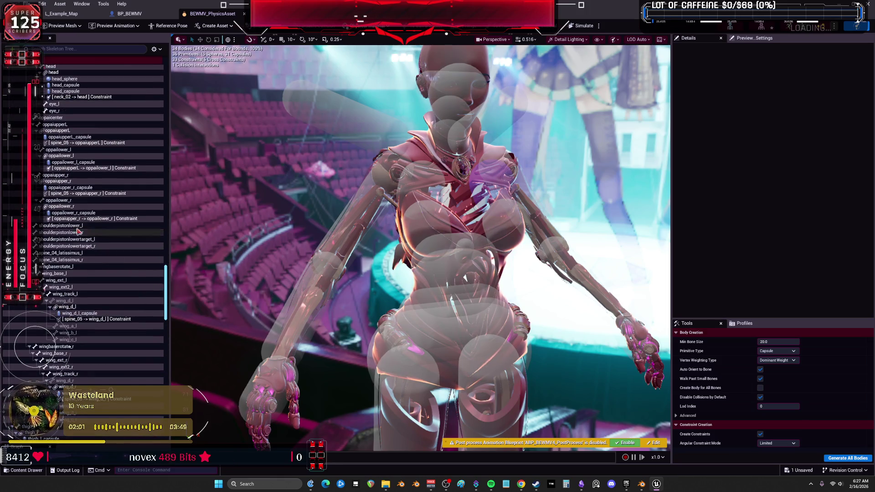
left_click(68, 188)
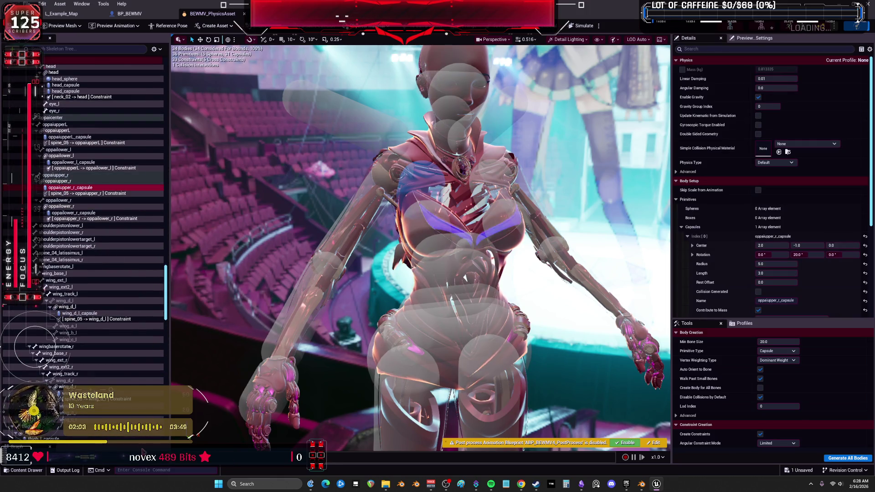
Step: Enlarge and fit the graph, widen the panels, and select constraints from oppaiupper_r up to oppaicenter
mouse_move(139, 444)
left_mouse_down()
mouse_move(121, 255)
mouse_move(117, 264)
left_mouse_up()
key("f")
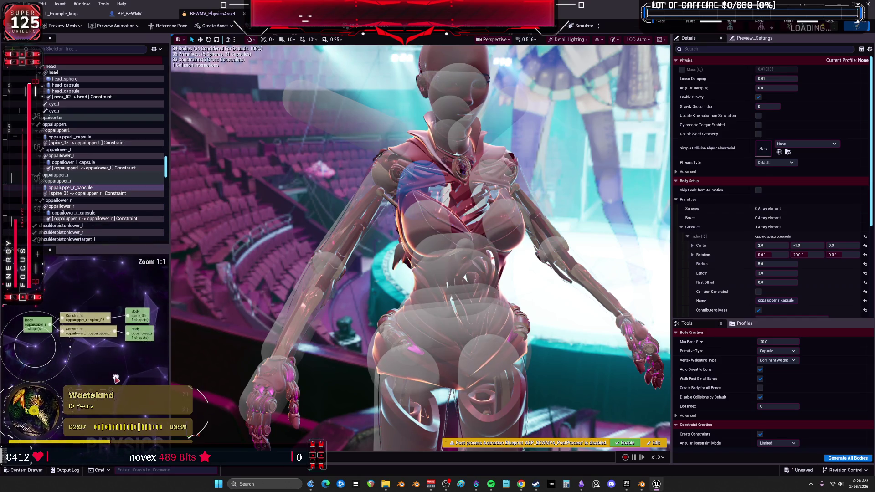
left_click_drag(170, 343, 268, 343)
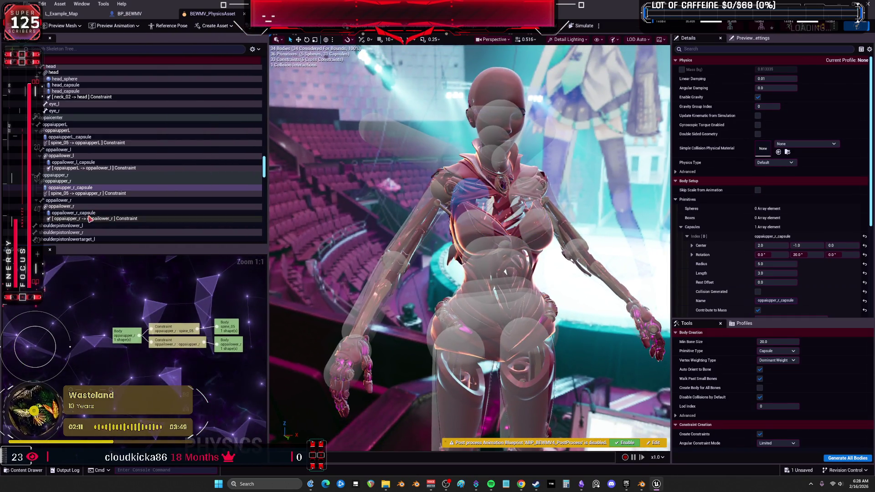
left_click(91, 218)
left_click(62, 118, "shift")
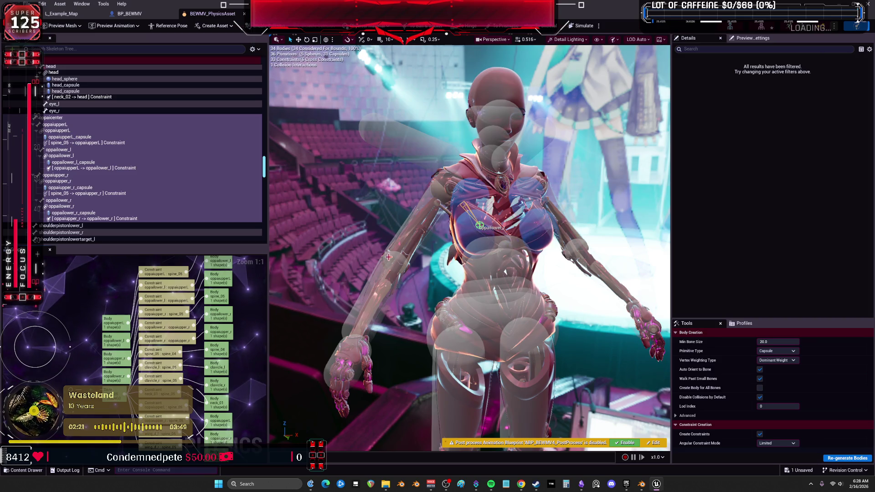
Step: Create a capsule body on the oppaicenter bone, constrained under spine_05
left_click(64, 119)
right_click(64, 120)
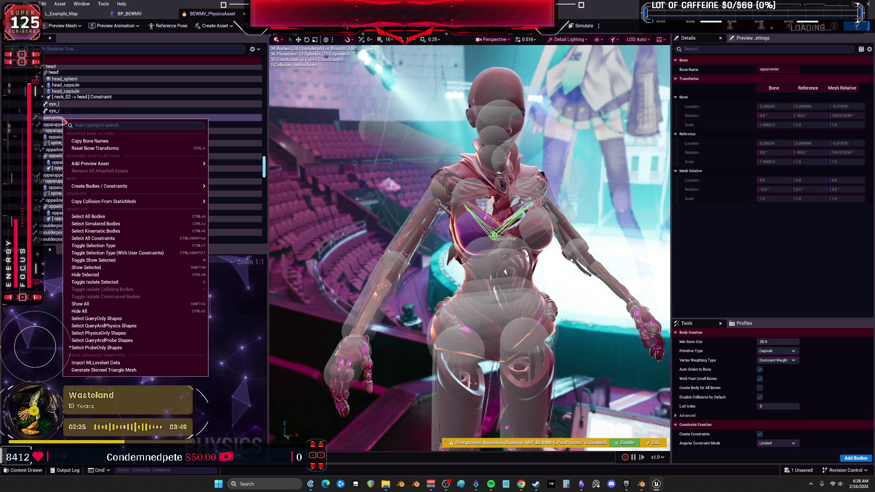
mouse_move(147, 201)
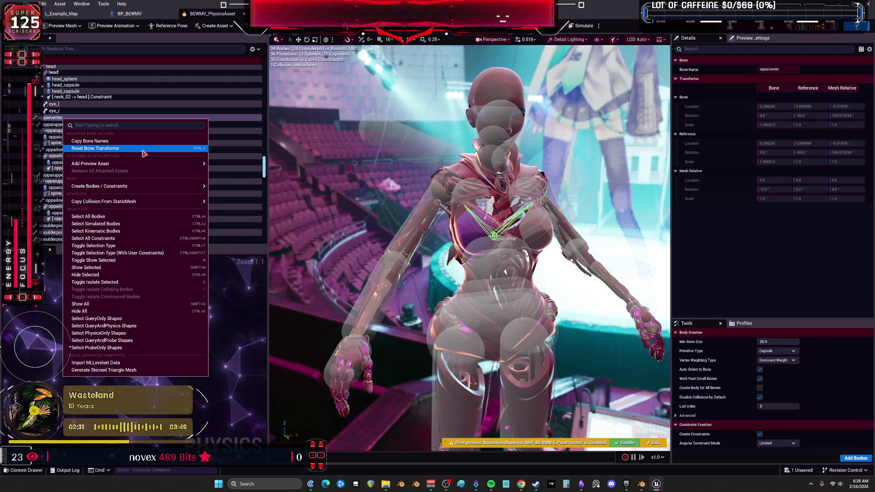
mouse_move(130, 186)
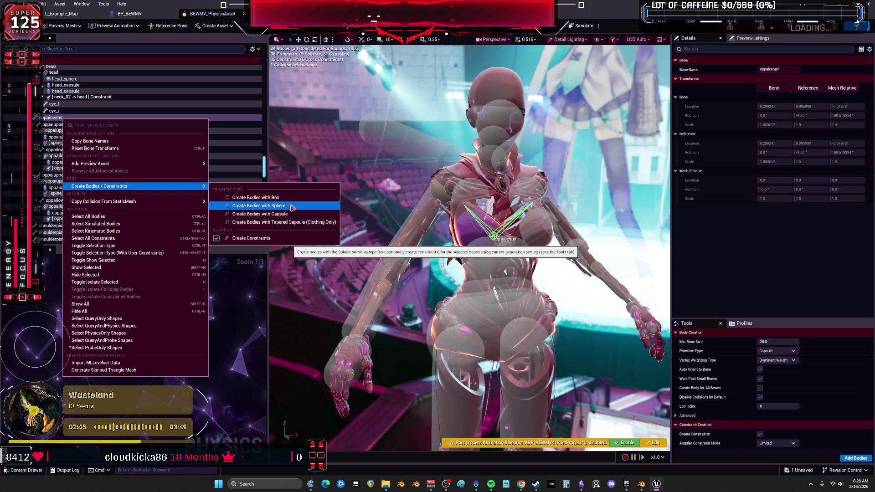
left_click(289, 215)
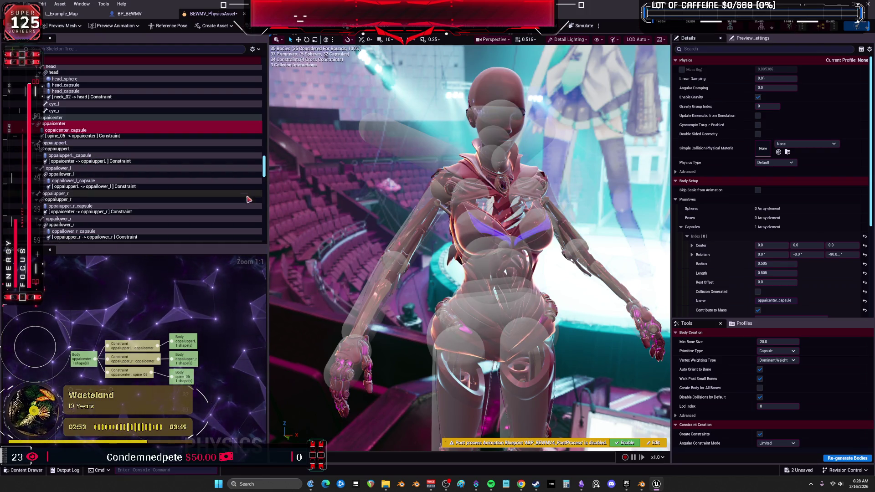
left_click(597, 27)
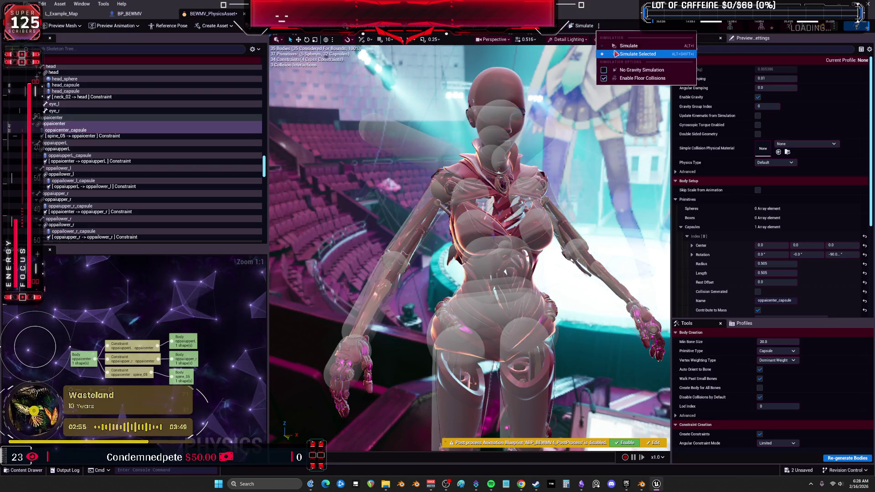
Step: Test-simulate the selected body, then enlarge oppaicenter_capsule to radius and length 5.0
left_click(620, 54)
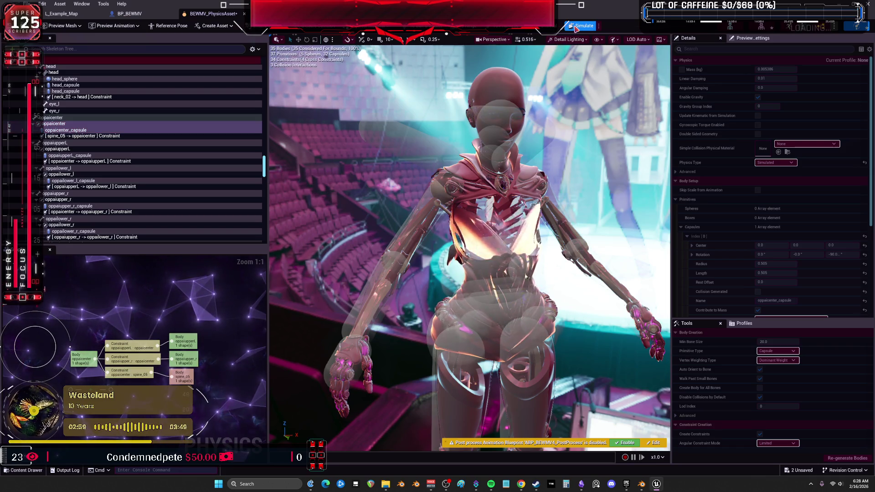
left_click(66, 136)
left_click(66, 130)
left_click_drag(456, 237, 419, 236)
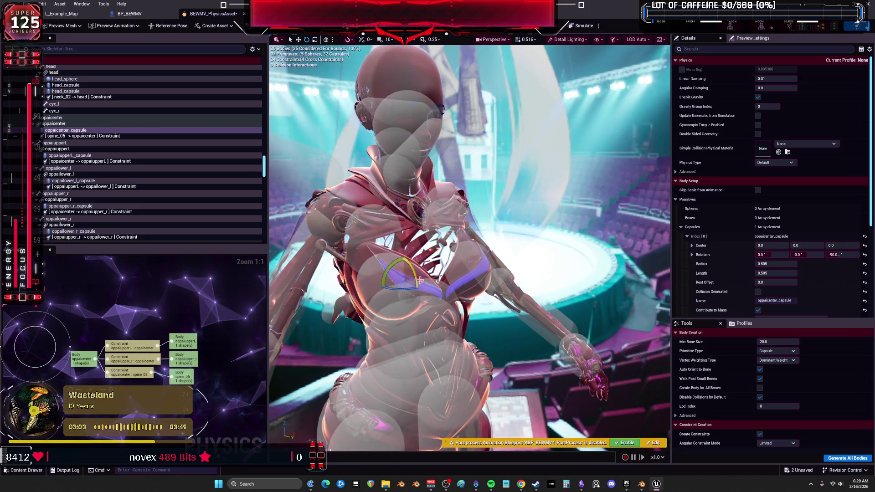
left_click(418, 278)
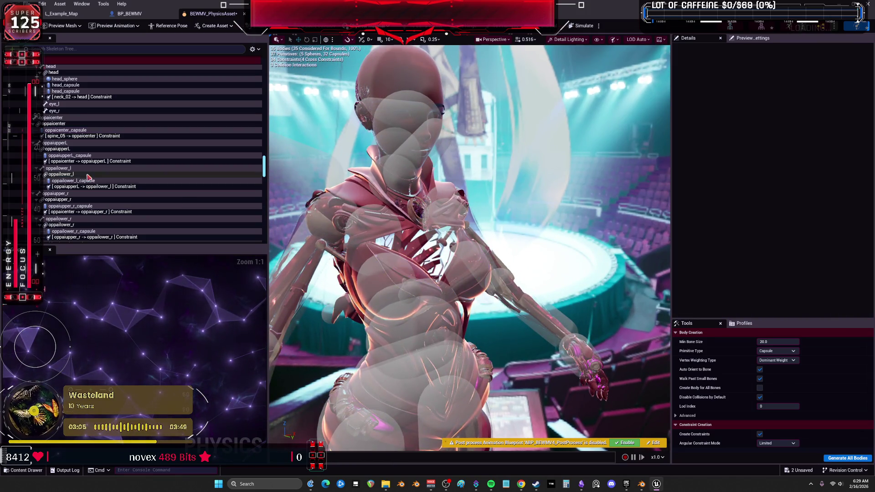
left_click(91, 156)
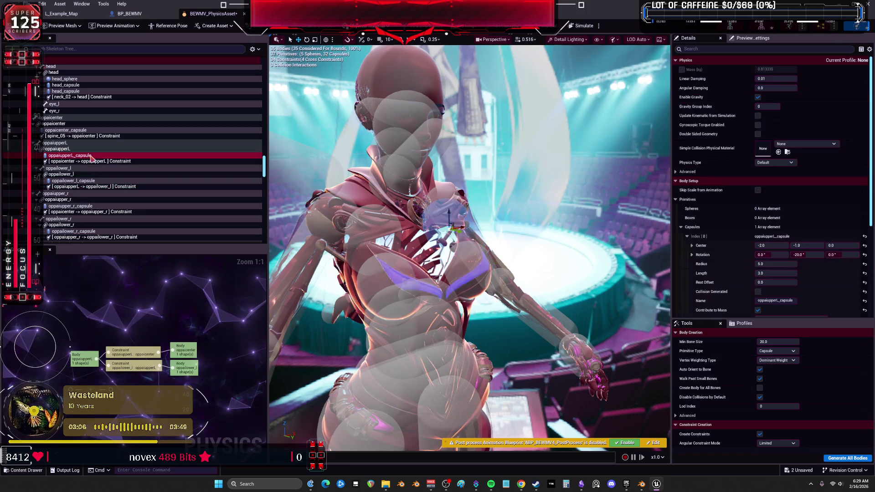
left_click(86, 131)
left_click(408, 282)
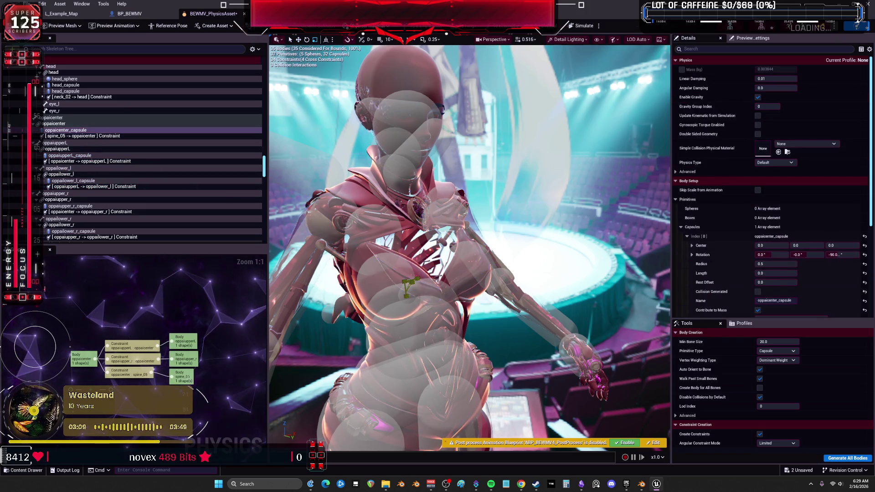
left_click_drag(769, 266, 788, 267)
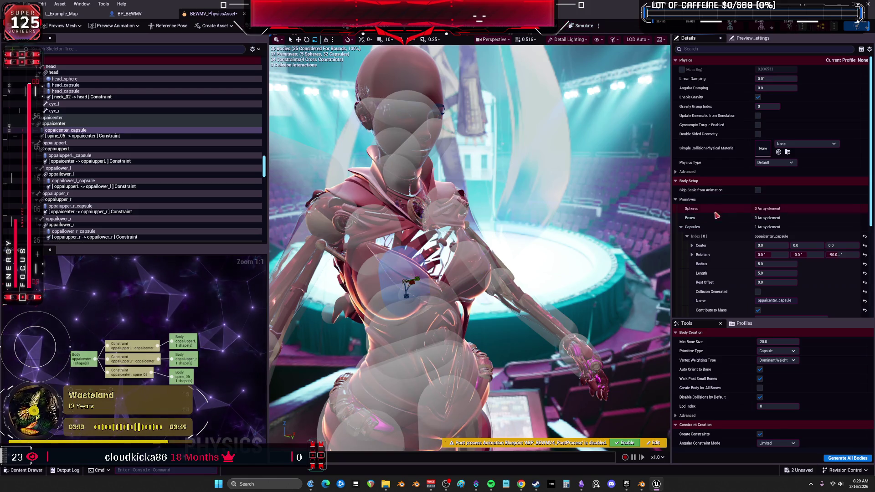
Step: Set the spine_05-to-oppaicenter constraint's swing and twist to Limited, keeping linear motion locked
scroll(717, 279, "down", 5)
scroll(716, 279, "down", 3)
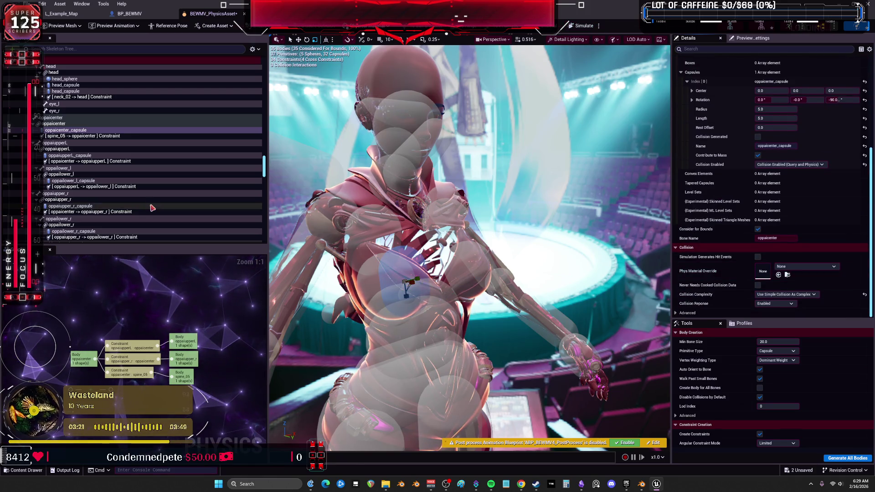
left_click(83, 138)
left_click(784, 138)
left_click(783, 146)
left_click(784, 155)
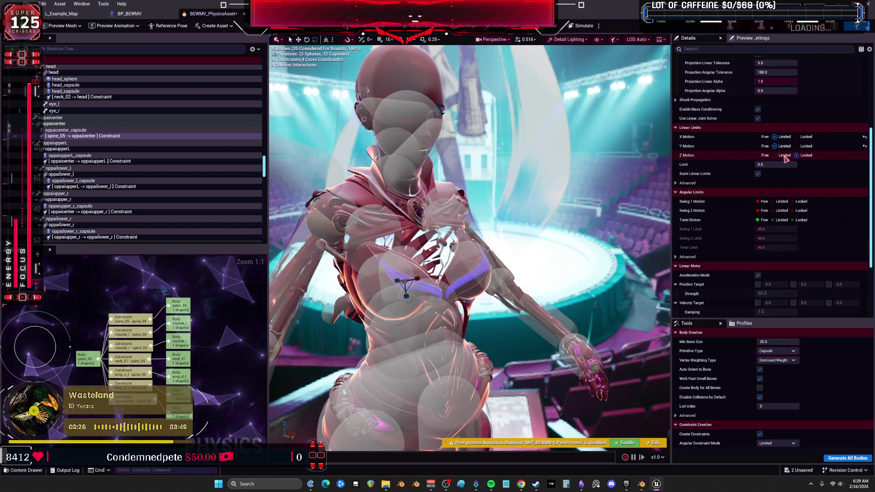
left_click(782, 201)
left_click(782, 211)
left_click(782, 220)
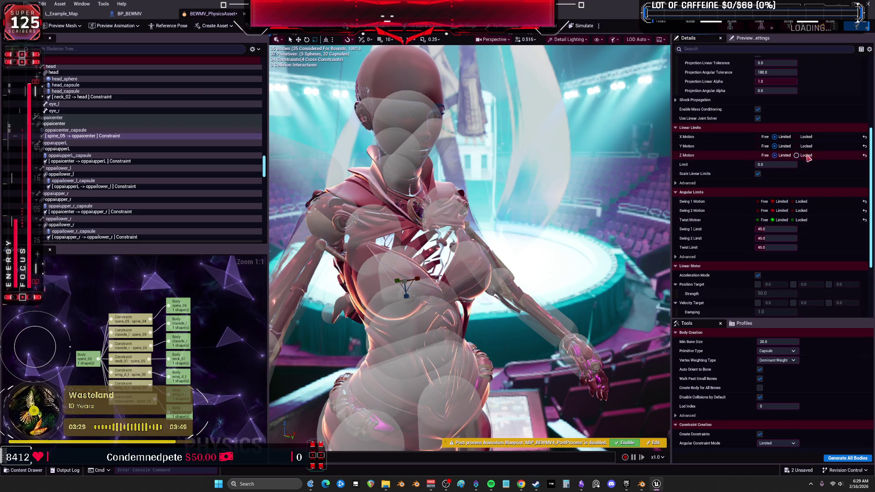
left_click(806, 155)
left_click(806, 146)
left_click(806, 136)
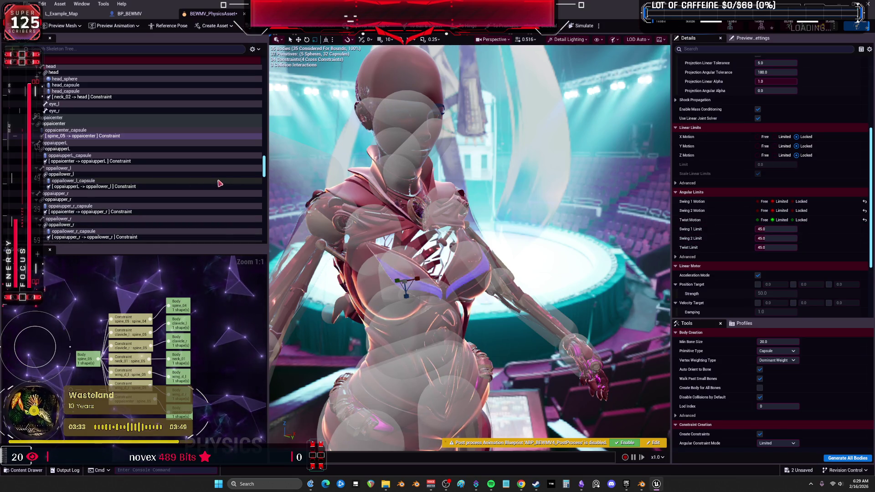
Step: Give the four breast constraints Limited swing and twist, with 20° Swing 1, Swing 2 and Twist limits
left_click(98, 161)
left_click(105, 186, "ctrl")
left_click(114, 212, "ctrl")
left_click(122, 237, "ctrl")
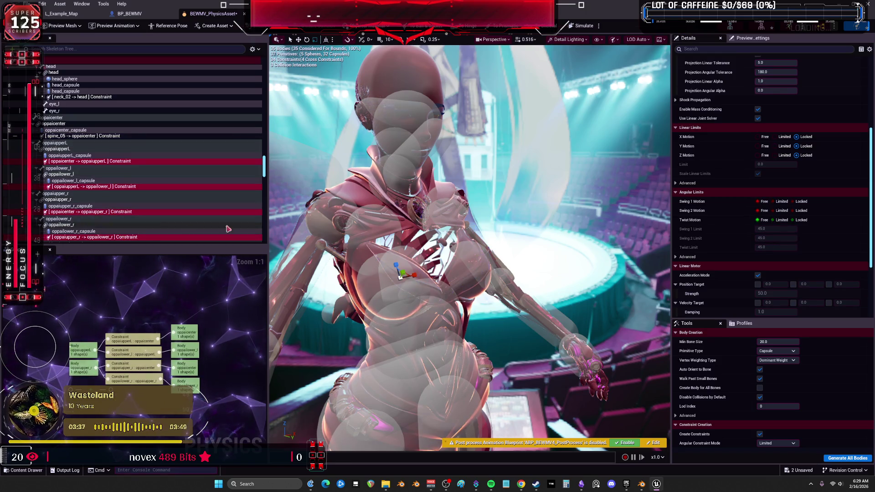
left_click(782, 210)
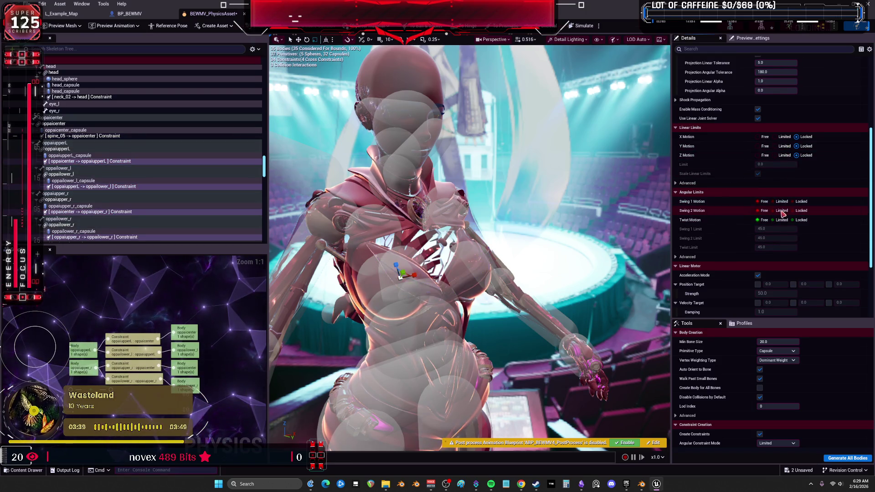
left_click(782, 201)
left_click(776, 229)
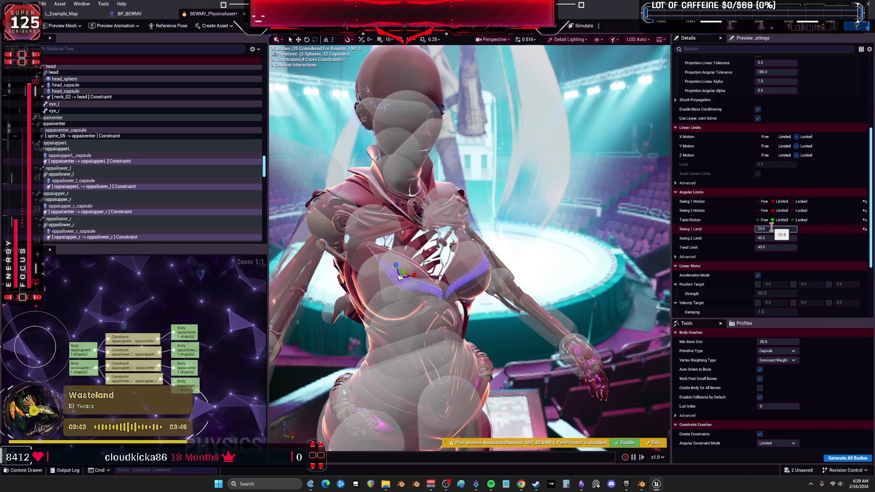
left_click(782, 237)
type("0")
left_click(787, 247)
type("180")
key("Return")
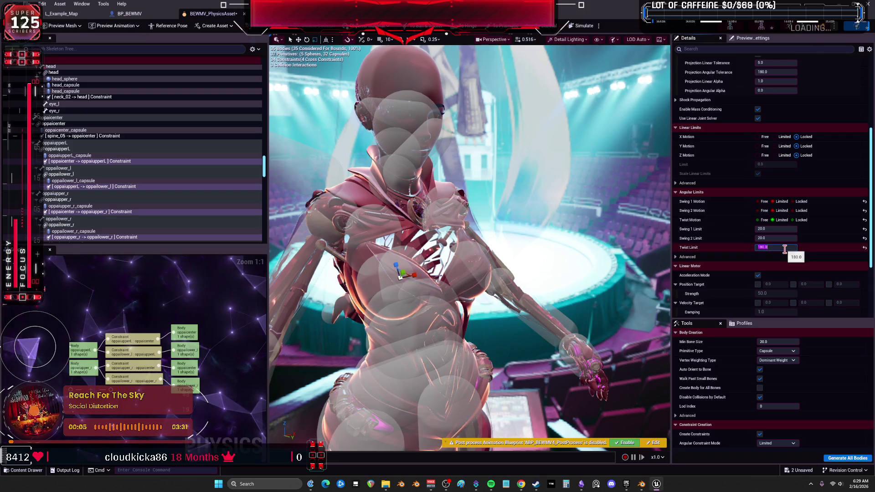
type("20")
key("Return")
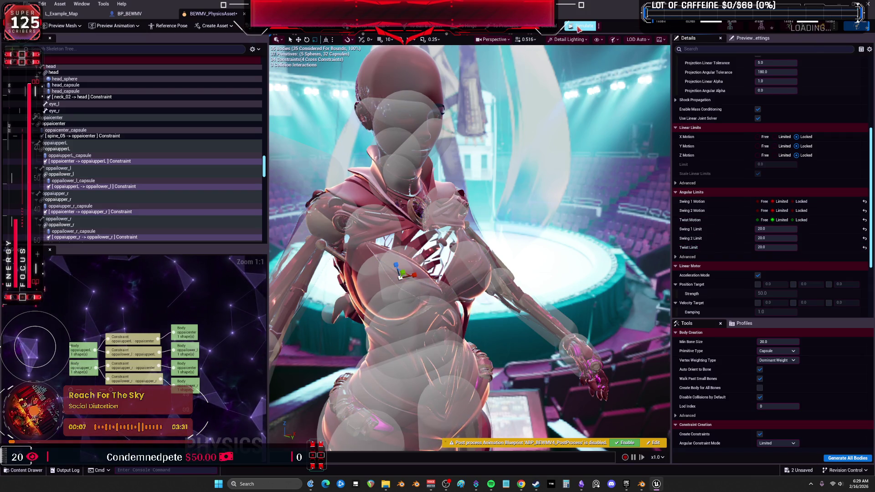
Step: Run a brief physics simulation to check the limited breast constraints, then stop it
left_click(577, 27)
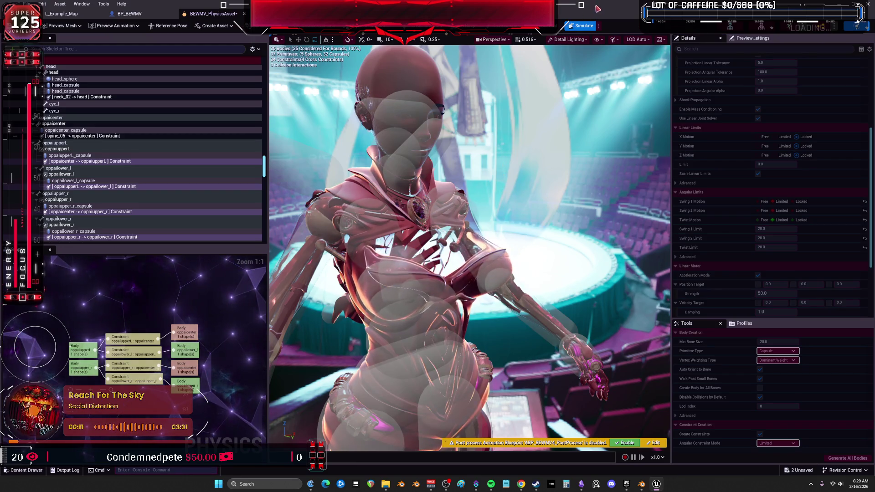
left_click(583, 27)
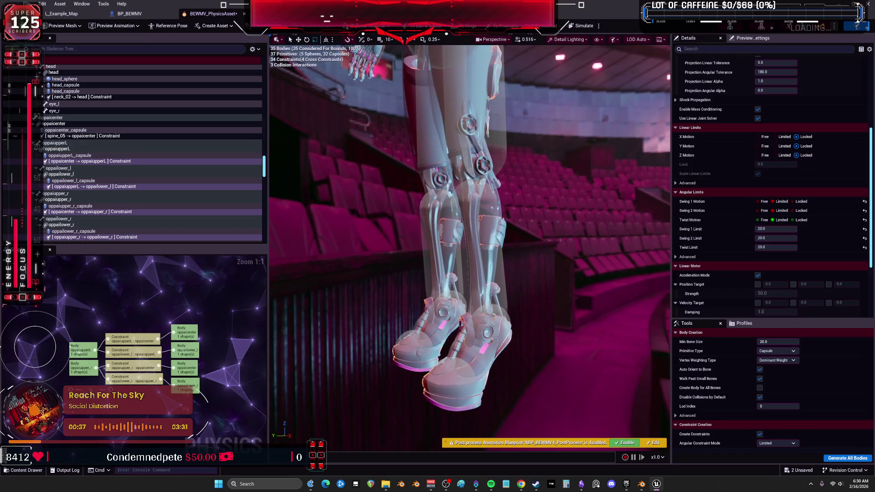
left_click(254, 49)
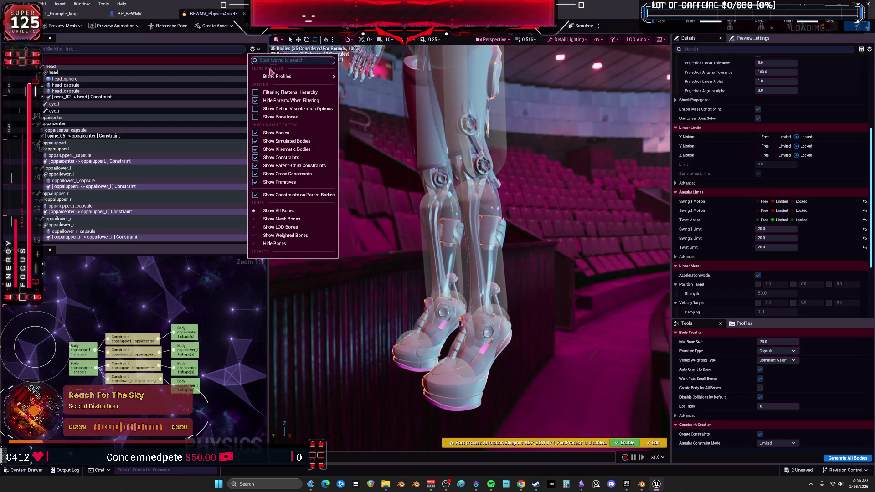
Step: List mesh bones in the skeleton tree and look through the viewport display and view-mode options
left_click(297, 218)
scroll(218, 192, "down", 5)
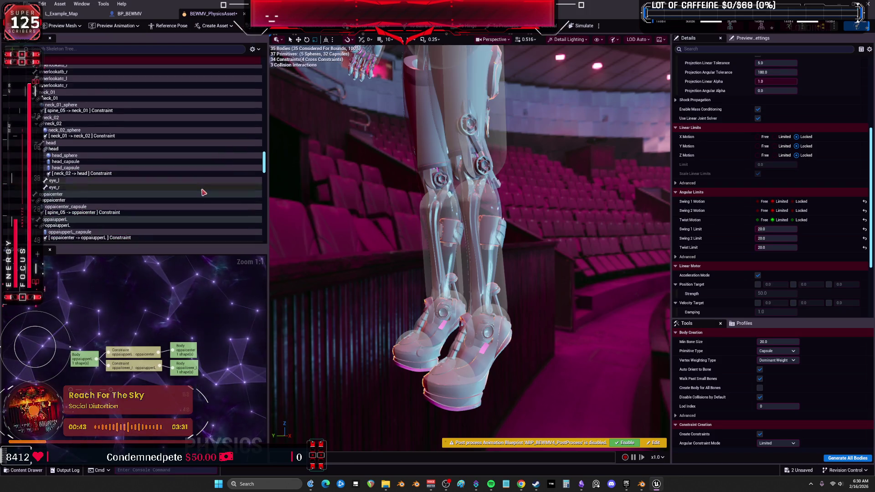
left_click(597, 40)
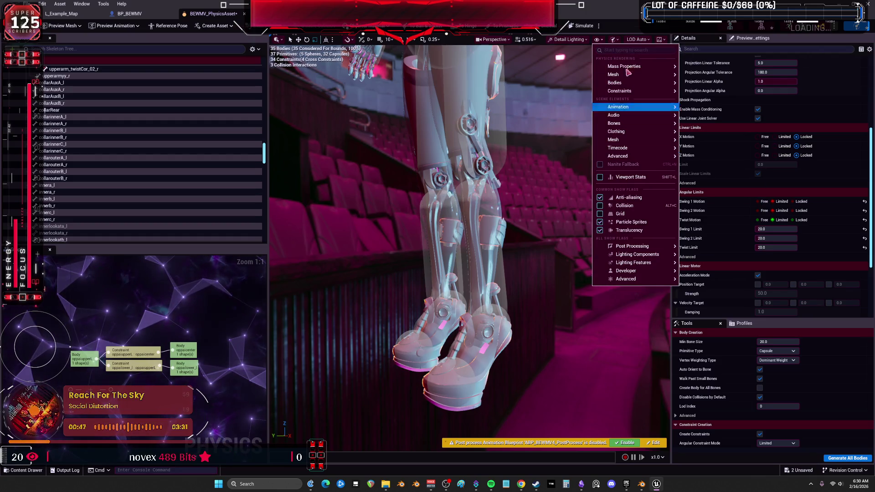
left_click(598, 40)
left_click(597, 41)
mouse_move(612, 125)
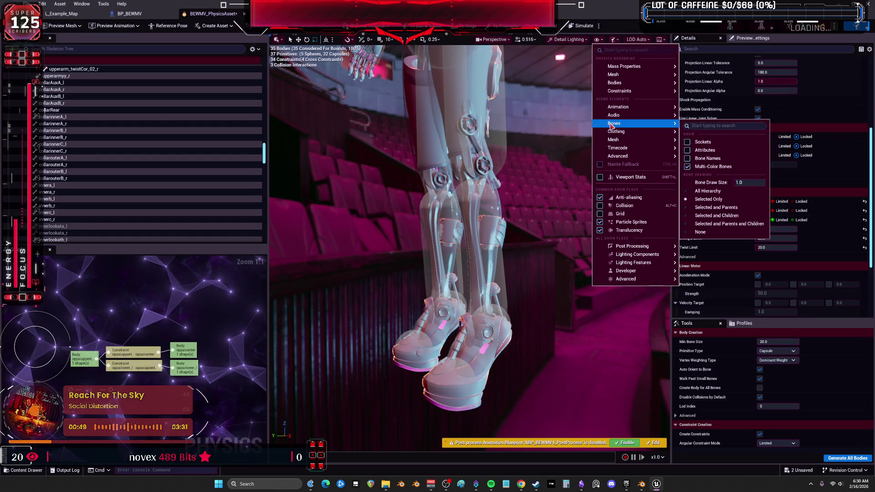
mouse_move(639, 93)
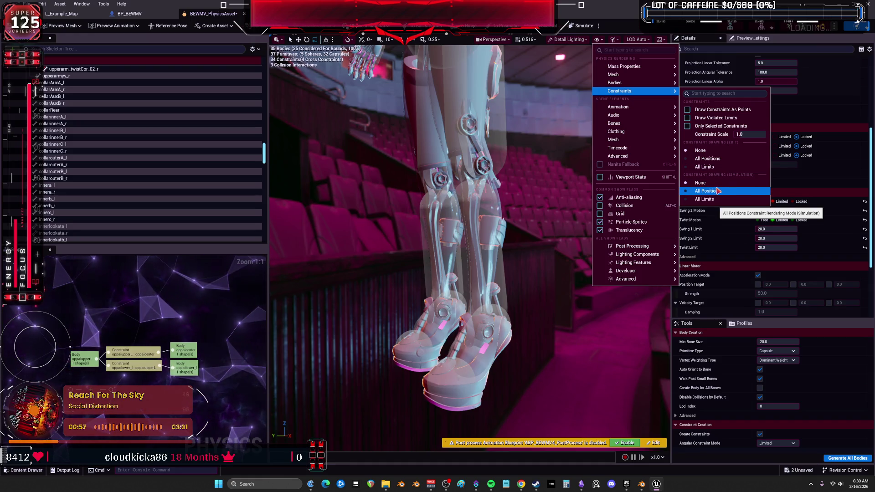
key("Escape")
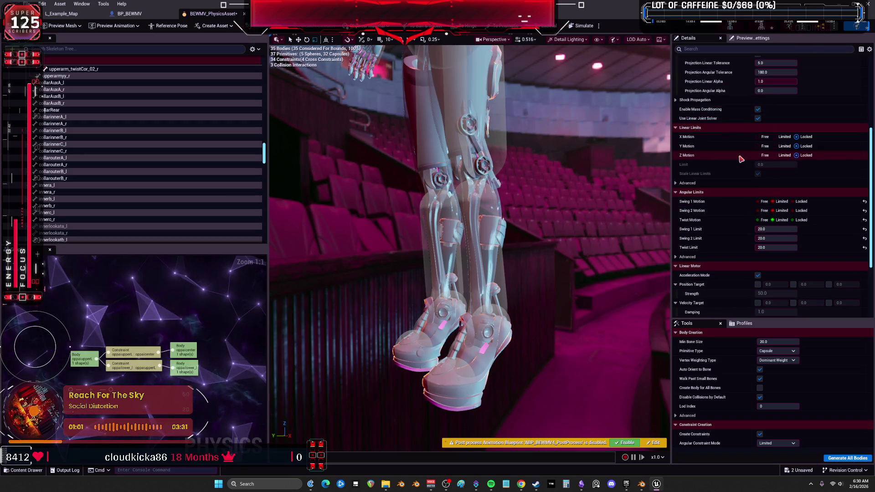
left_click(571, 39)
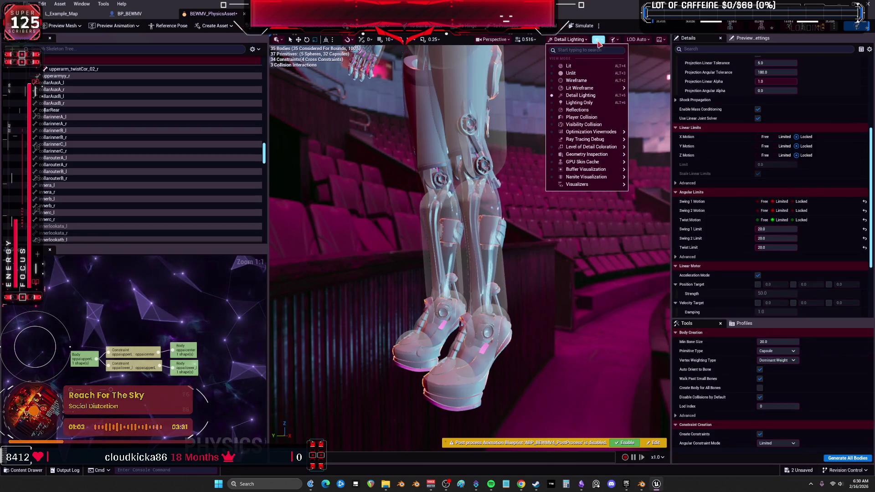
left_click(599, 41)
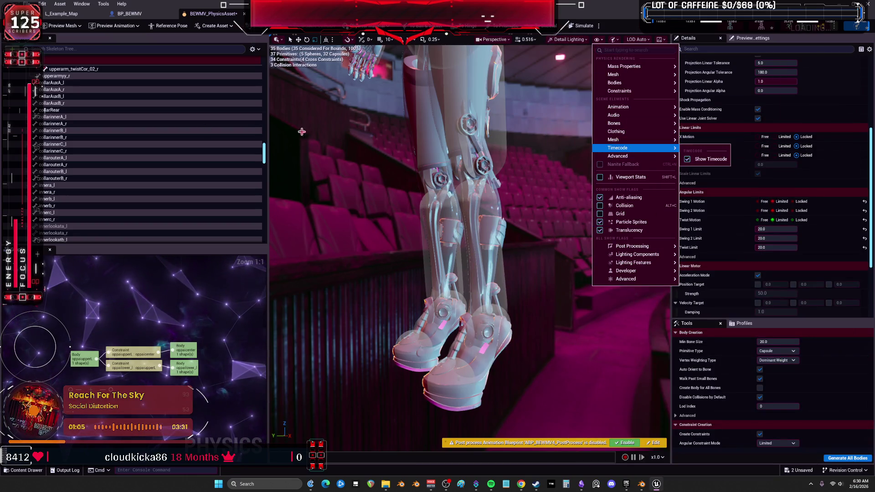
Step: Filter the skeleton tree to constraints: hide primitives and bodies, show parent rows, weighted bones only
left_click(252, 48)
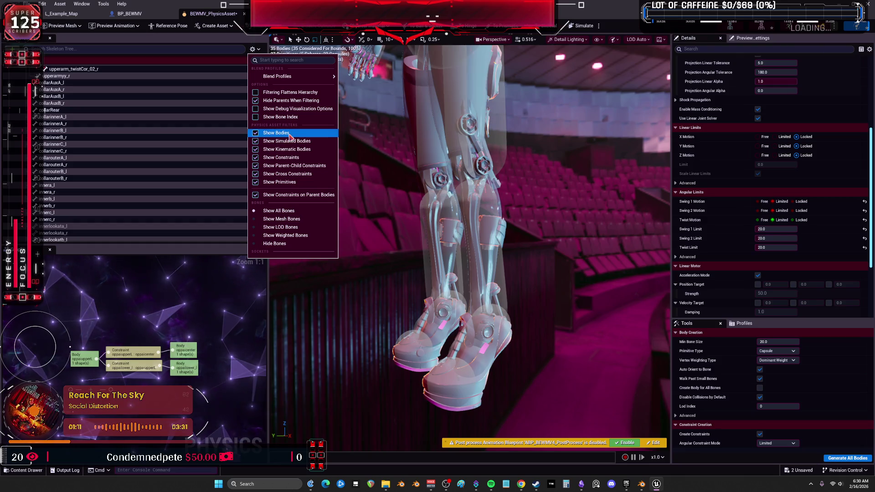
left_click(294, 183)
left_click(252, 49)
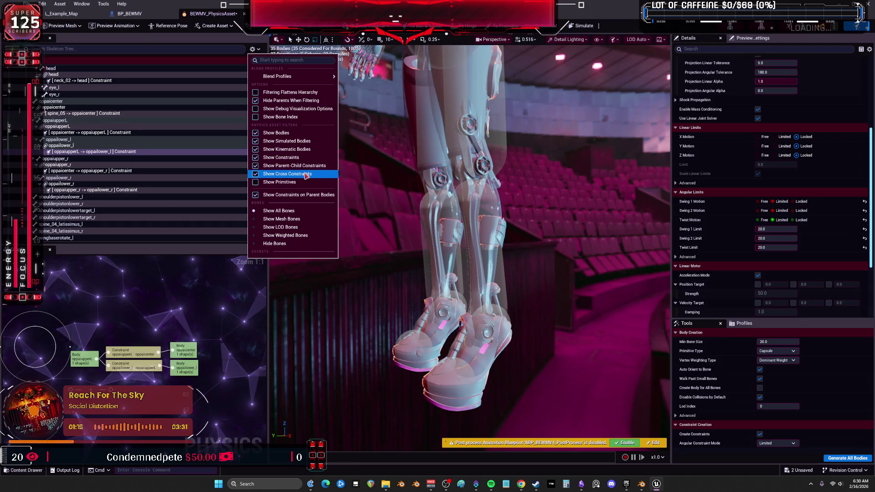
left_click(299, 150)
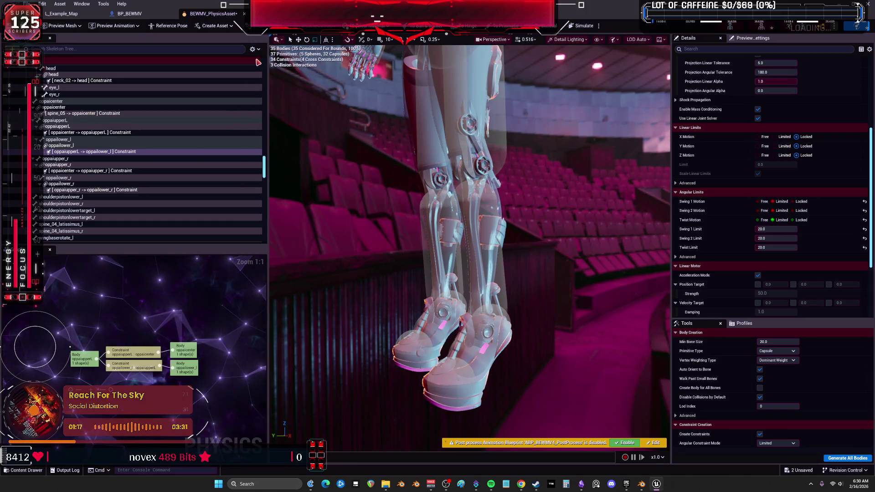
left_click(252, 49)
left_click(287, 140)
left_click(252, 49)
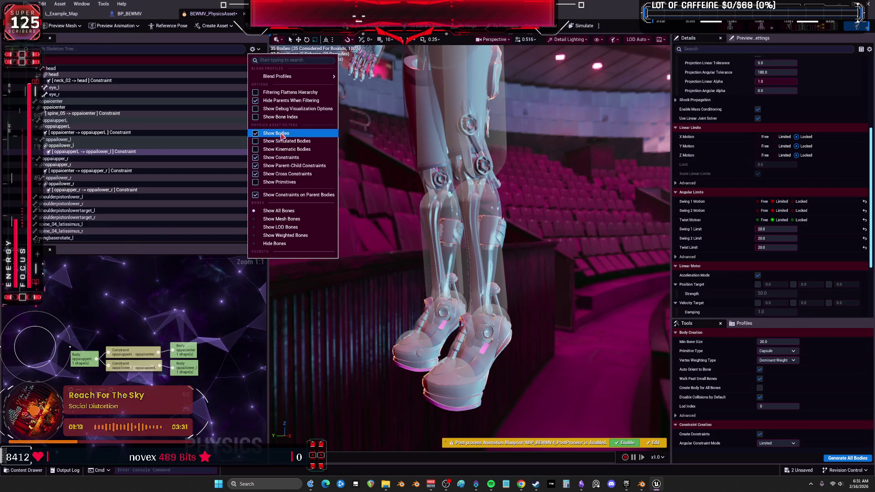
left_click(276, 133)
left_click(252, 49)
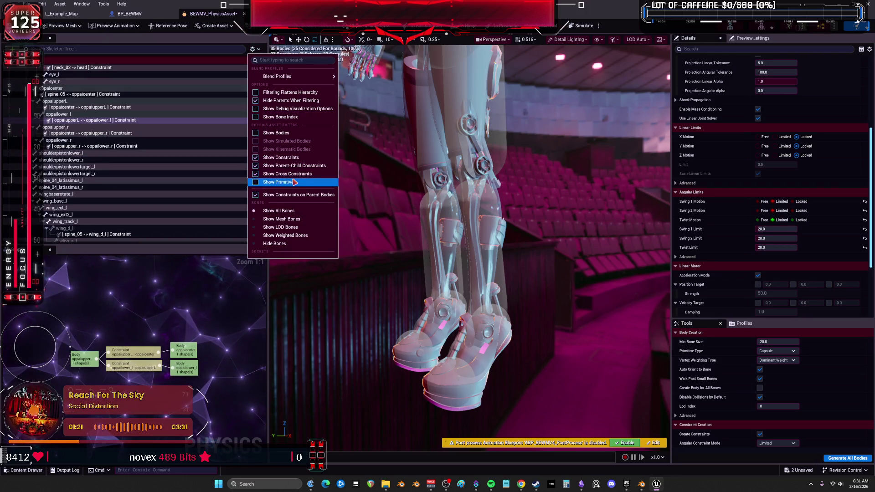
left_click(309, 100)
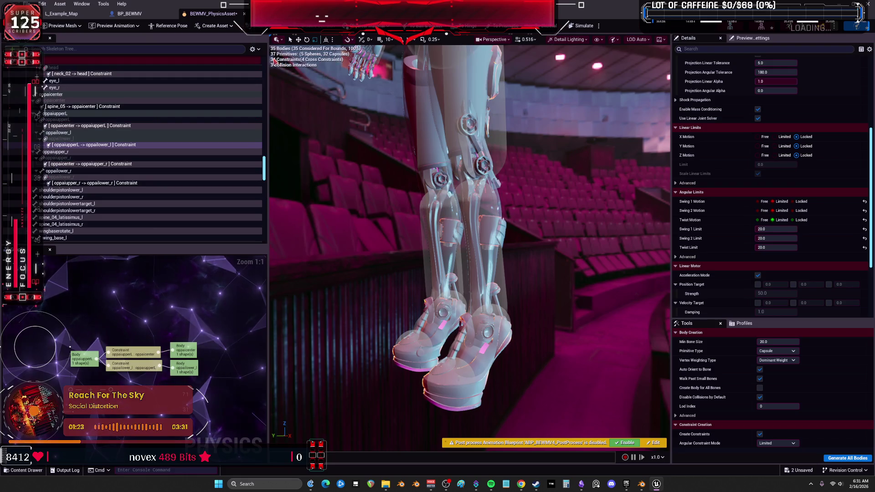
left_click(252, 49)
mouse_move(283, 77)
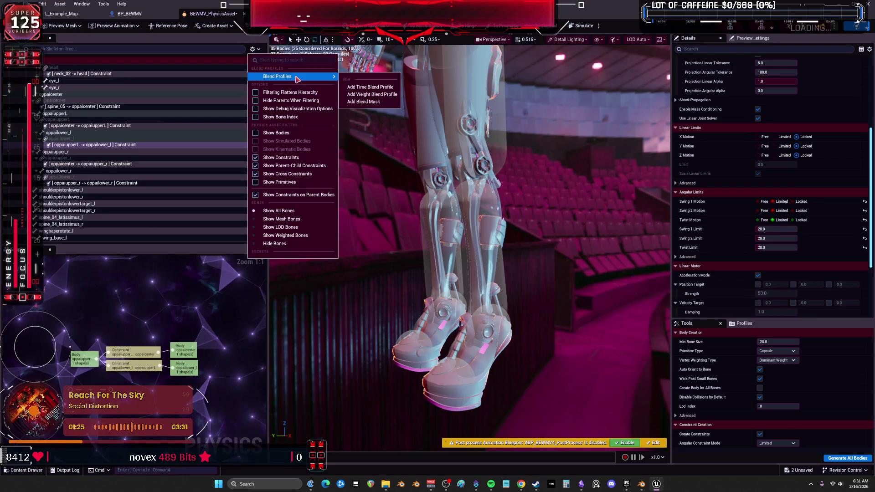
left_click(303, 235)
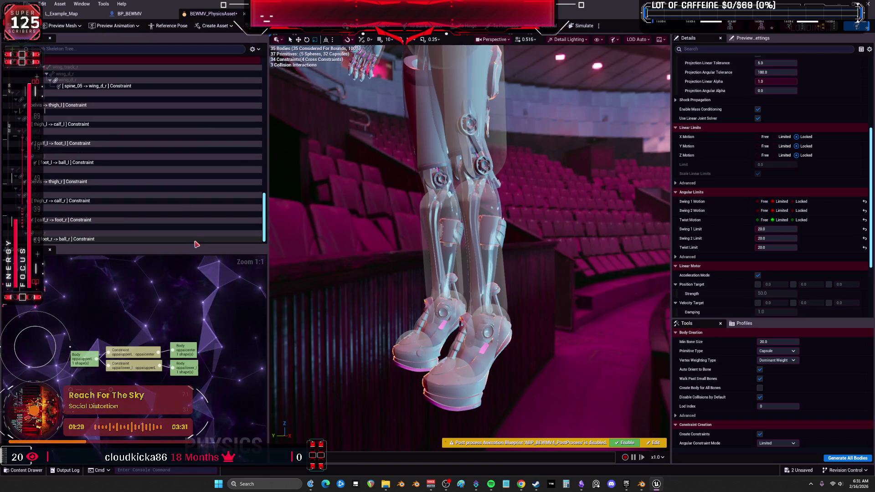
mouse_move(196, 246)
left_mouse_down()
mouse_move(206, 336)
mouse_move(173, 359)
left_mouse_up()
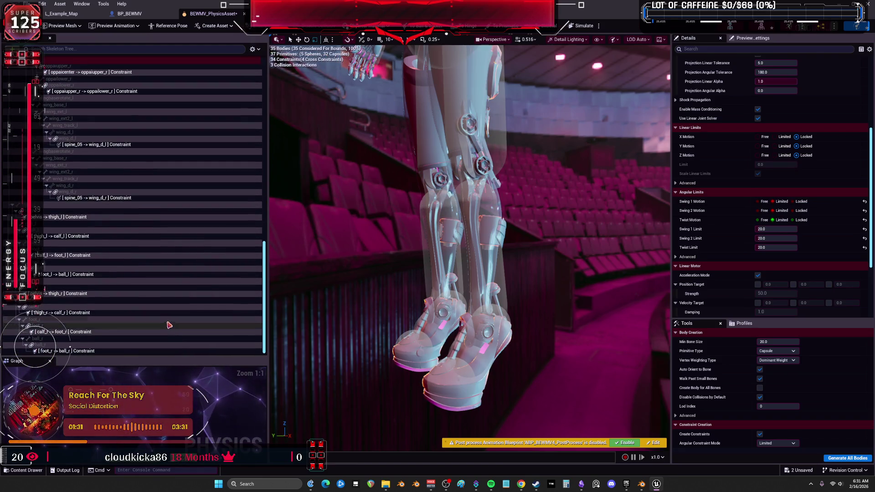
Step: Select the foot_r to ball_r constraint and draw all constraint limits in the viewport
left_click(81, 352)
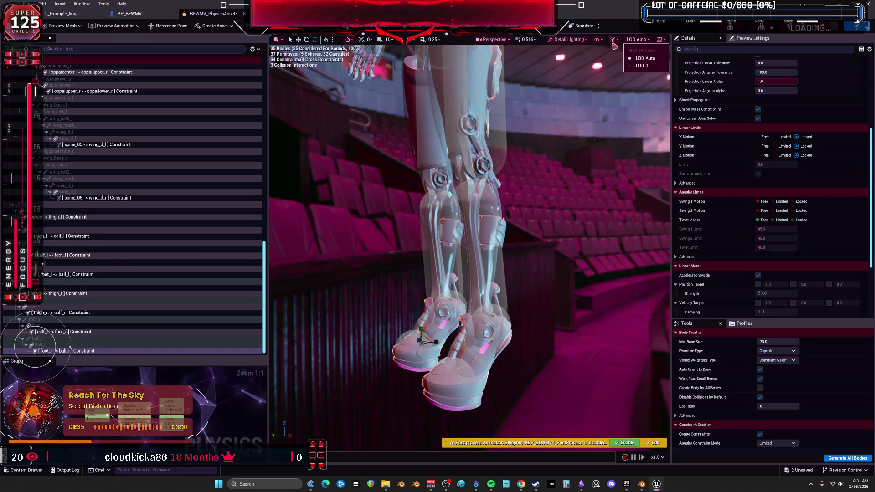
left_click(597, 39)
mouse_move(647, 91)
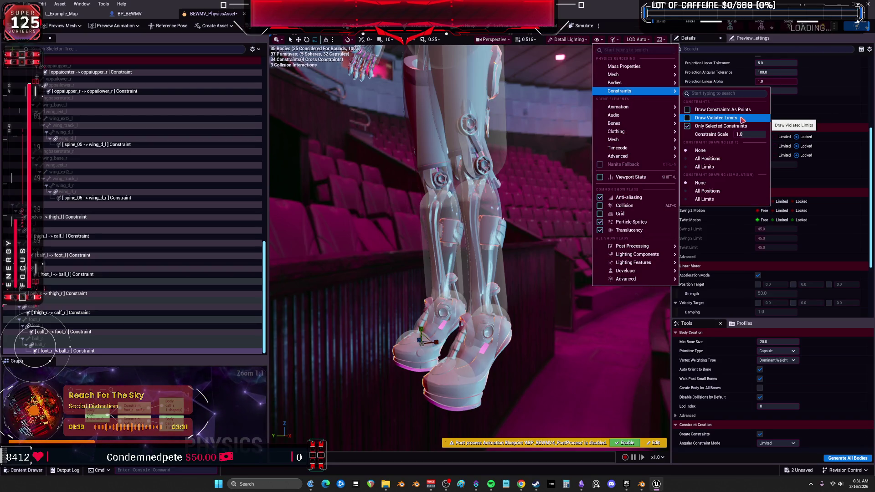
left_click(720, 168)
mouse_move(547, 227)
right_mouse_down()
mouse_move(501, 205)
mouse_move(524, 219)
mouse_move(560, 214)
mouse_move(583, 228)
mouse_move(466, 249)
mouse_move(451, 264)
mouse_move(466, 255)
mouse_move(455, 269)
mouse_move(465, 283)
mouse_move(478, 264)
mouse_move(469, 255)
mouse_move(492, 248)
right_mouse_up()
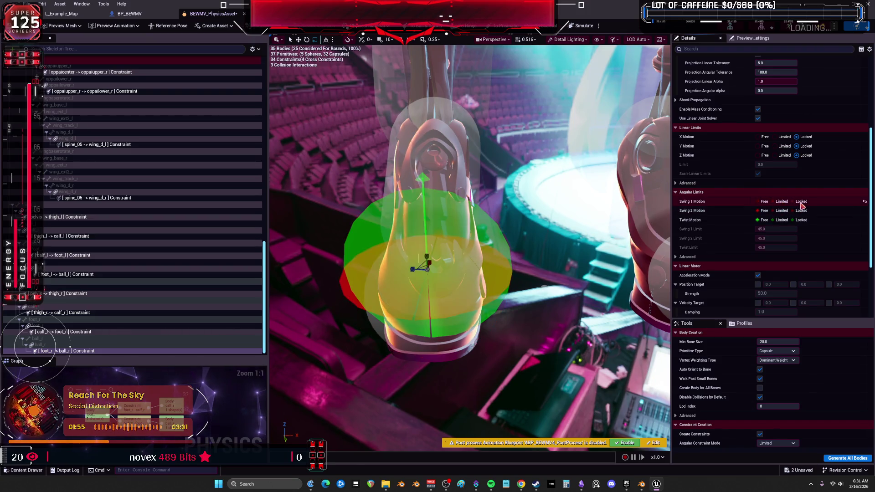
Step: Set the foot_r–ball_r constraint's swing and twist motions to Limited and test in simulation
left_click(782, 202)
left_click(782, 211)
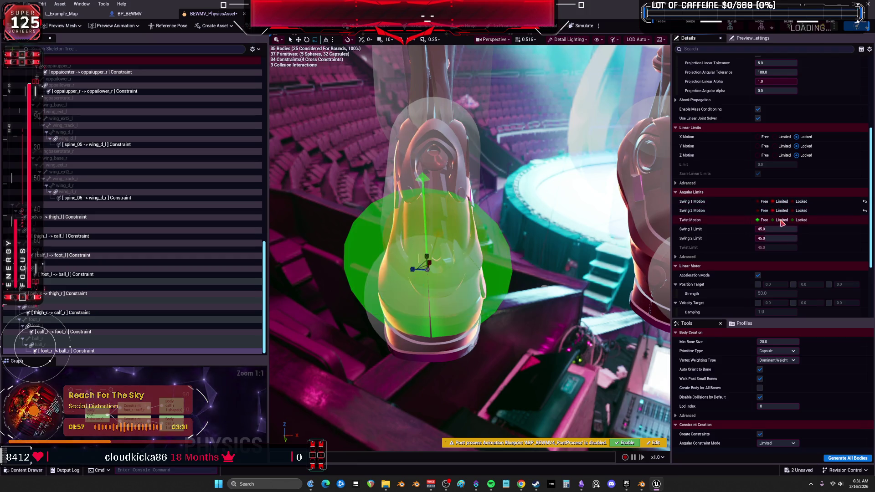
left_click(782, 220)
mouse_move(550, 240)
left_mouse_down()
mouse_move(524, 241)
mouse_move(550, 240)
left_mouse_up()
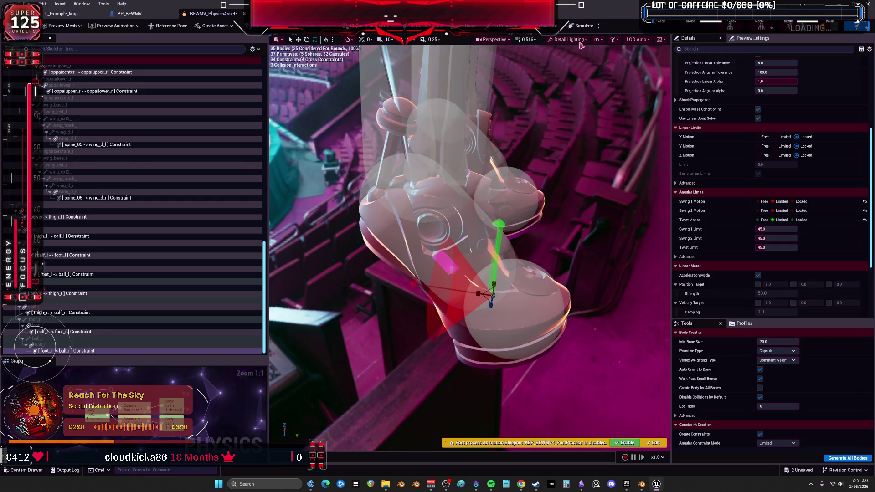
left_click(597, 27)
left_click(619, 54)
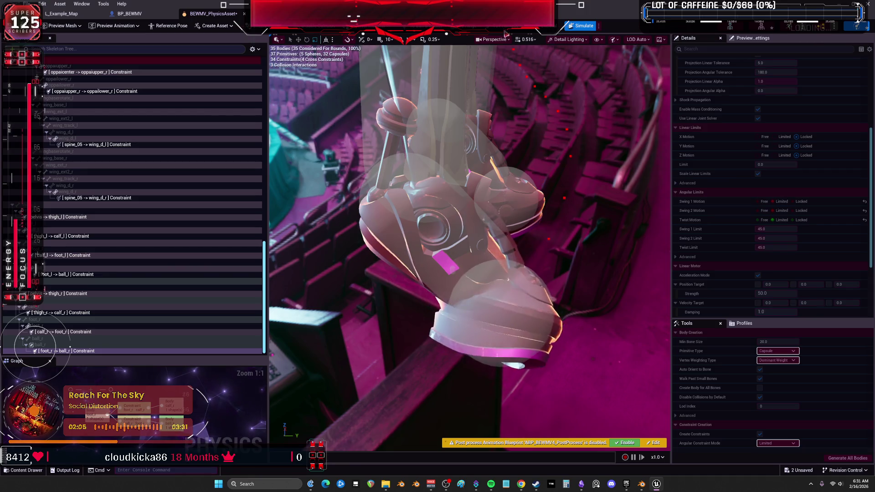
left_click(585, 26)
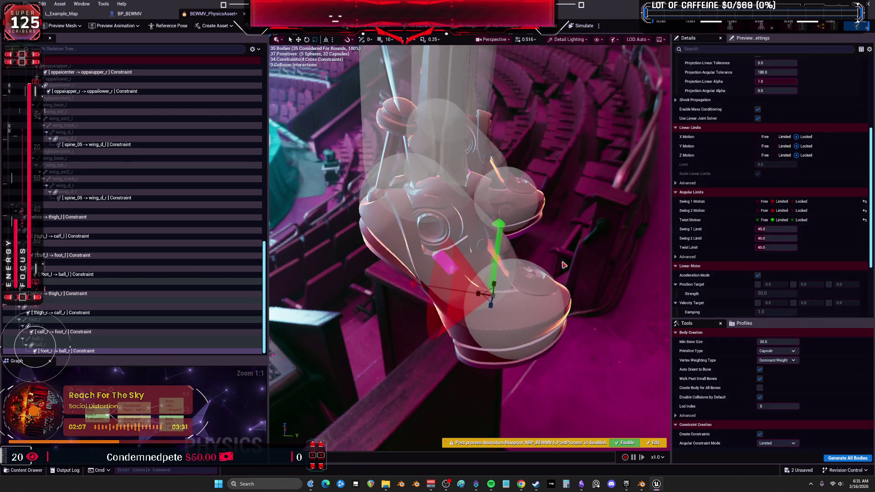
mouse_move(558, 265)
right_mouse_down()
mouse_move(558, 237)
mouse_move(506, 233)
right_mouse_up()
Step: Enter 20° Swing 1 and Swing 2 limits, lock the twist, and simulate again
left_click(775, 238)
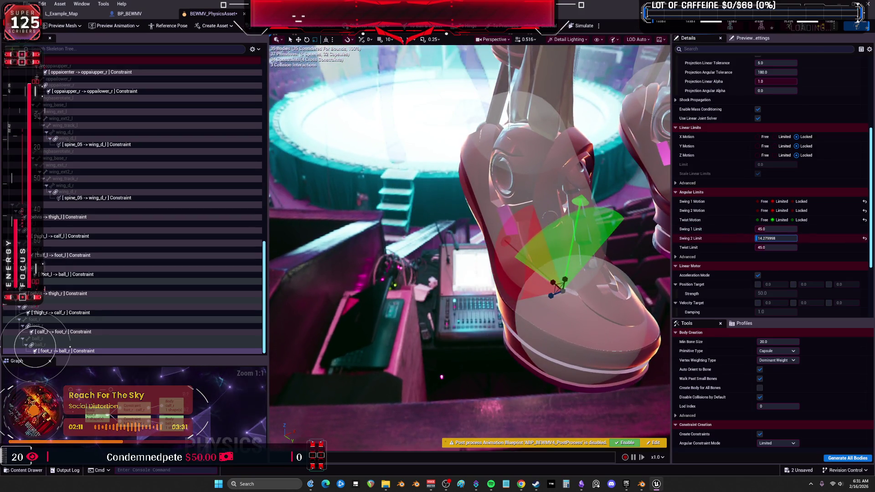
key("Tab")
type("34.440002")
mouse_move(776, 247)
left_mouse_down()
mouse_move(786, 247)
mouse_move(770, 248)
left_mouse_up()
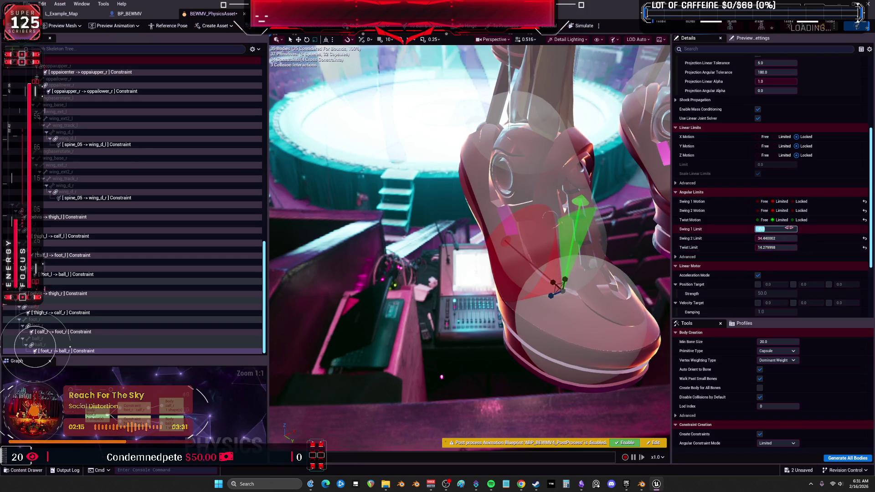
left_click(793, 220)
left_click(779, 229)
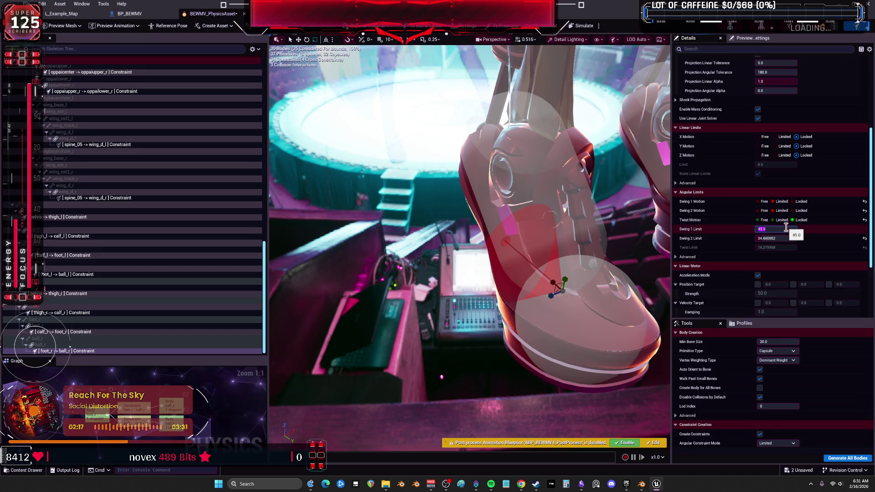
type("50")
key("Return")
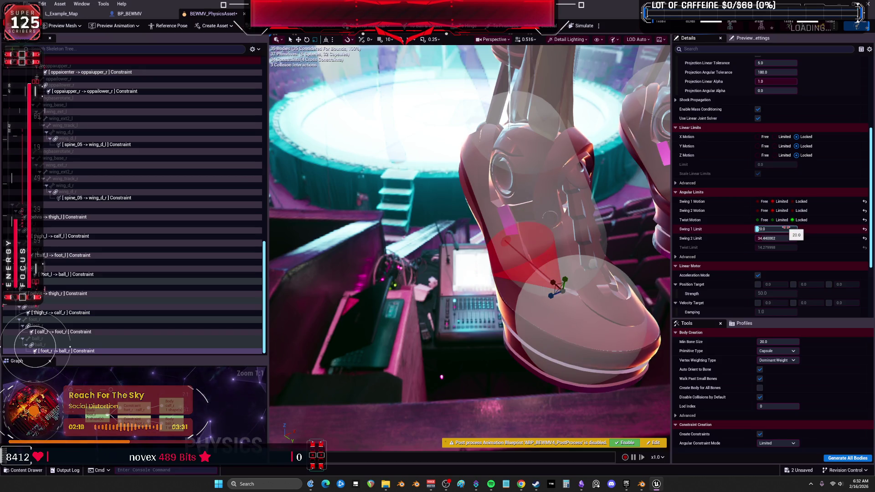
left_click(767, 237)
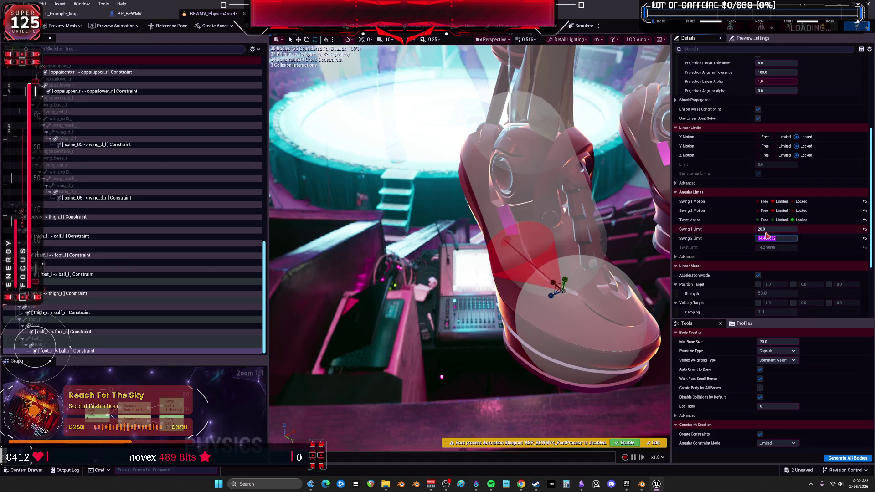
type("20")
key("Return")
left_click(588, 27)
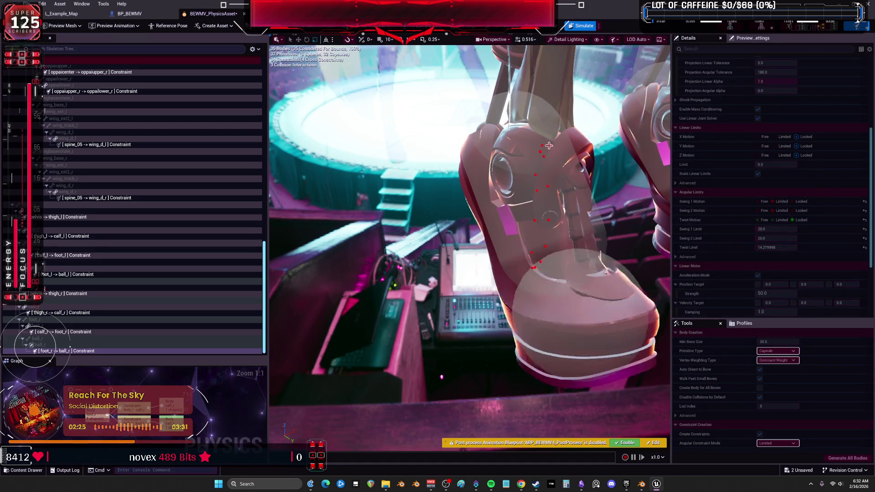
mouse_move(584, 224)
right_mouse_down()
mouse_move(412, 150)
mouse_move(466, 257)
mouse_move(524, 188)
mouse_move(497, 196)
mouse_move(426, 258)
right_mouse_up()
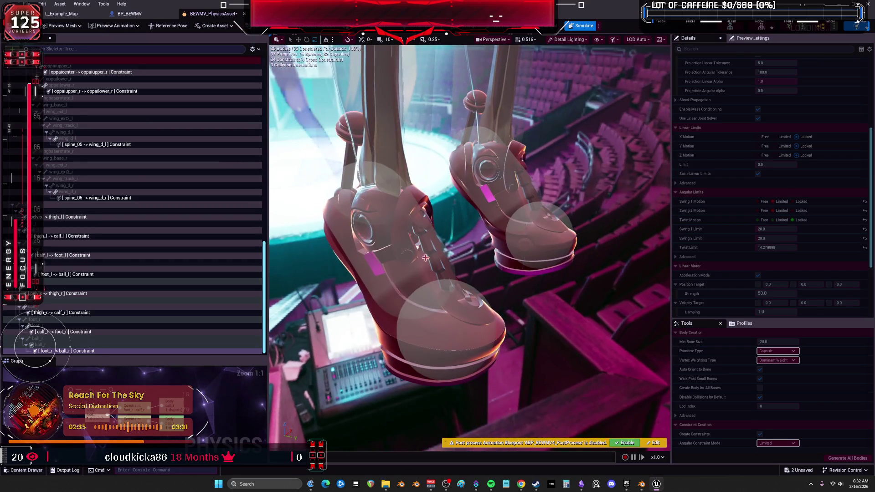
scroll(460, 327, "up", 2)
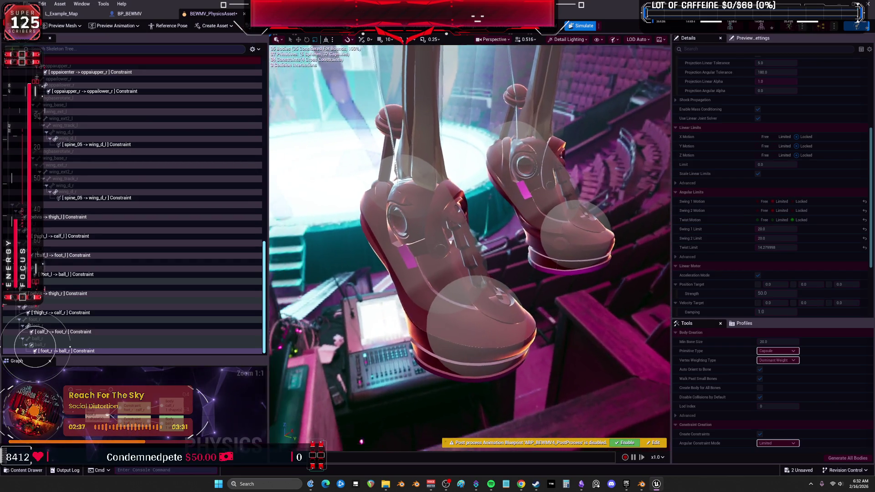
left_click(76, 331)
left_click(78, 351)
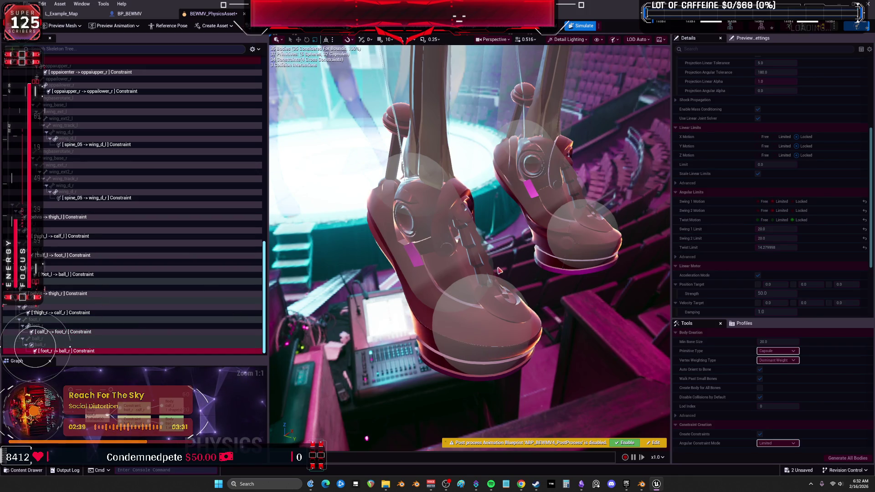
left_click(582, 25)
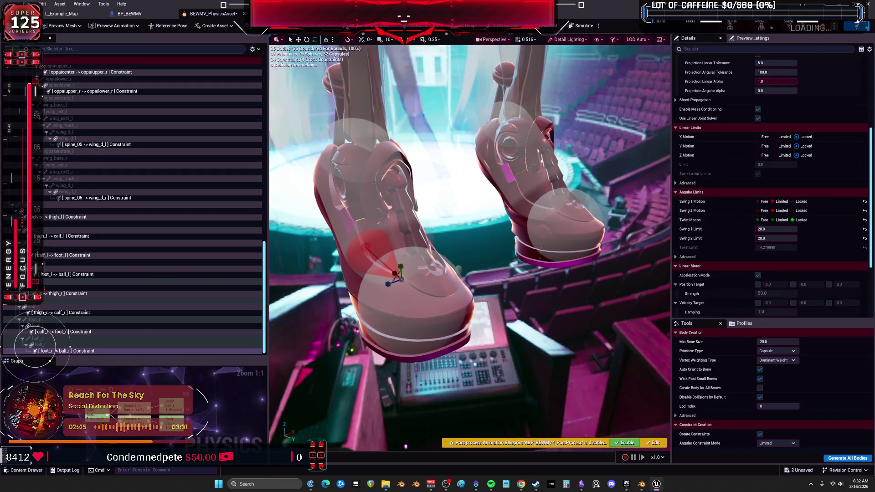
Step: Run a quick simulation check, then select the calf_r to foot_r ankle constraint
left_click(100, 333)
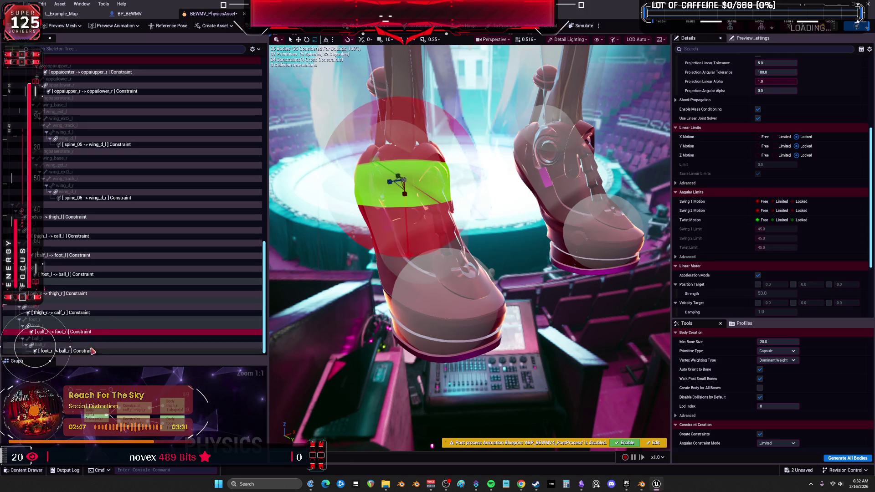
left_click(70, 275)
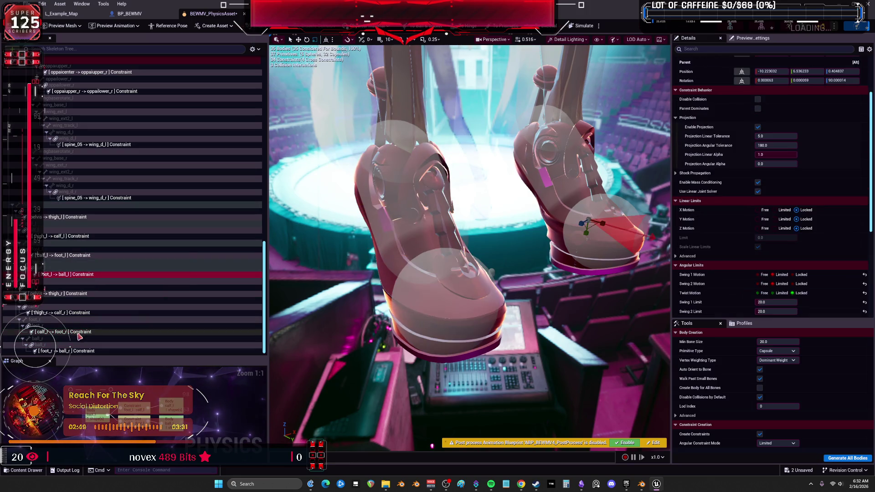
left_click(590, 28)
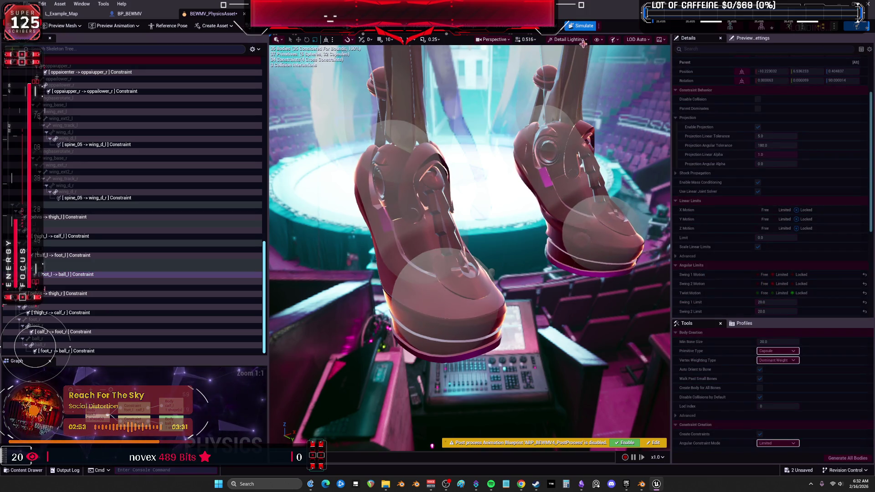
left_click(583, 25)
left_click(64, 332)
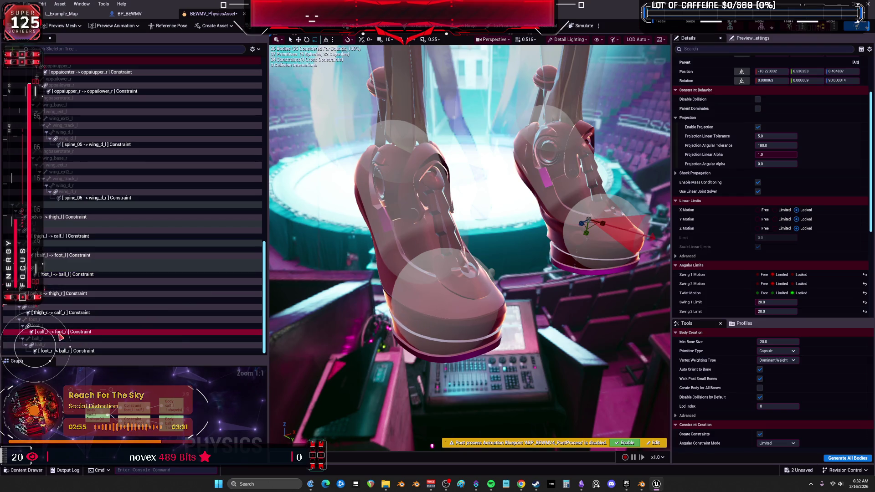
mouse_move(456, 246)
right_mouse_down()
mouse_move(547, 237)
mouse_move(483, 242)
mouse_move(474, 273)
mouse_move(465, 264)
right_mouse_up()
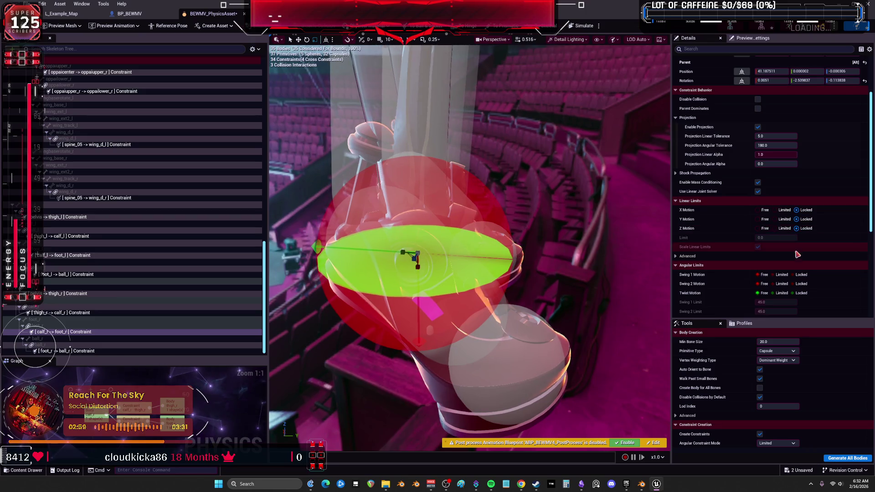
Step: Set the ankle's Swing 1 and Swing 2 to Limited at 45° and lock its twist
left_click(782, 274)
left_click(781, 284)
left_click(801, 293)
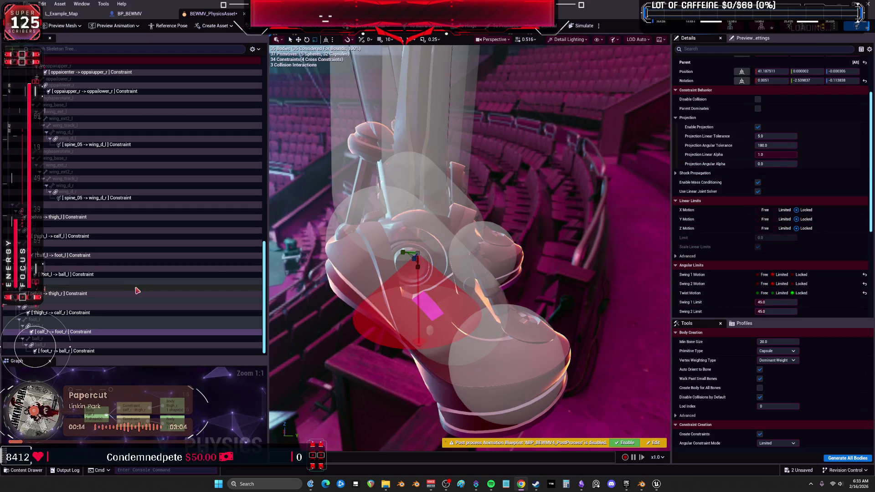
Step: Simulate to test the ankle limits, then select the thigh_r to calf_r knee constraint
left_click(584, 28)
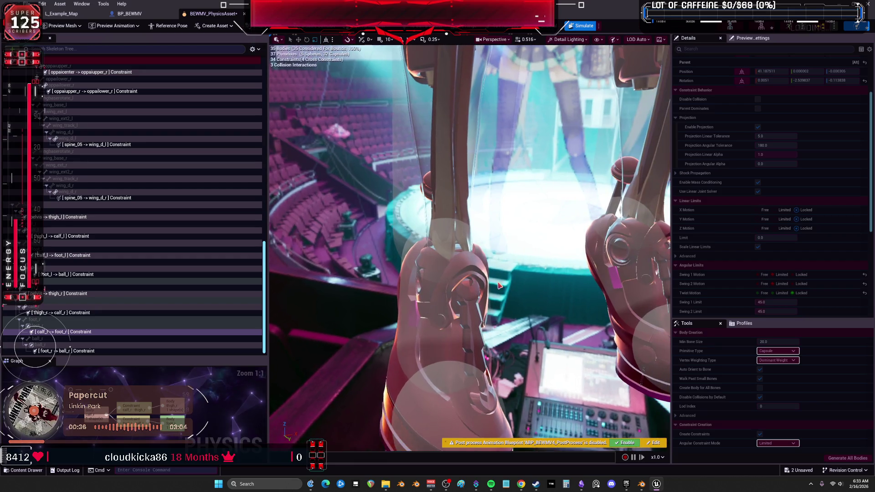
left_click(584, 25)
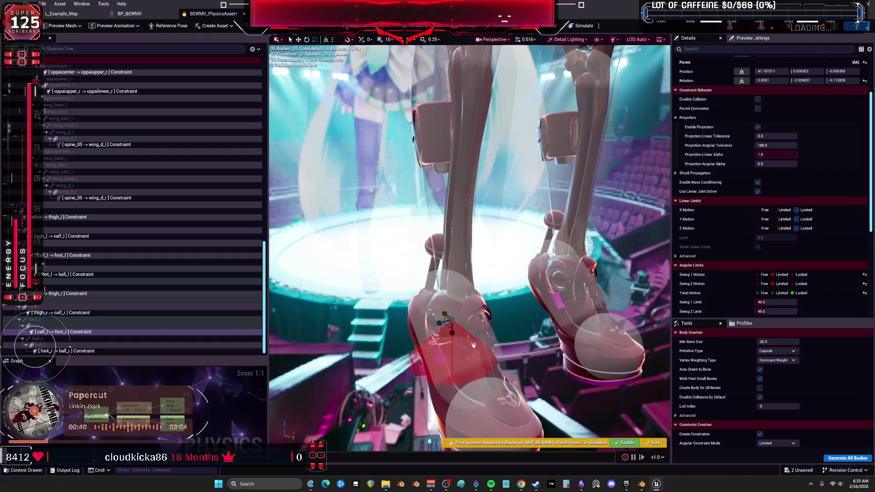
left_click(448, 227)
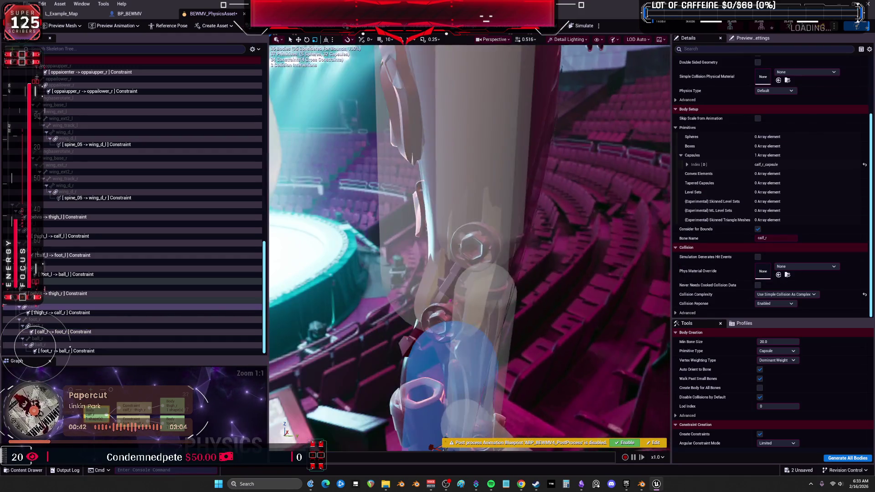
mouse_move(530, 207)
left_mouse_down()
mouse_move(500, 216)
mouse_move(529, 207)
left_mouse_up()
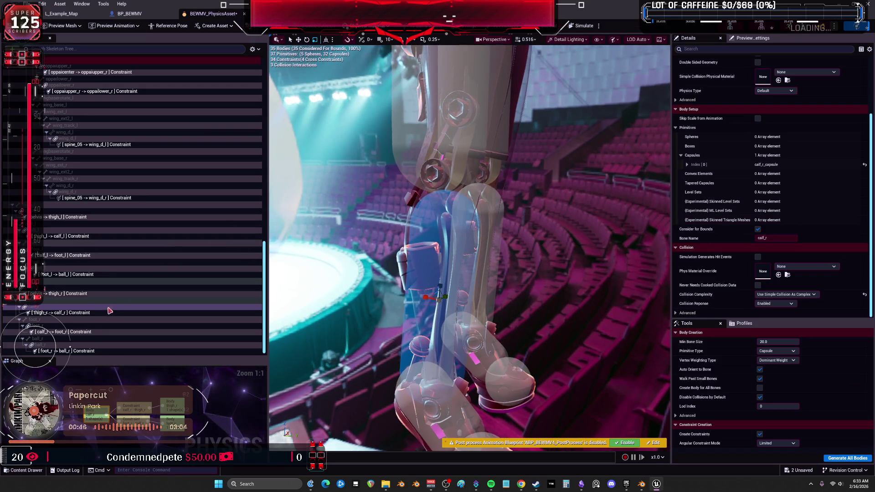
left_click(77, 313)
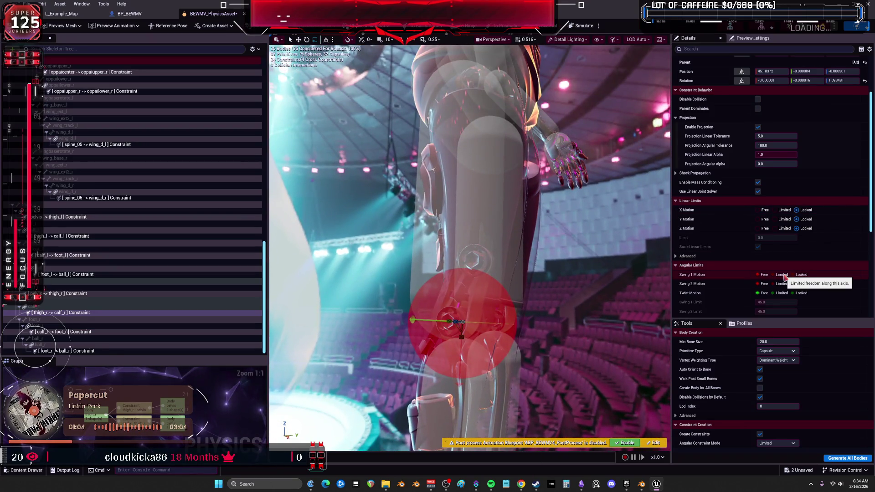
Step: Lock the knee's swings and twist, then make Swing 1 Limited at 160°
left_click(802, 274)
left_click(797, 284)
left_click(792, 293)
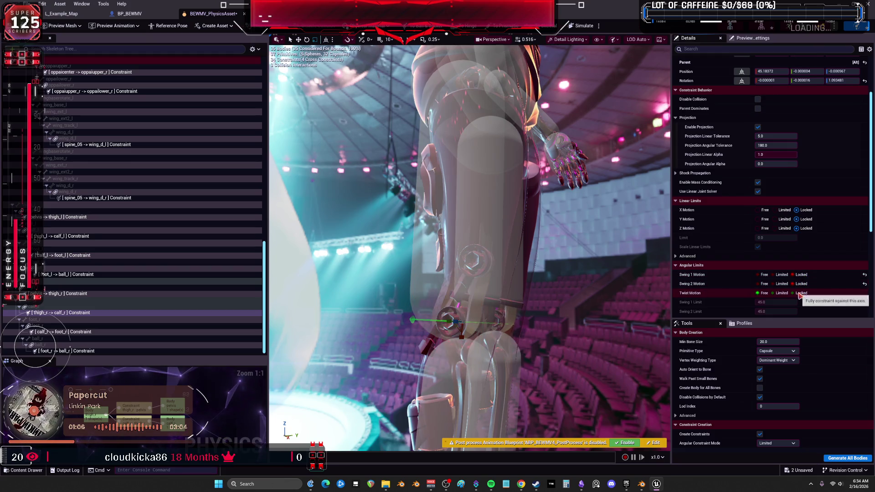
left_click(781, 274)
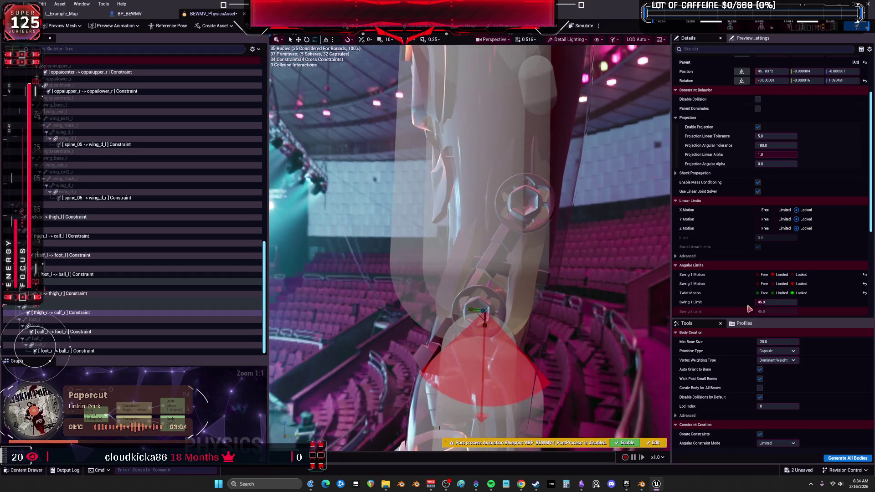
left_click(783, 303)
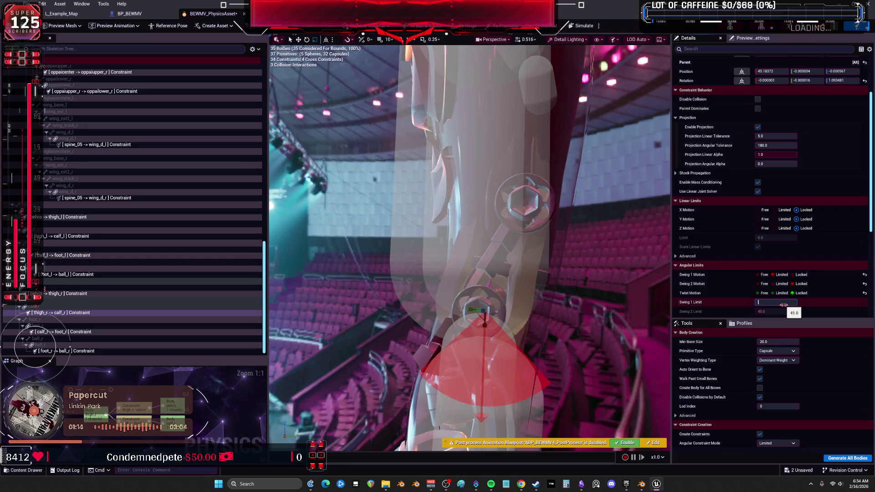
type("160")
key("Return")
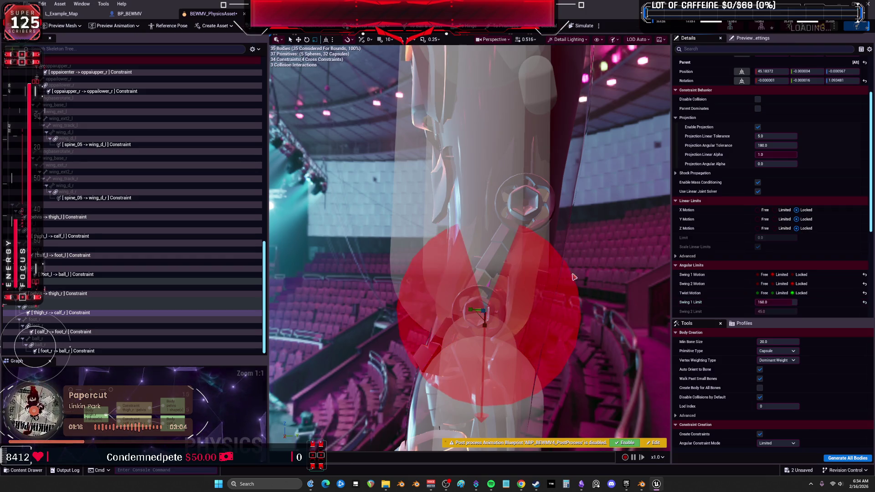
Step: Simulate the character and view the legs up close to test the knee
left_click(582, 26)
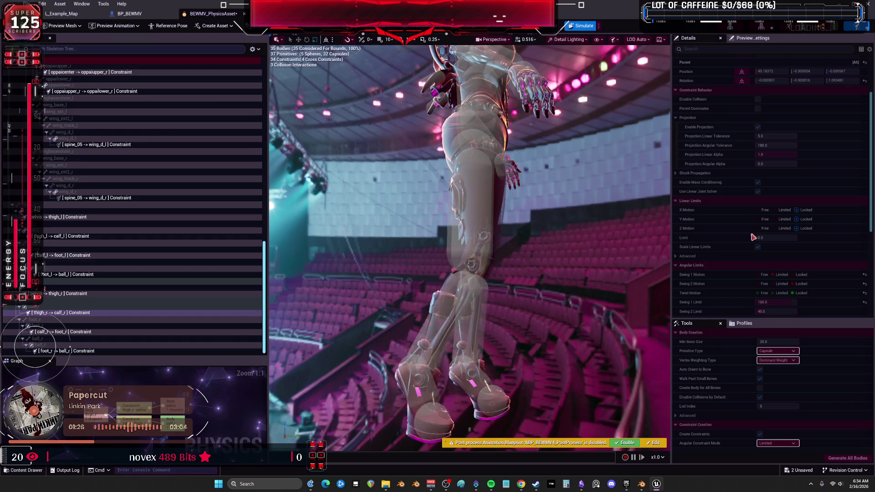
right_click_drag(432, 304, 401, 304)
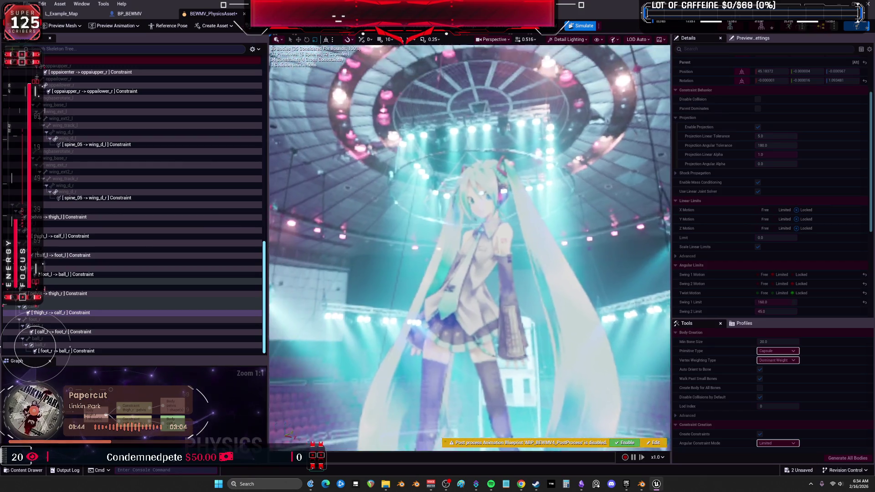
right_click_drag(590, 234, 591, 234)
Step: Save BEWMV.blend in Blender and return to the Unreal physics asset editor
double_click(592, 18)
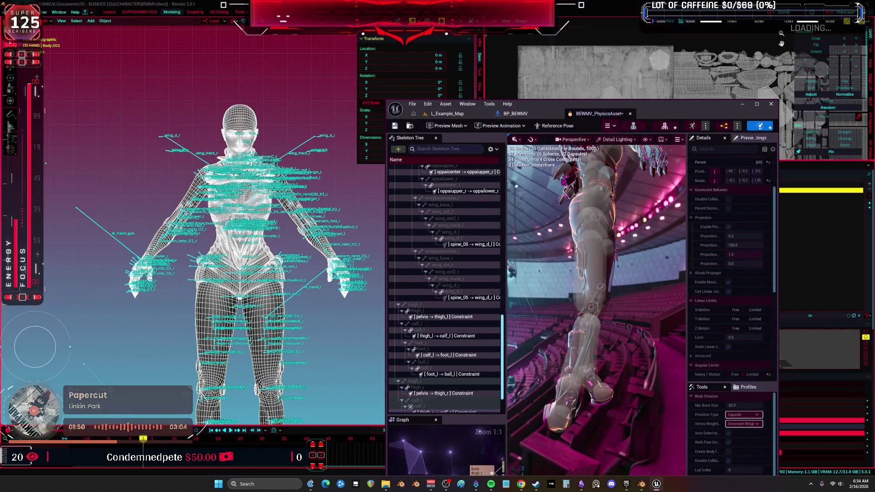
left_click(44, 59)
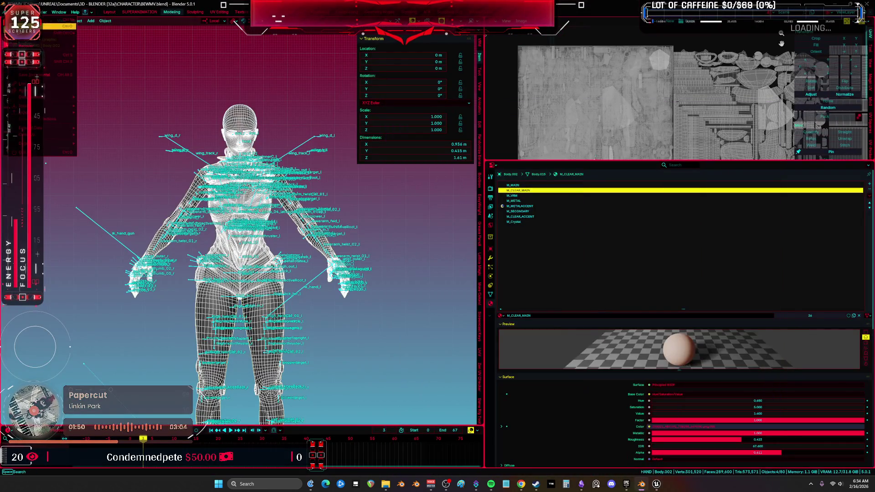
key("ctrl+s")
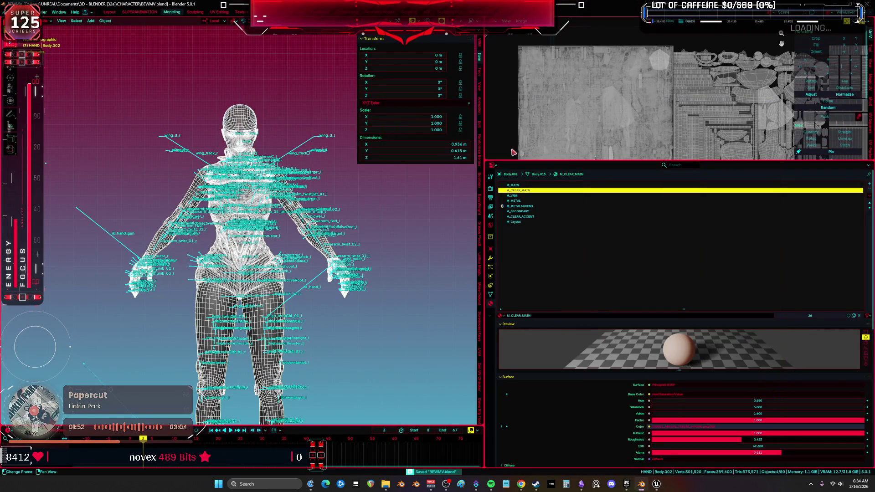
left_click(656, 486)
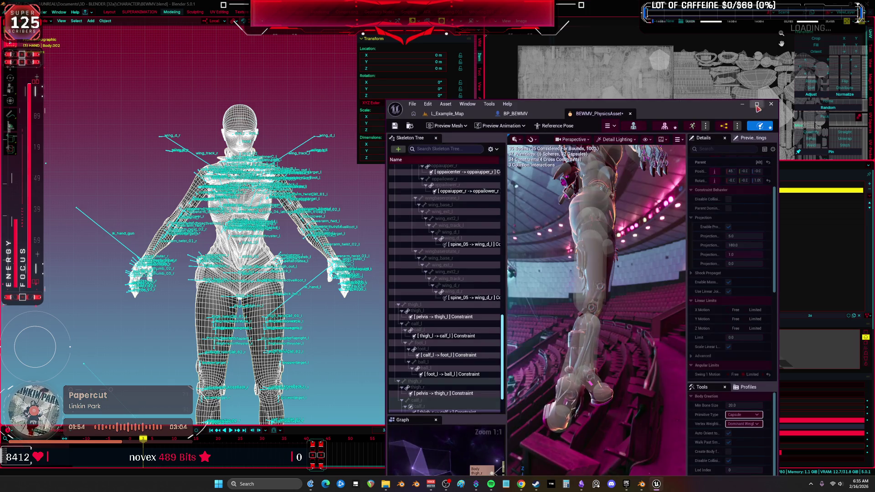
Step: Rotate the knee constraint, set Swing 1 limit to 120, and test by pulling the leg in simulation
left_click(756, 104)
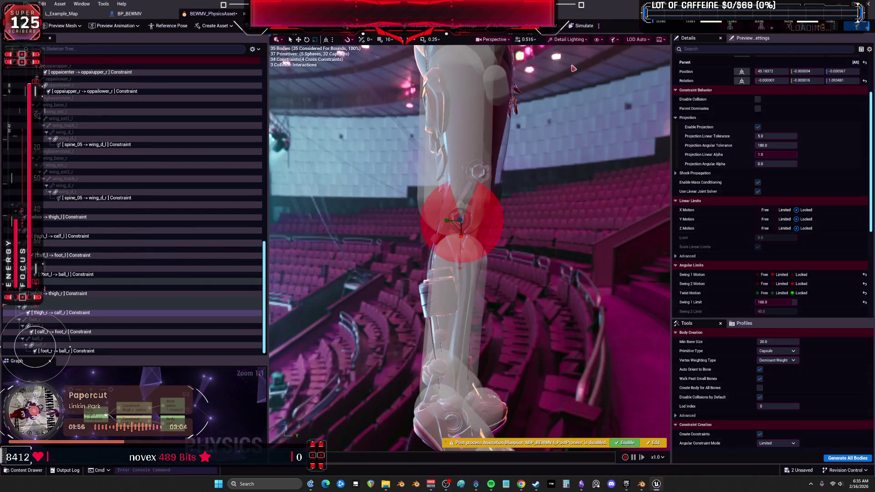
left_click_drag(463, 241, 472, 234)
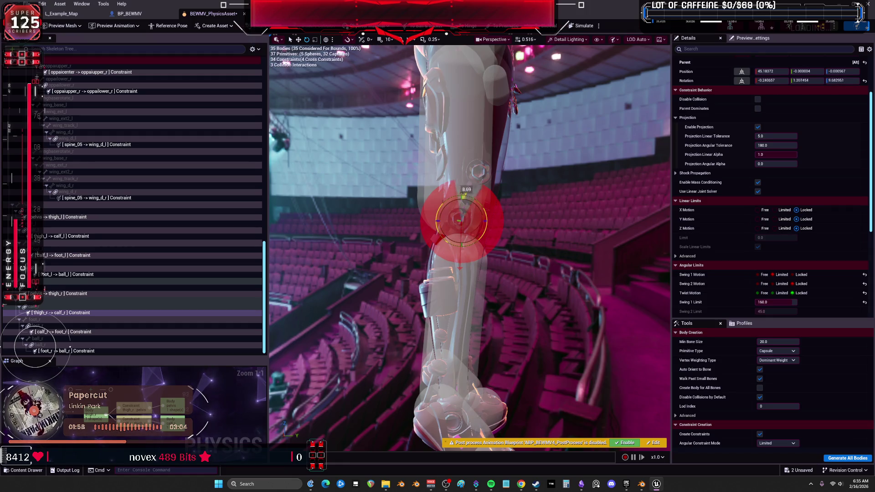
left_click(777, 302)
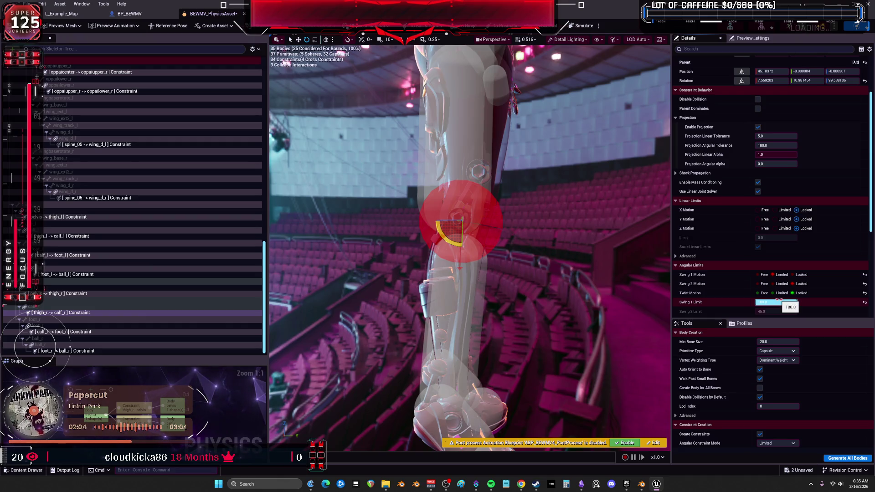
left_click_drag(780, 301, 773, 304)
key("Return")
left_click_drag(458, 246, 468, 249)
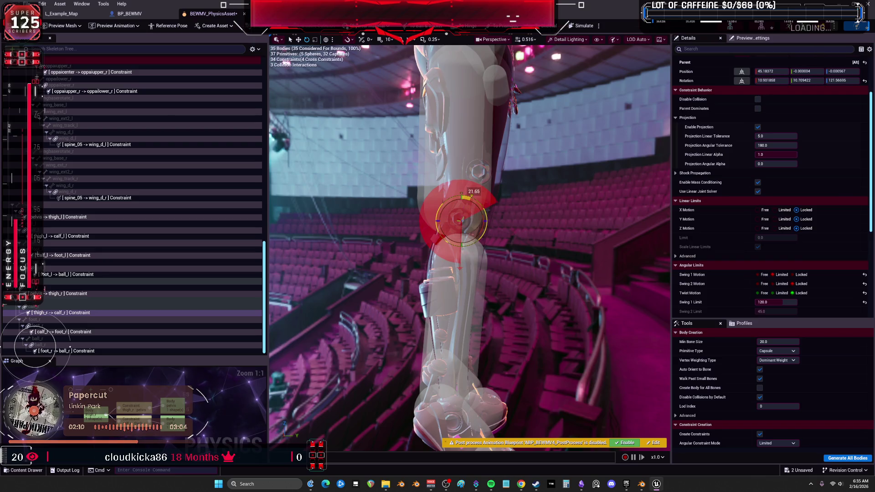
left_click(575, 26)
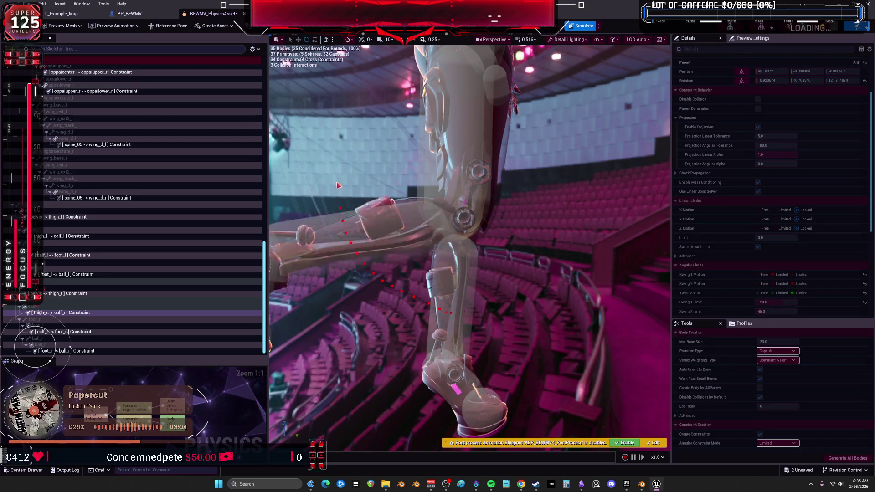
mouse_move(465, 42)
right_mouse_down("ctrl")
mouse_move(529, 116)
mouse_move(536, 105)
right_mouse_up("ctrl")
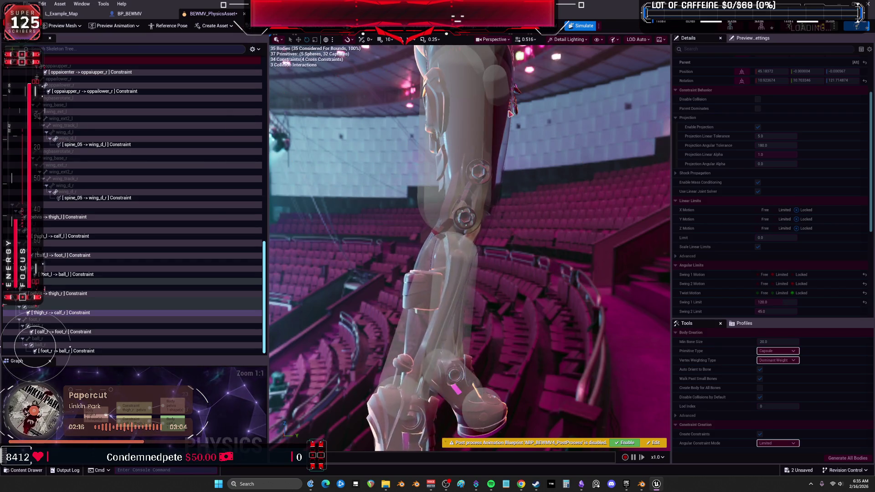
left_click(578, 26)
Step: Narrow the Swing 1 limit to 76.8°, rotate the constraint back about 19°, and re-simulate
left_click(780, 302)
type("76.8")
key("Return")
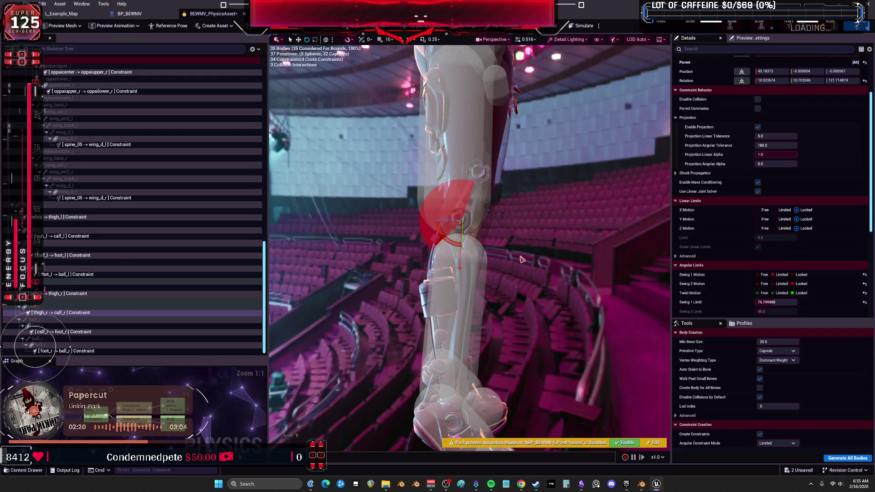
left_click_drag(443, 237, 452, 193)
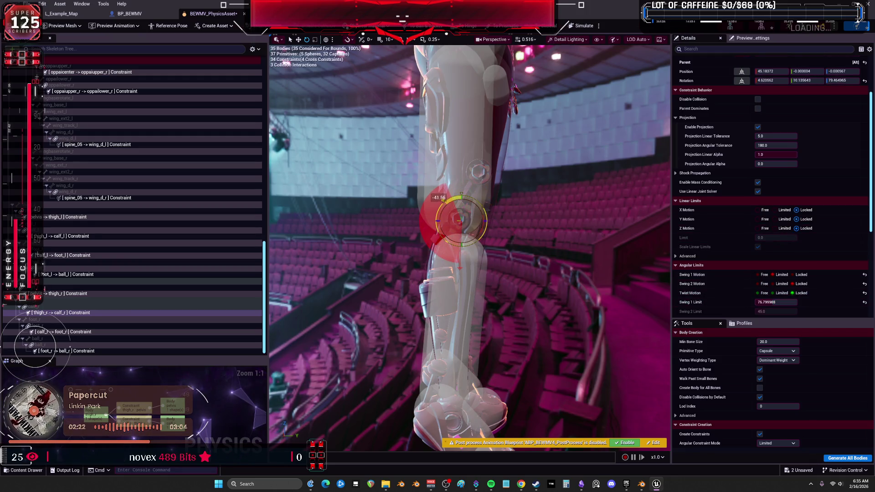
left_click(580, 26)
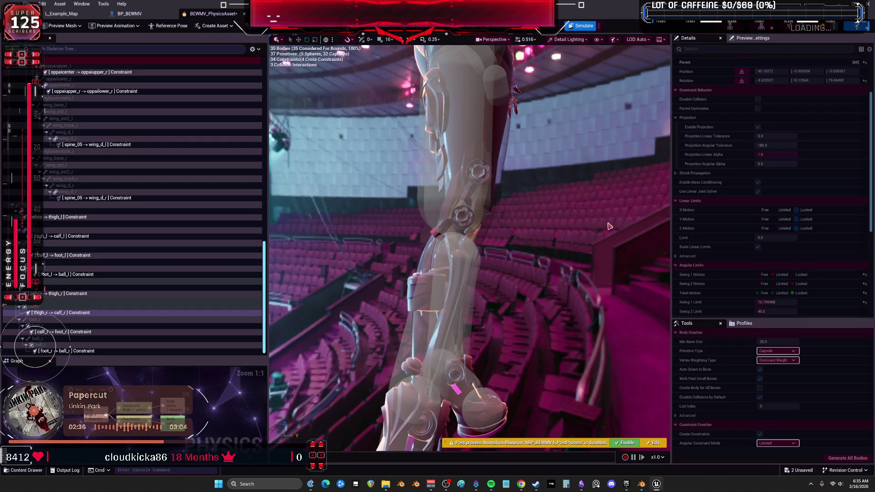
left_click(566, 26)
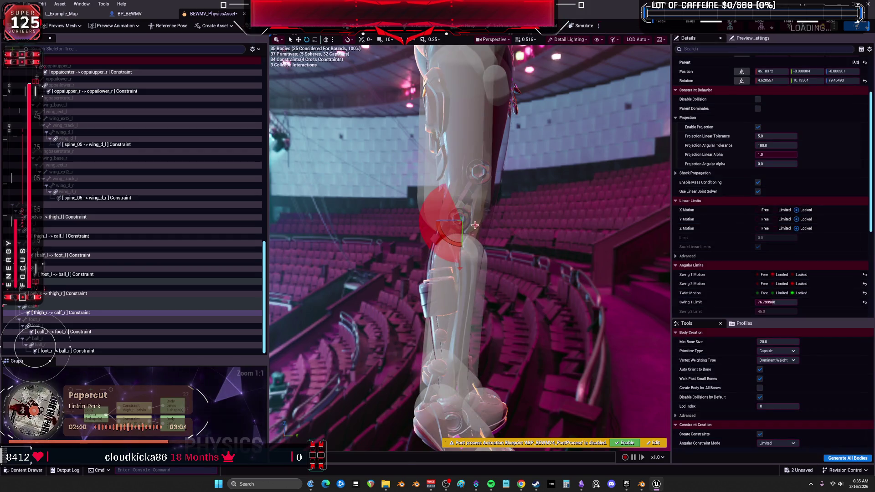
left_click(775, 302)
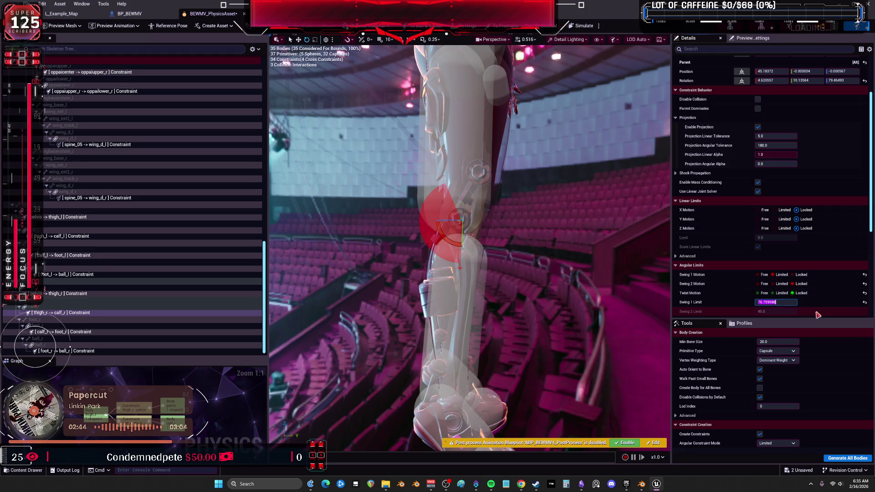
type("77")
right_click_drag(429, 221, 300, 223)
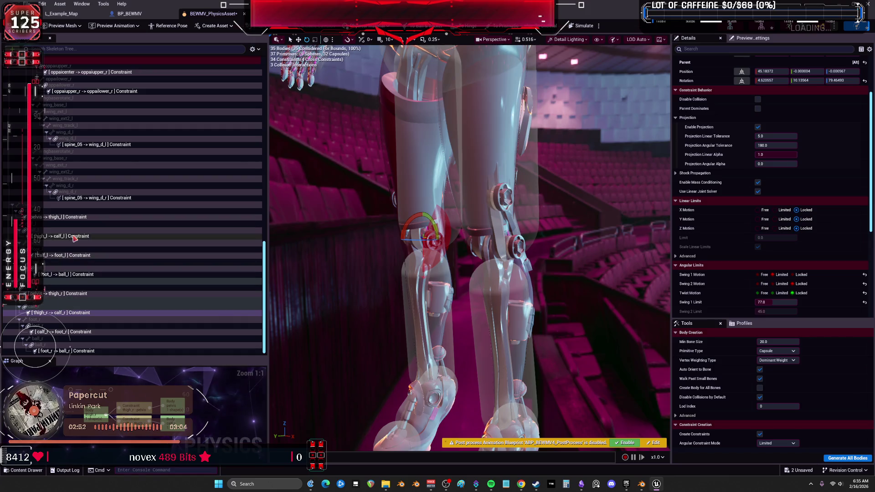
Step: Check the left and right knee constraints in a simulation test, then select the pelvis -> thigh_l constraint
left_click(75, 237)
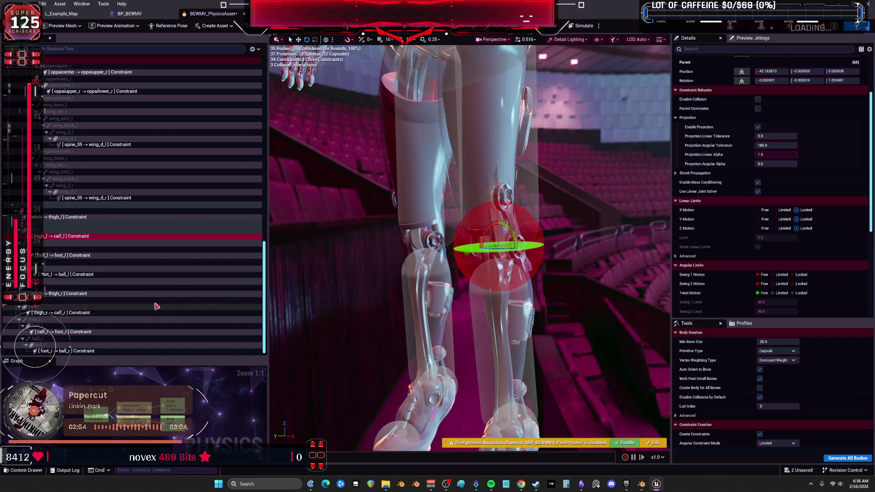
left_click(68, 313)
right_click_drag(376, 248, 366, 249)
left_click(68, 236)
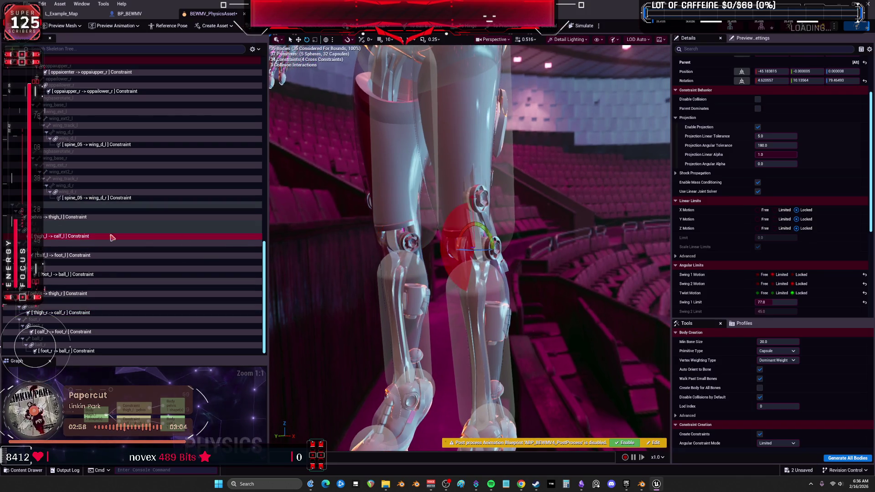
key("f")
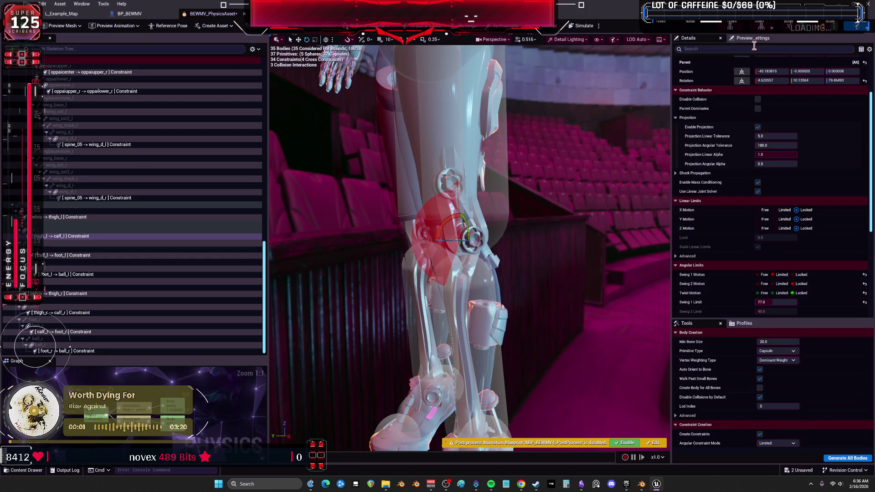
left_click(583, 26)
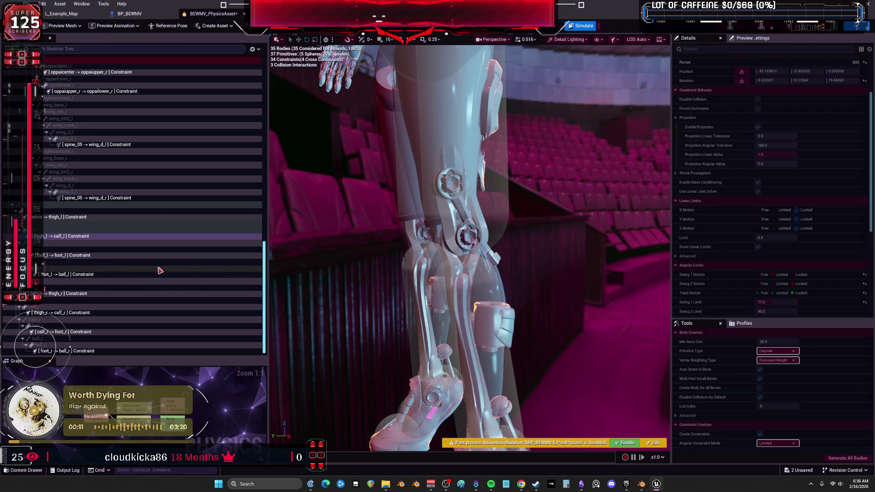
left_click(66, 218)
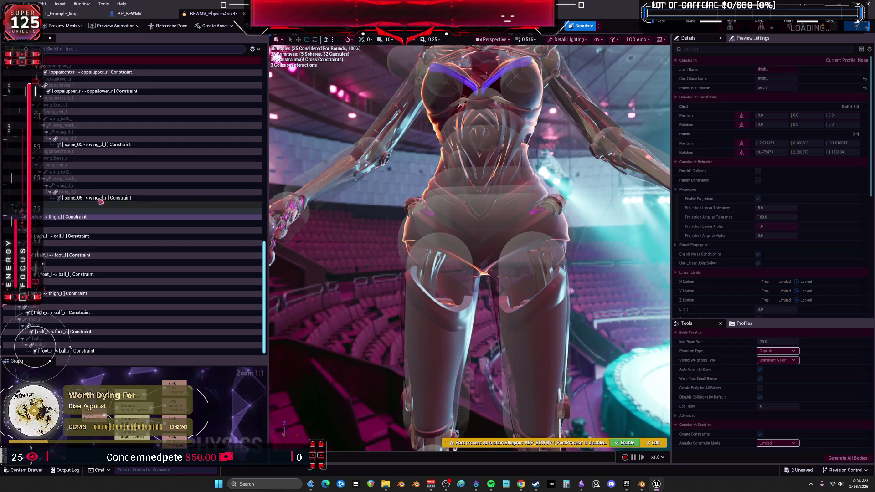
Step: Reselect and frame the pelvis -> thigh_l constraint, leaving its linear motions locked
left_click(87, 236)
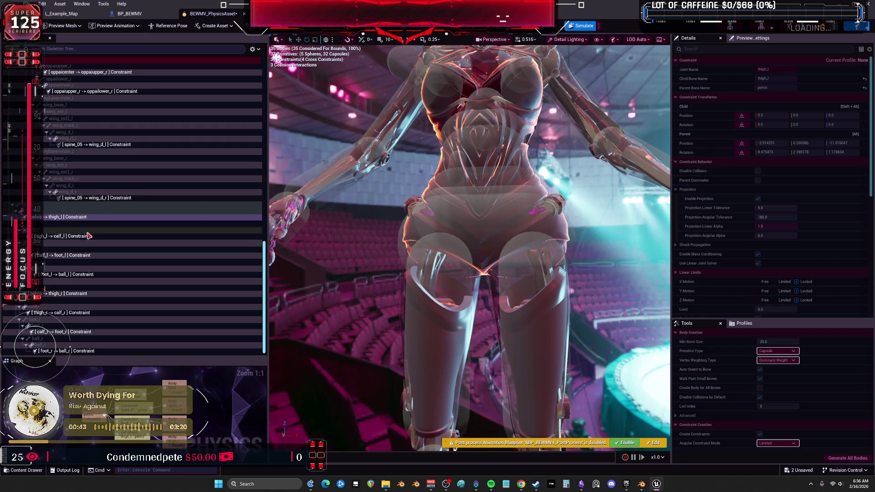
left_click(95, 218)
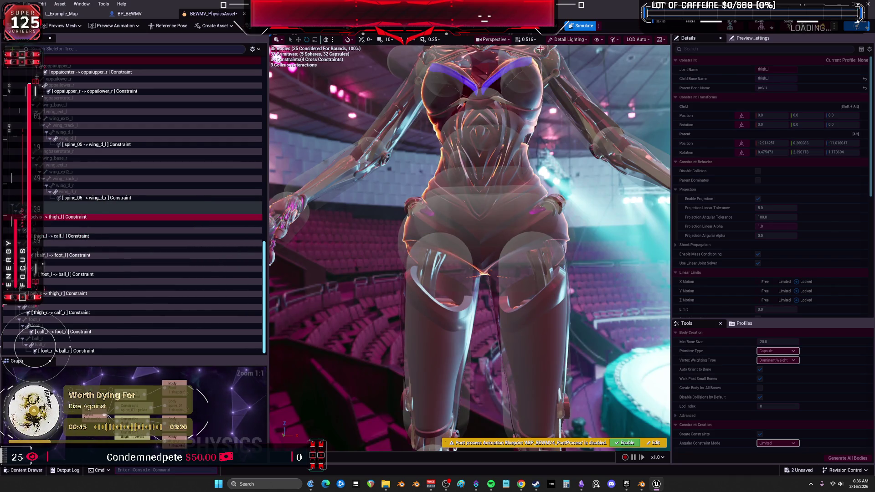
key("f")
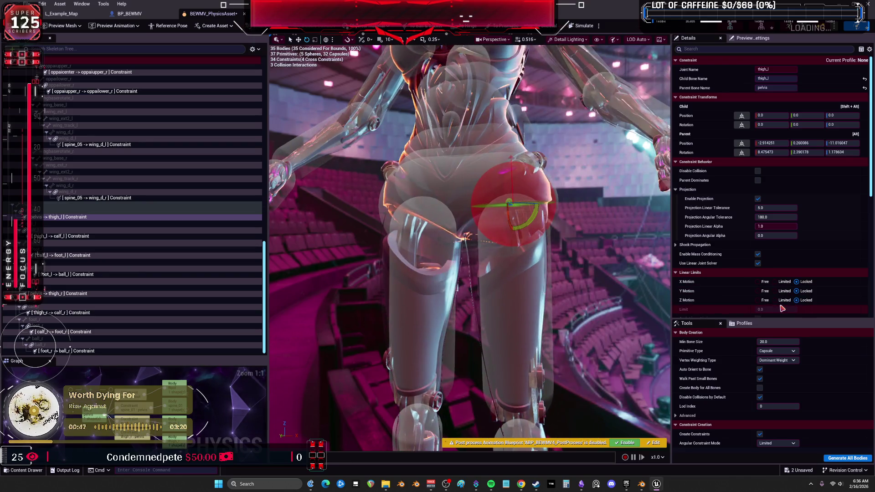
left_click(782, 291)
left_click(782, 281)
left_click(796, 282)
left_click(796, 291)
Step: Set Swing 1, Swing 2 and Twist Motion to Limited with a Twist Limit of 8.0
scroll(788, 255, "down", 5)
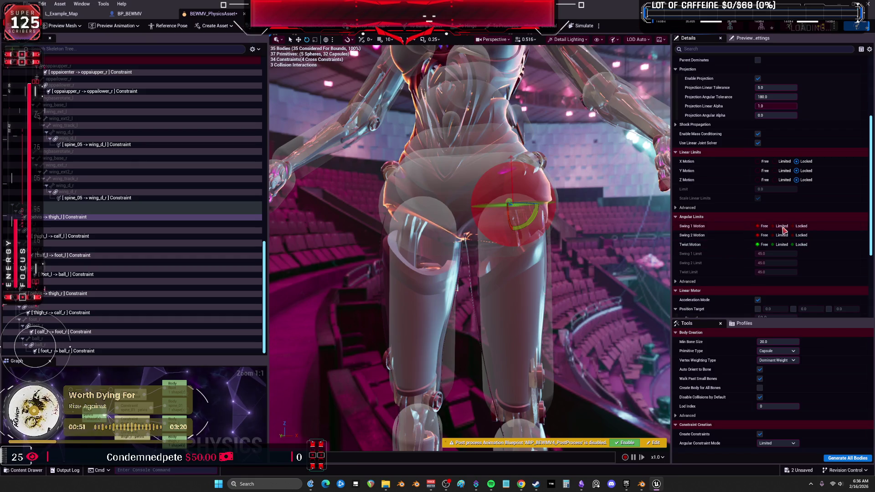
left_click(782, 226)
left_click(782, 235)
left_click(782, 245)
scroll(470, 246, "up", 3)
left_click(776, 272)
type("8")
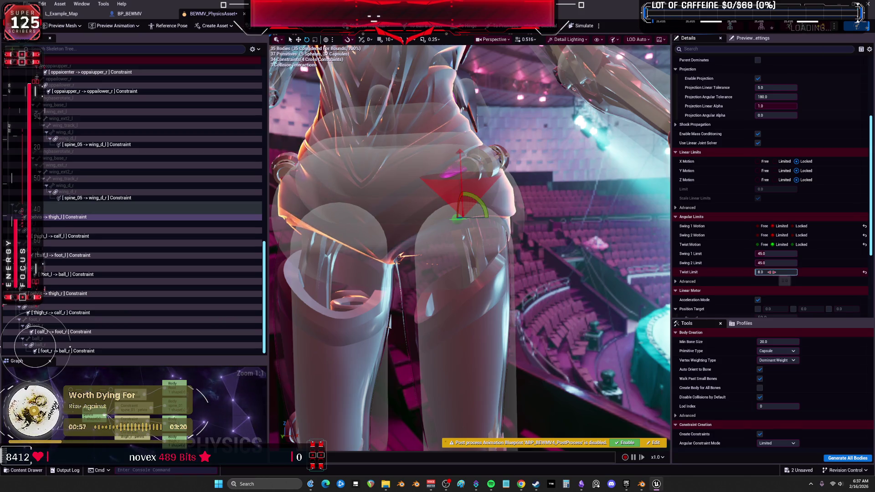
left_click(776, 254)
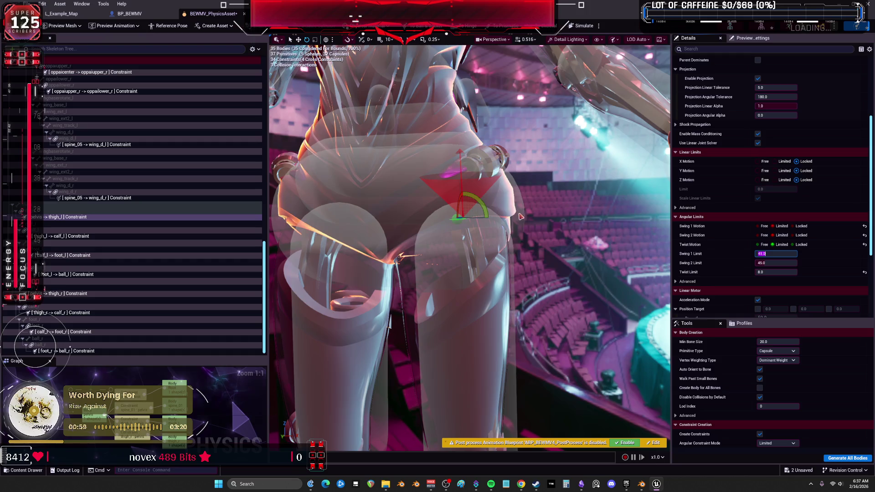
Step: Undo the accidental frame rotation, then simulate and pull the character's hand to test the leg
mouse_move(485, 202)
left_mouse_down()
mouse_move(481, 209)
mouse_move(488, 201)
left_mouse_up()
key("ctrl+z")
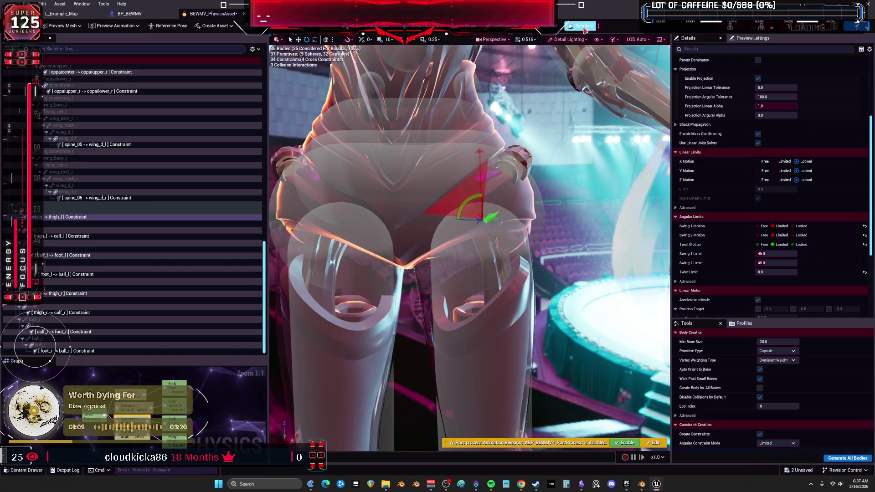
left_click(584, 27)
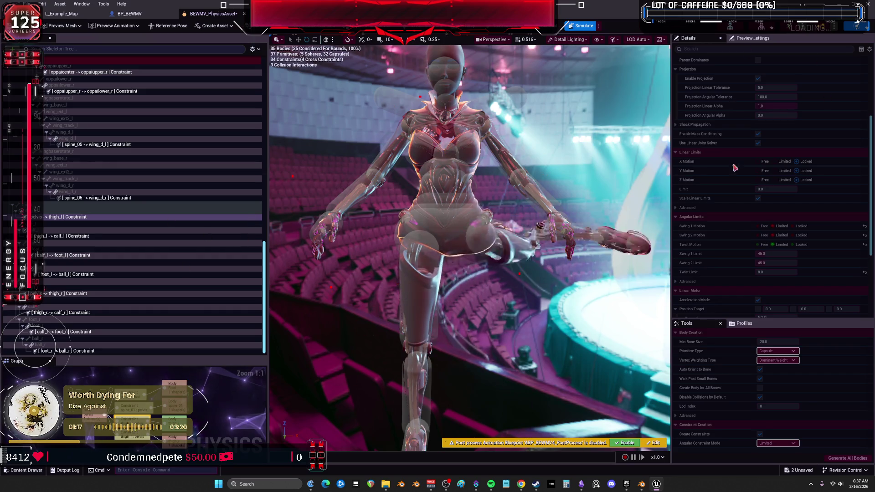
mouse_move(510, 217)
right_mouse_down()
mouse_move(509, 196)
mouse_move(509, 218)
right_mouse_up()
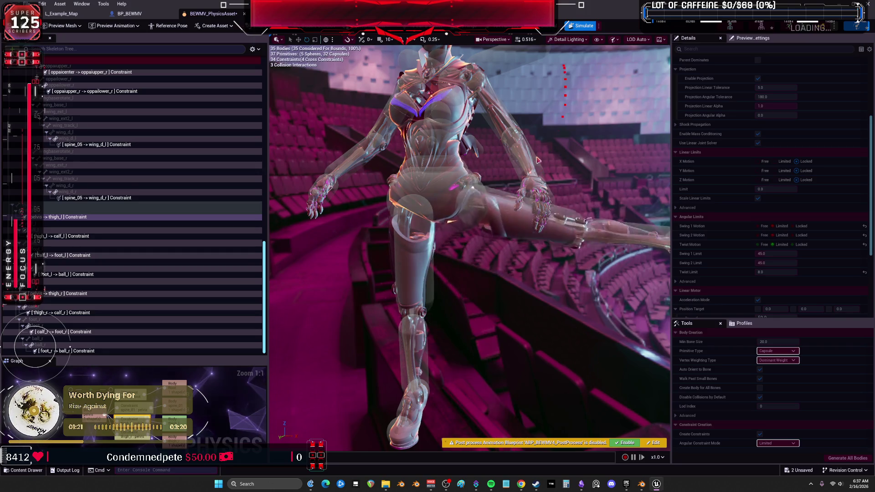
mouse_move(466, 242)
right_mouse_down()
mouse_move(502, 325)
mouse_move(456, 321)
right_mouse_up()
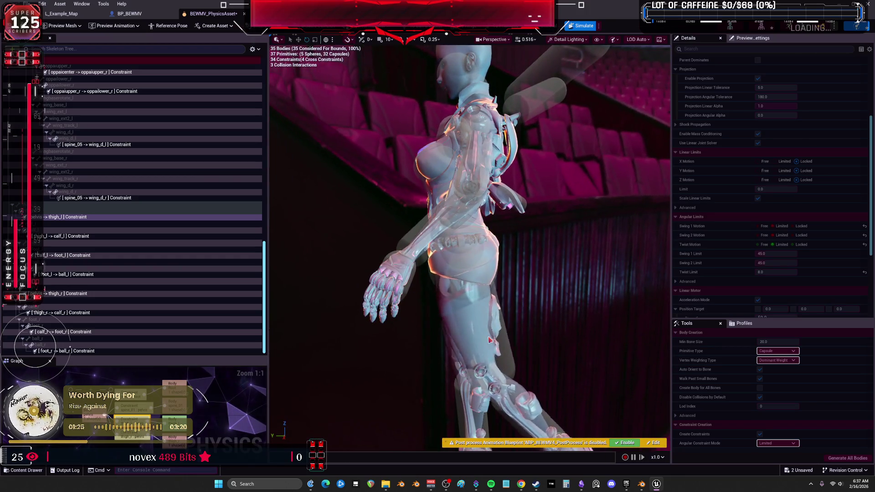
mouse_move(378, 269)
right_mouse_down("ctrl")
mouse_move(324, 164)
mouse_move(365, 345)
mouse_move(307, 293)
mouse_move(502, 292)
mouse_move(518, 255)
mouse_move(410, 255)
mouse_move(506, 265)
mouse_move(528, 93)
right_mouse_up("ctrl")
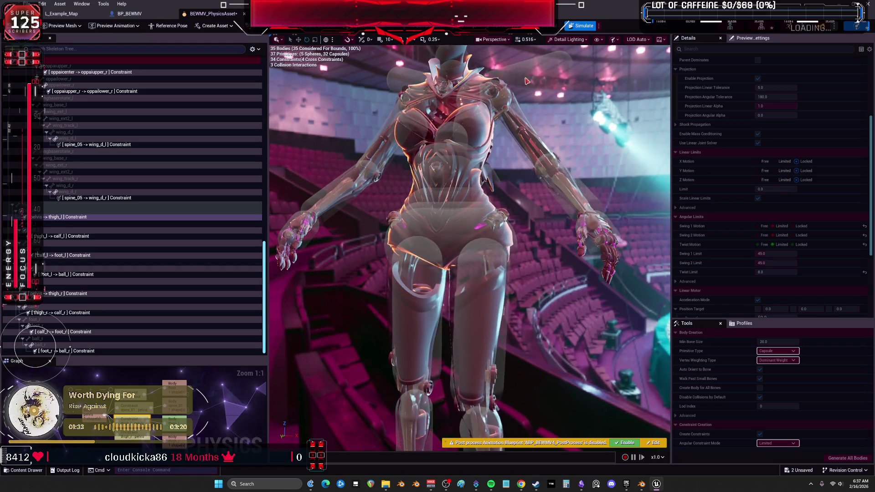
Step: Stop and restart the simulation a few times, leaving it stopped
left_click(580, 26)
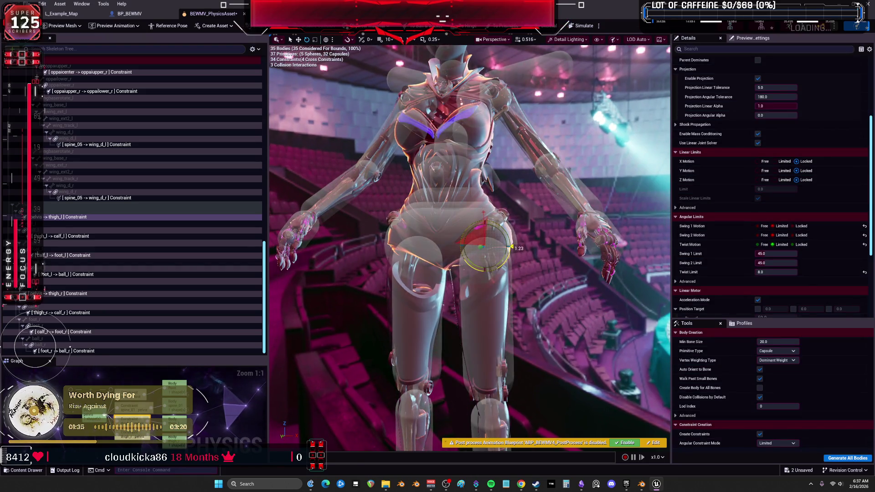
left_click(590, 27)
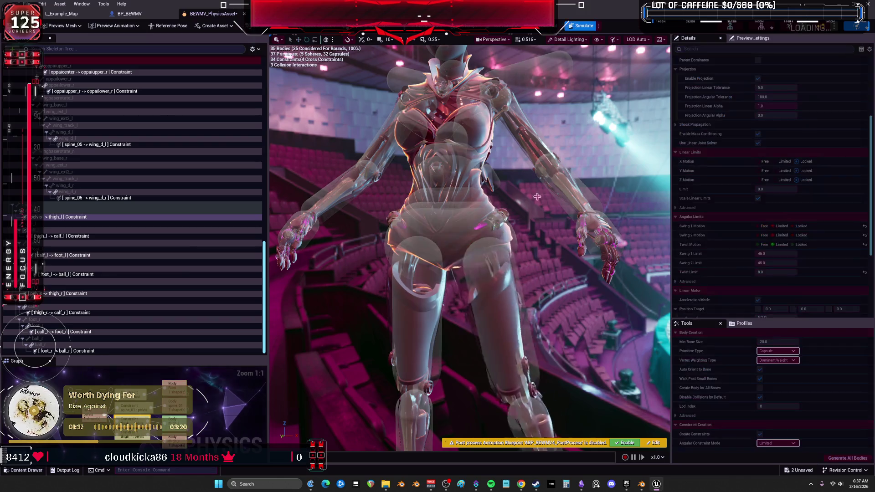
left_click(590, 27)
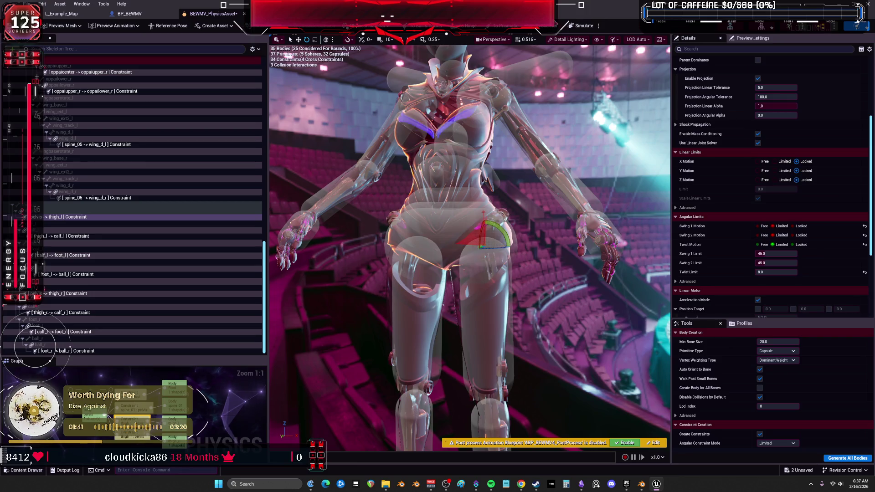
key("alt+s")
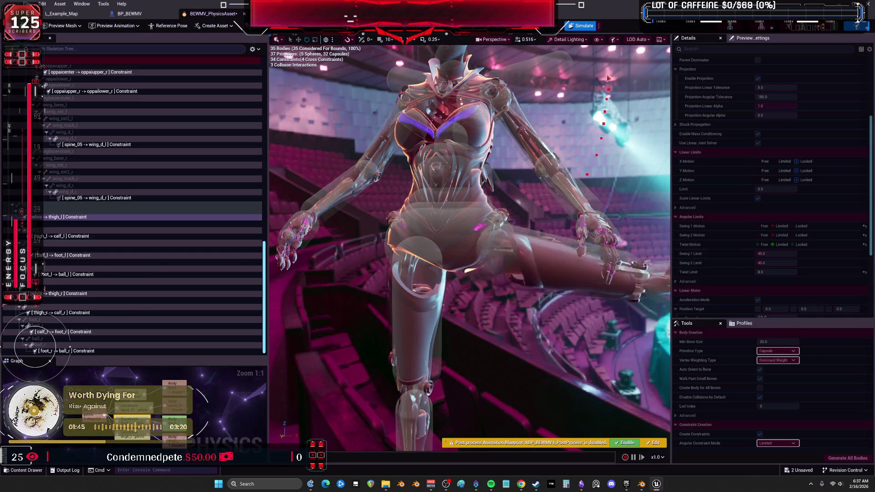
left_click(583, 26)
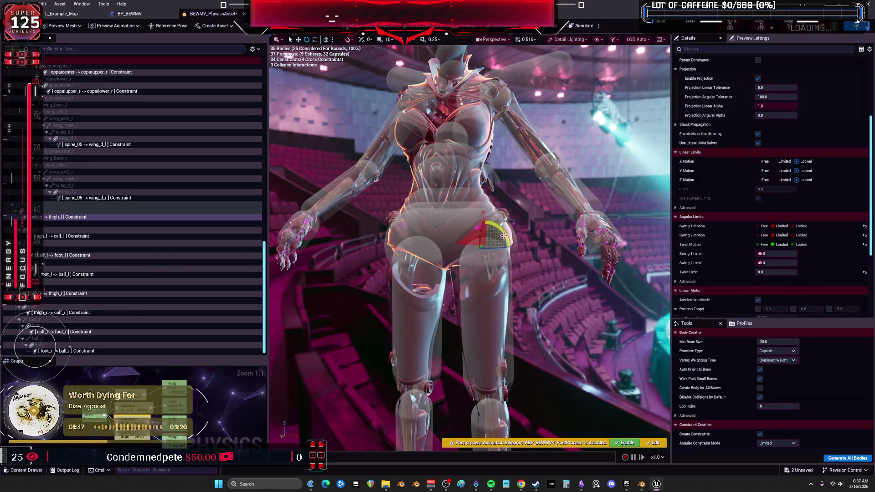
Step: Set the hip constraint's Swing 1 Limit to 38.4 and Swing 2 Limit to 18.24
left_click(770, 253)
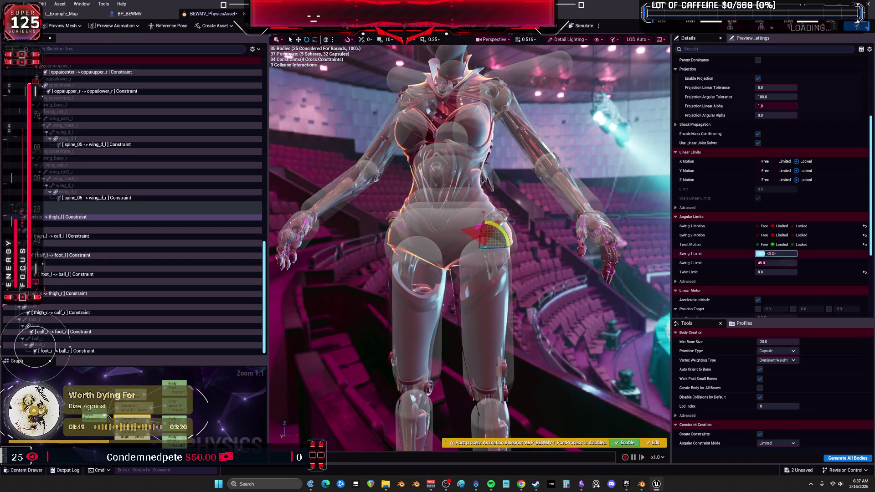
type("38.4")
left_click(772, 262)
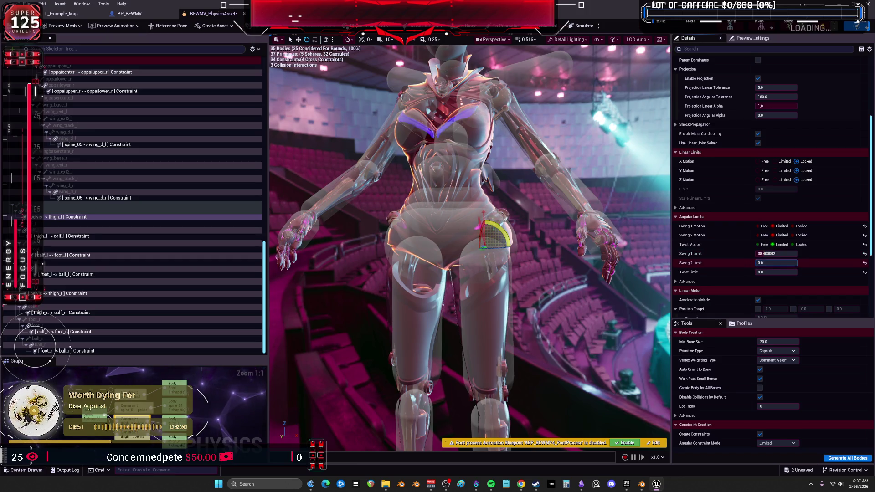
type("18.24")
key("Return")
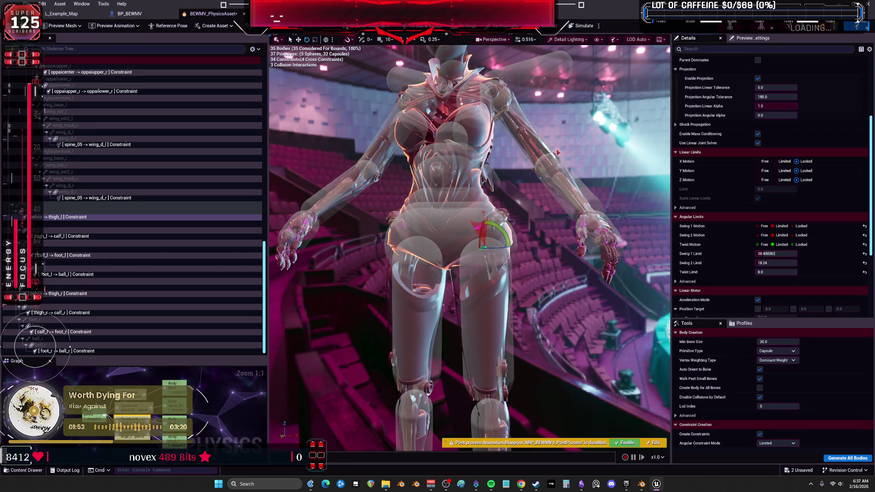
Step: Simulate to test the swing limits, then raise Swing 1 Limit to 71.04
left_click(583, 26)
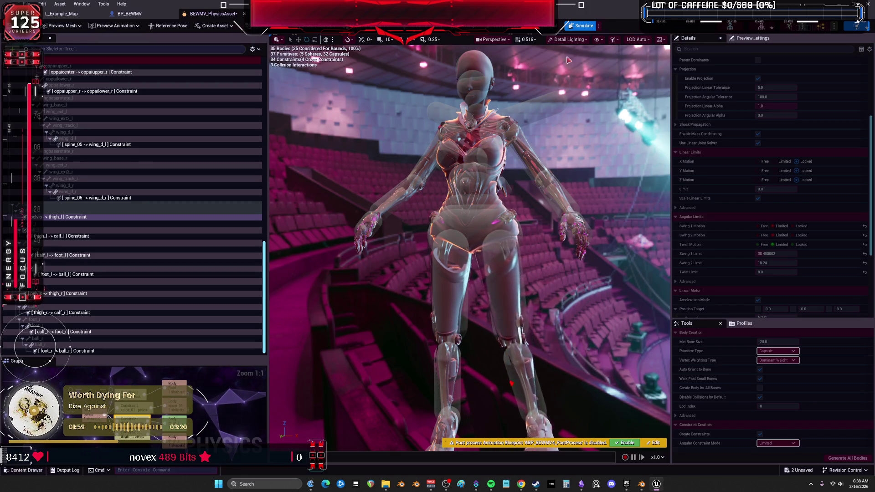
right_click_drag(487, 239, 410, 242)
scroll(626, 208, "up", 3)
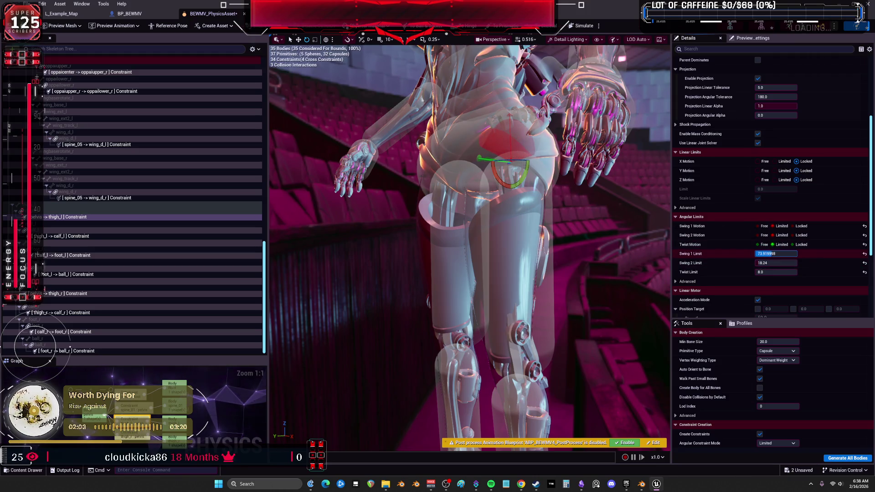
left_click(769, 264)
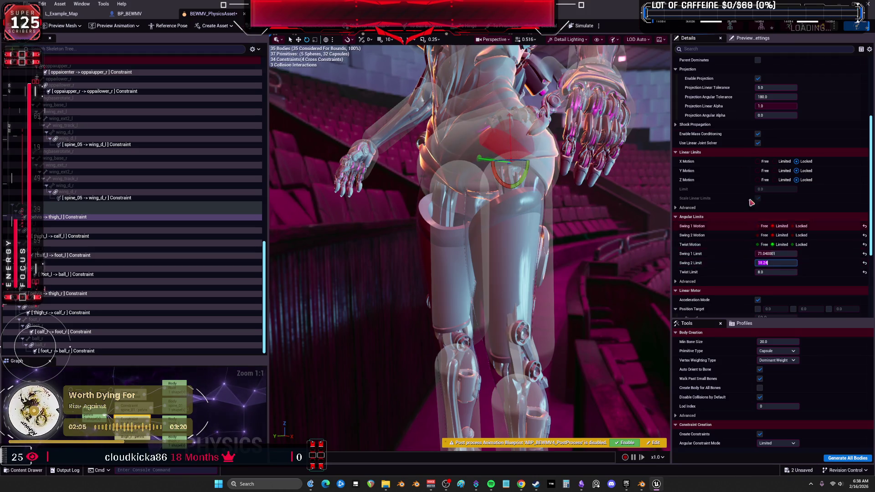
Step: Simulate again and swing the right leg upward to test the limits
left_click(584, 26)
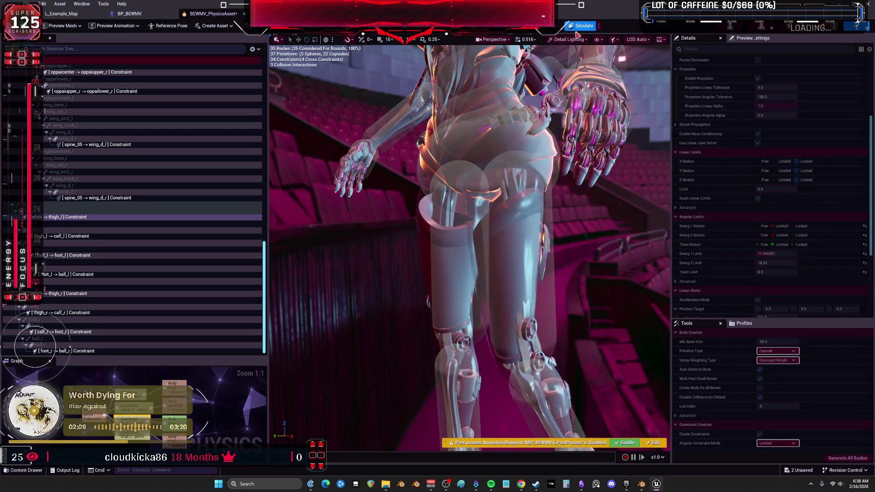
key("alt+s")
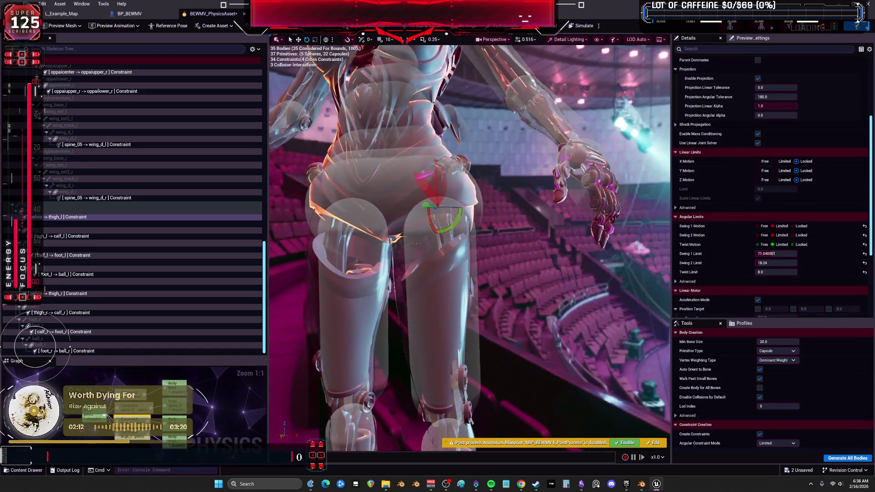
left_click_drag(536, 253, 528, 269)
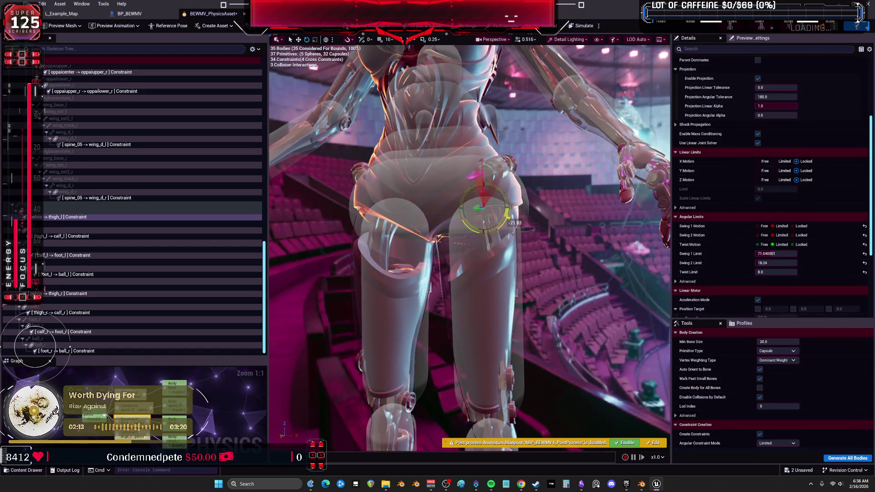
left_click(578, 27)
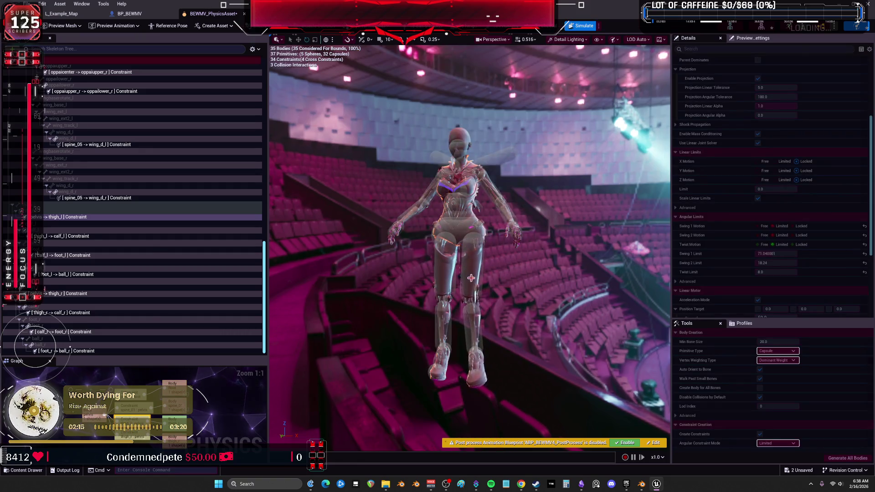
left_click_drag(470, 279, 501, 261, "ctrl")
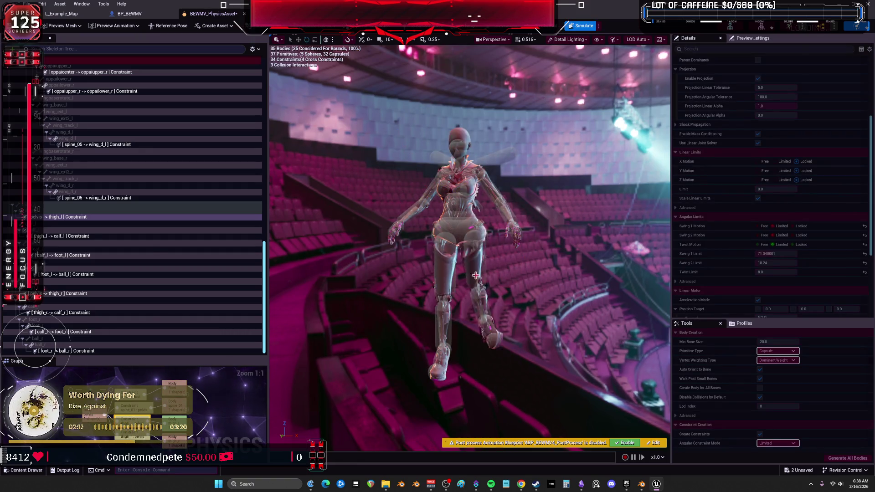
key("alt+s")
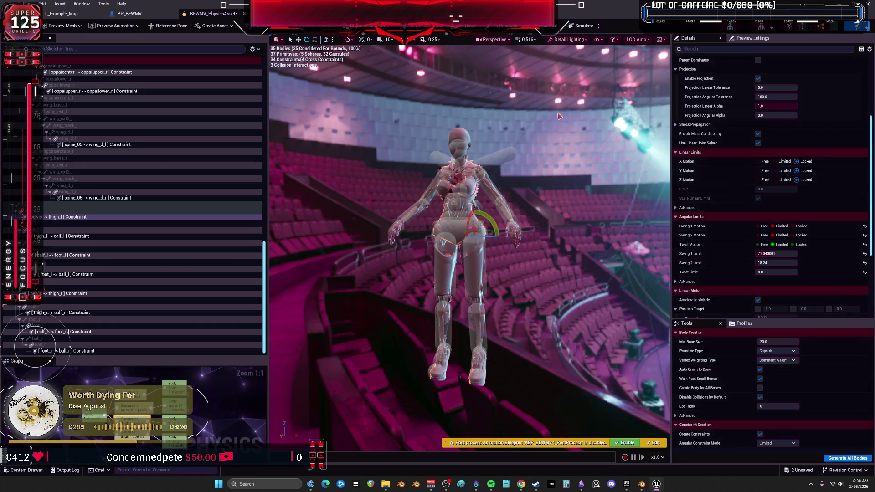
Step: Select both thigh bodies and run a quick simulation test
scroll(487, 244, "up", 8)
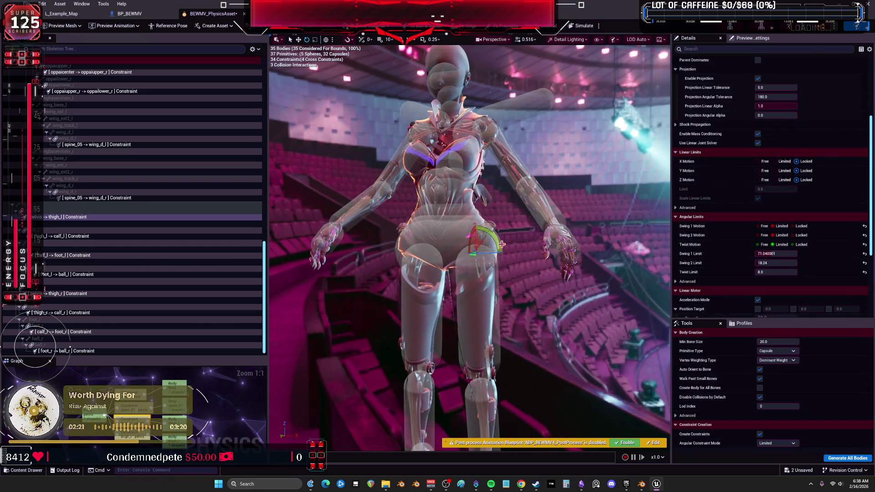
scroll(516, 265, "up", 4)
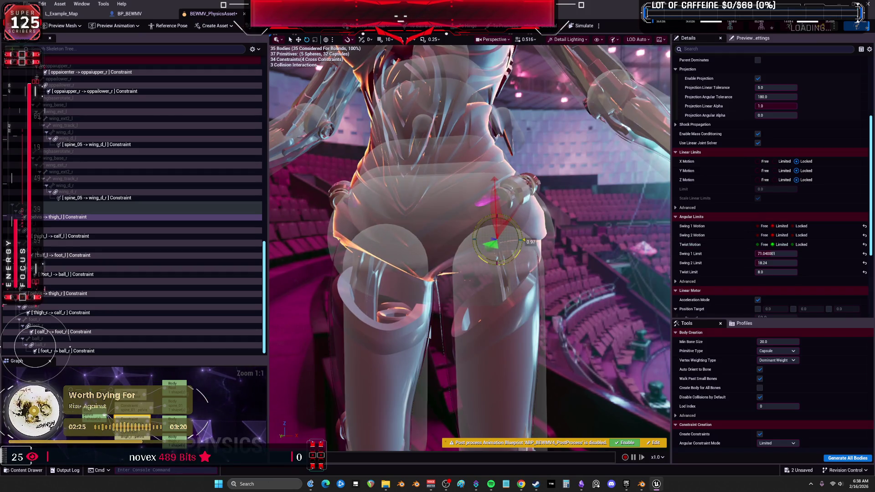
right_click_drag(521, 255, 543, 278)
scroll(515, 291, "down", 10)
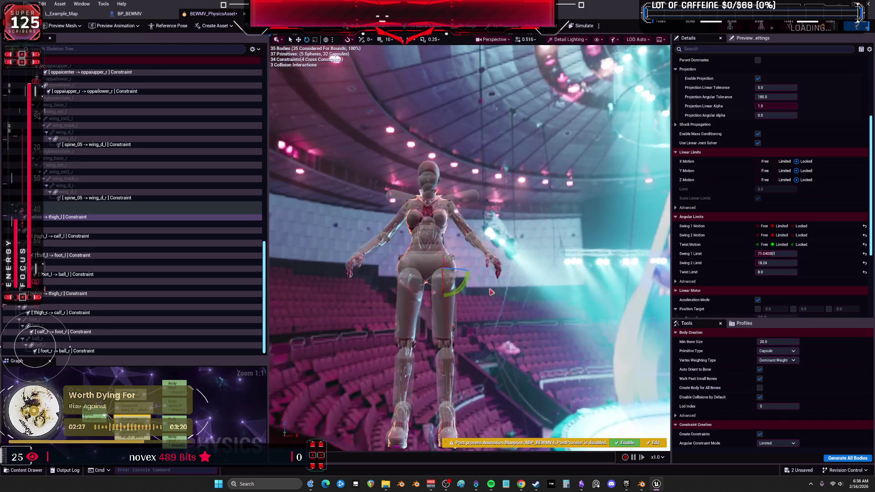
left_click(435, 300)
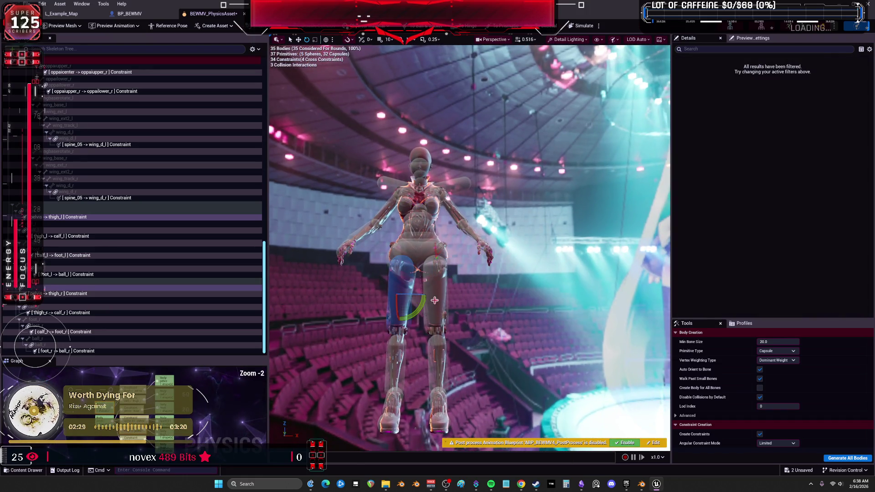
left_click(580, 26)
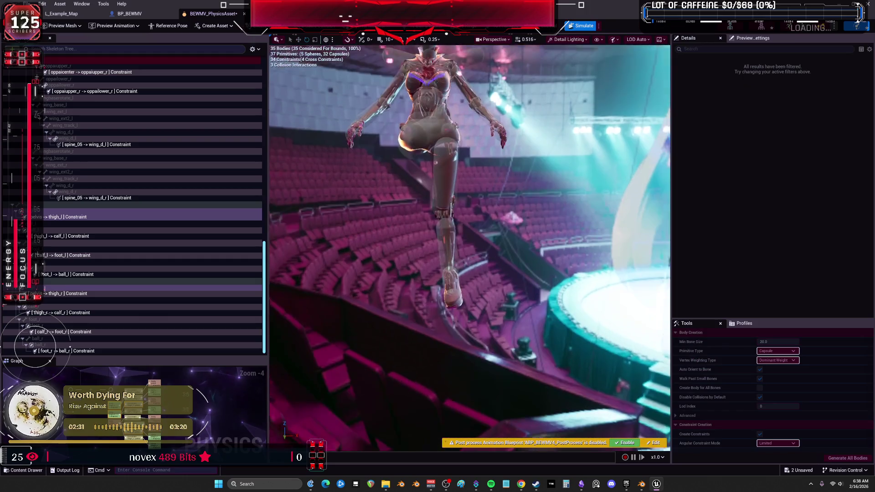
left_click(581, 26)
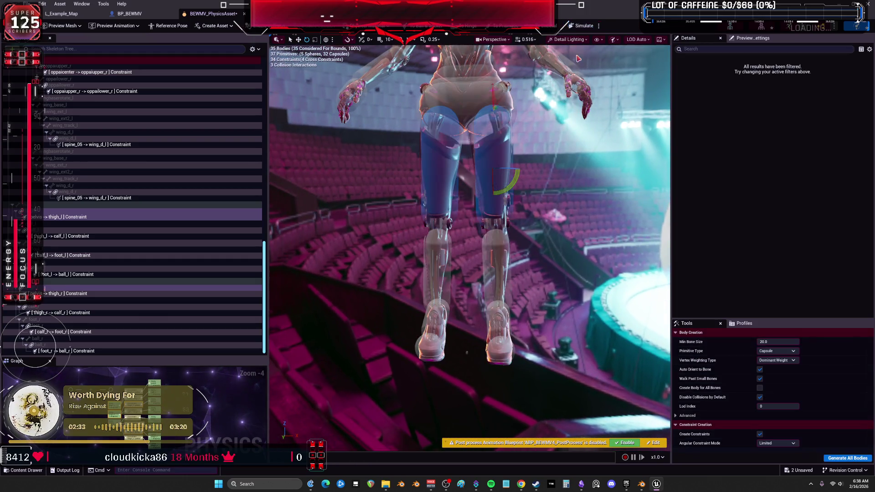
Step: Compare the pelvis -> thigh_r and pelvis -> thigh_l constraints from behind the character
left_click(443, 181)
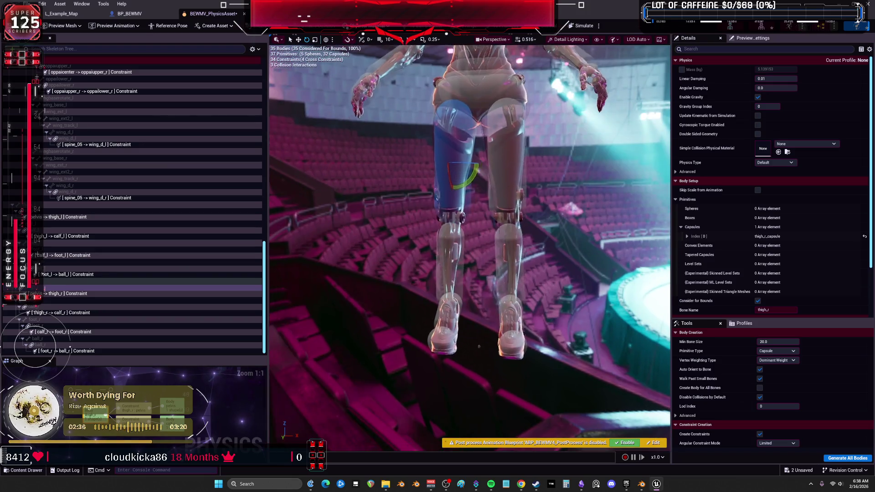
right_click_drag(332, 195, 331, 195)
left_click(69, 293)
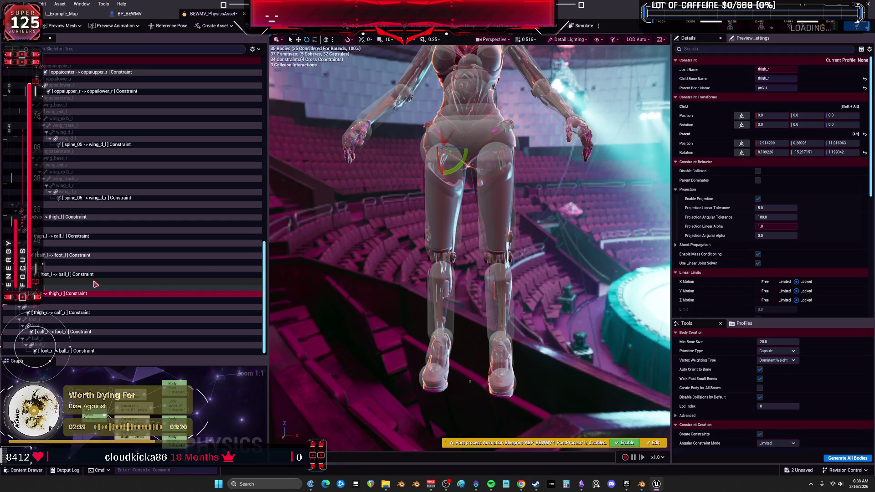
left_click(120, 219)
right_click_drag(501, 186, 501, 186)
right_click(504, 229)
left_click(507, 235)
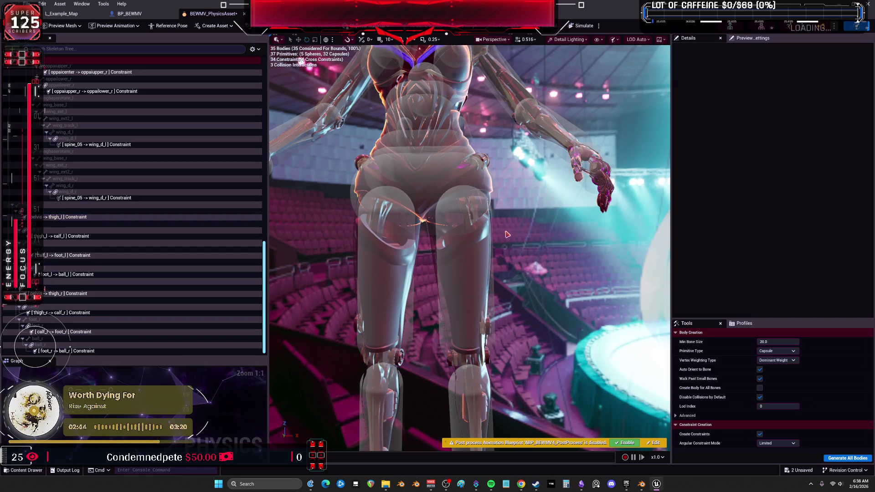
left_click(114, 217)
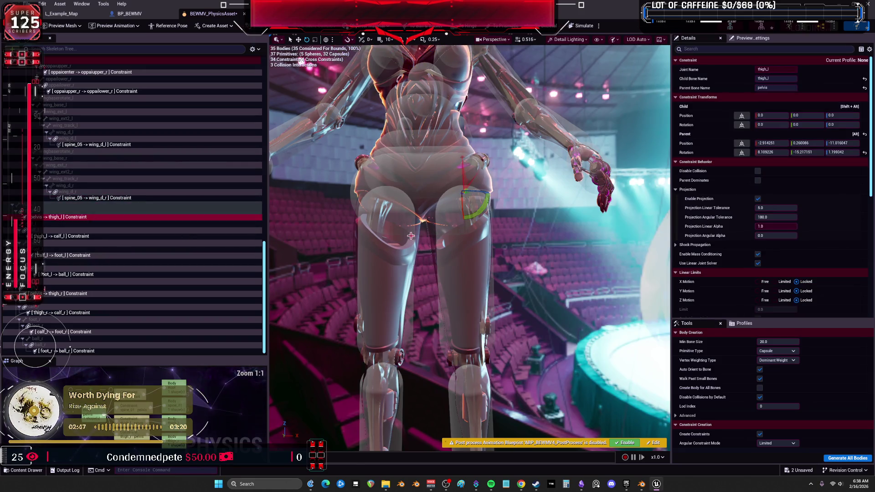
Step: Select the pelvis -> thigh_r constraint and scroll Details down to its Angular Limits
left_click(164, 294)
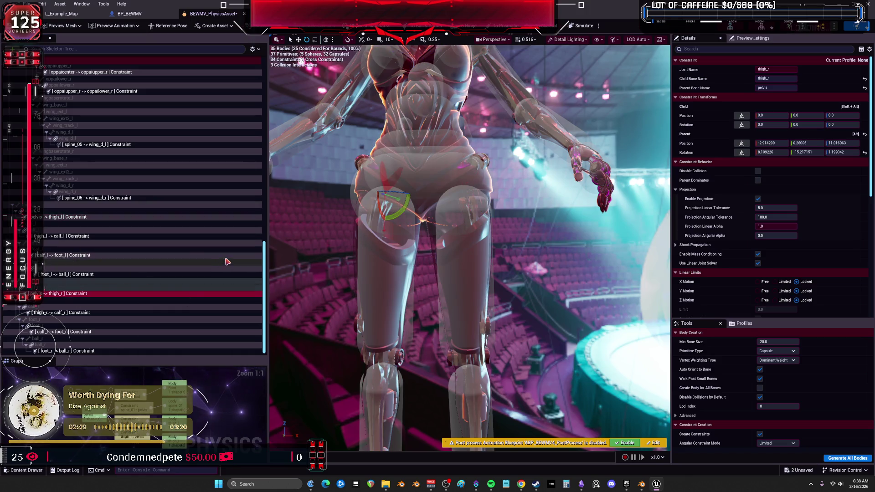
left_click(392, 274)
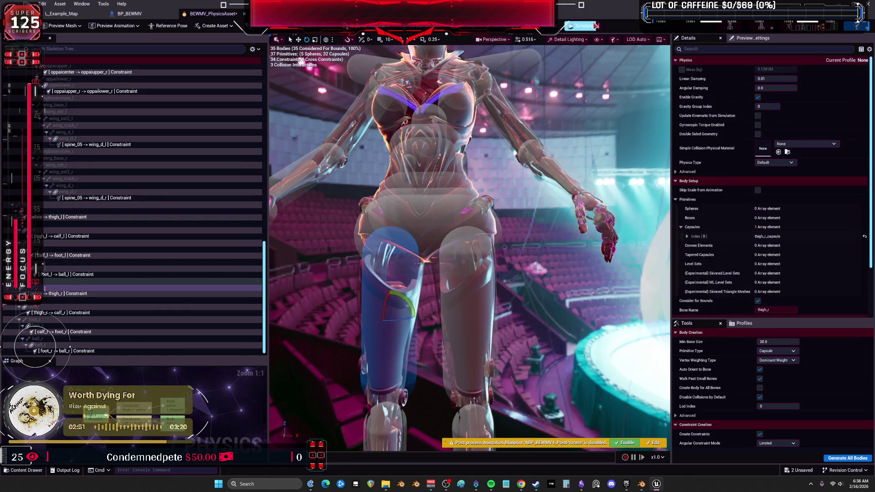
left_click_drag(563, 61, 433, 69)
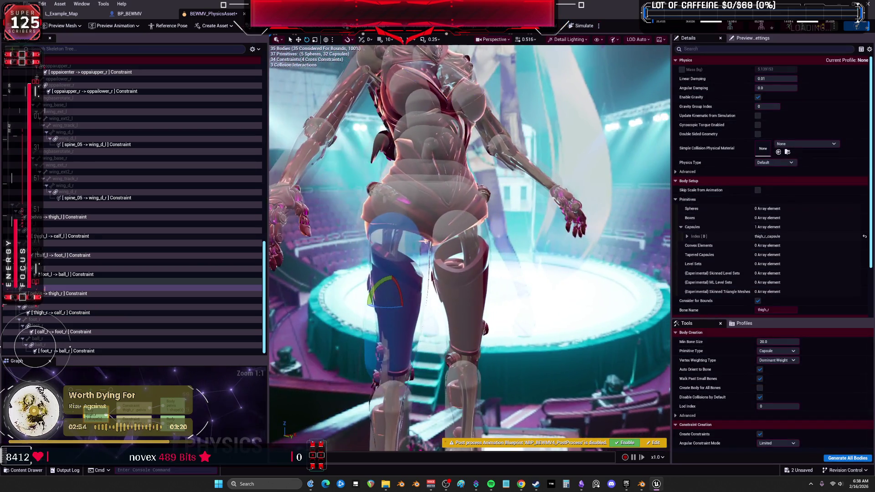
left_click(76, 294)
left_click_drag(483, 264, 455, 237)
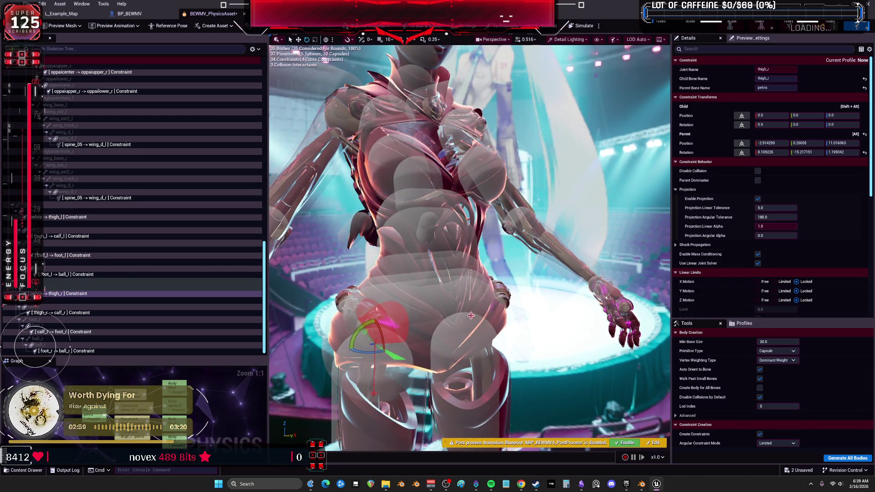
scroll(747, 240, "down", 5)
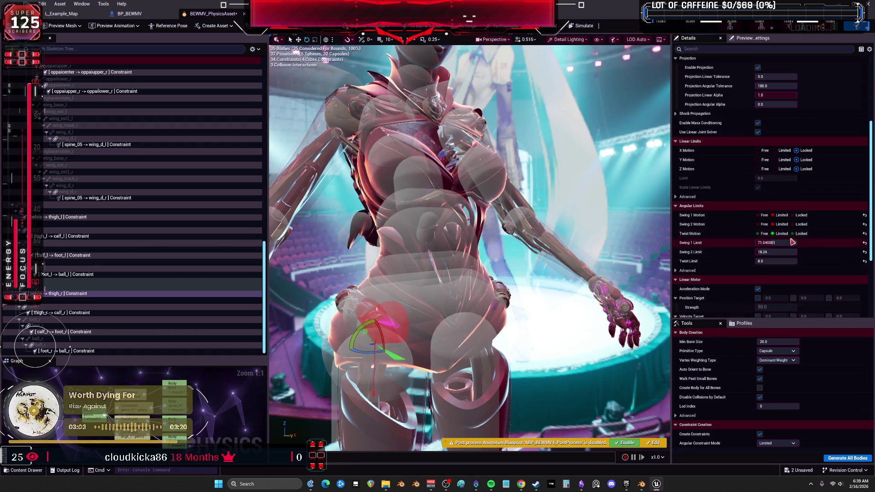
Step: Give pelvis -> thigh_r and pelvis -> thigh_l a Swing 1 Limit of 70 and a Swing 2 Limit of 18
left_click(777, 243)
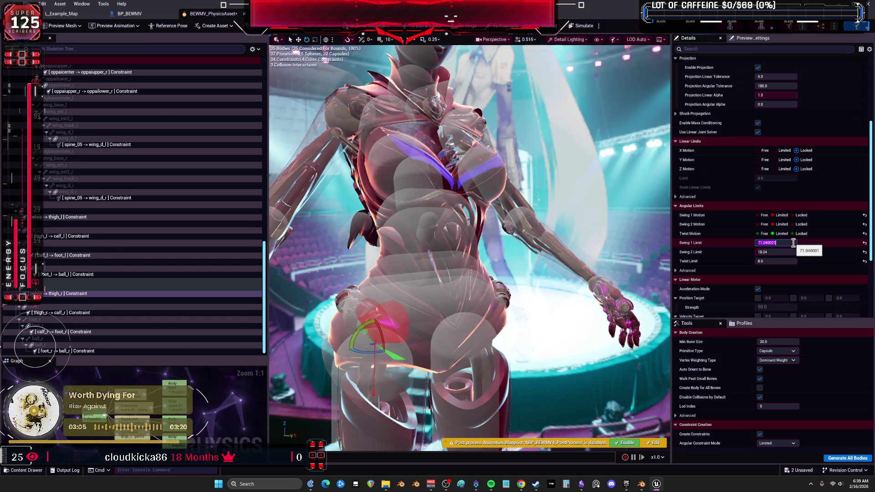
left_click(768, 254)
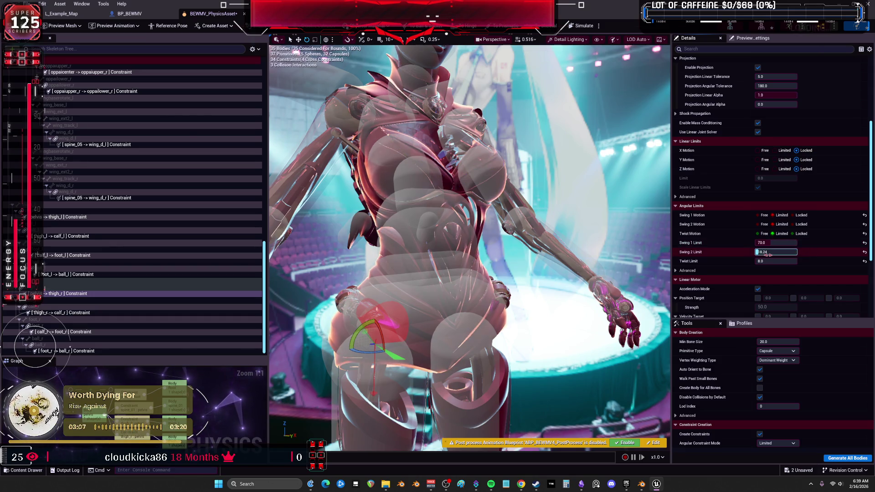
type("18")
key("Return")
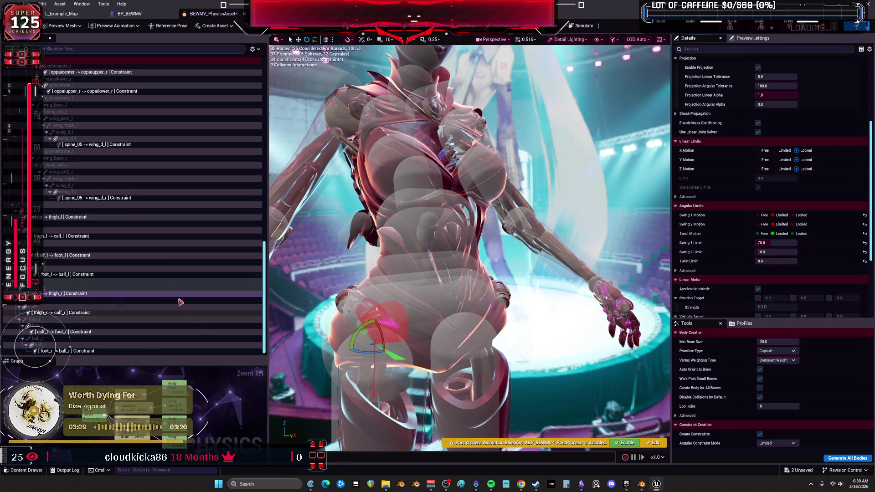
left_click(81, 219)
left_click(775, 243)
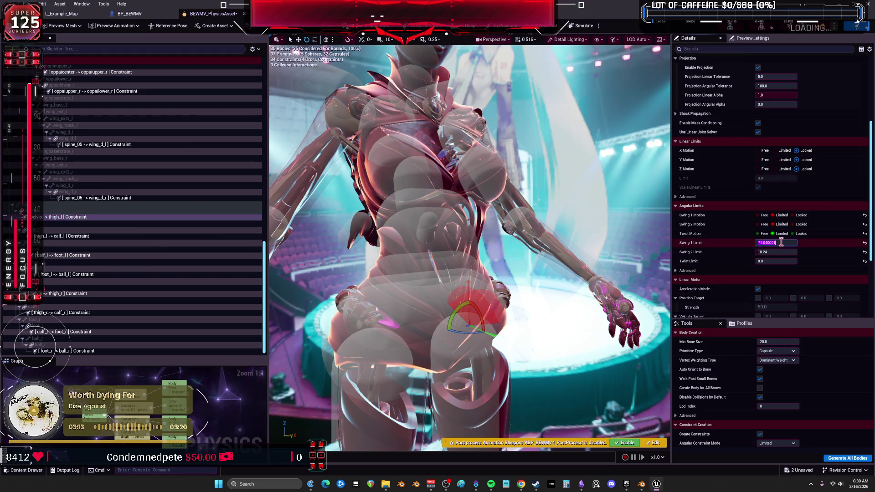
type("70")
left_click(774, 252)
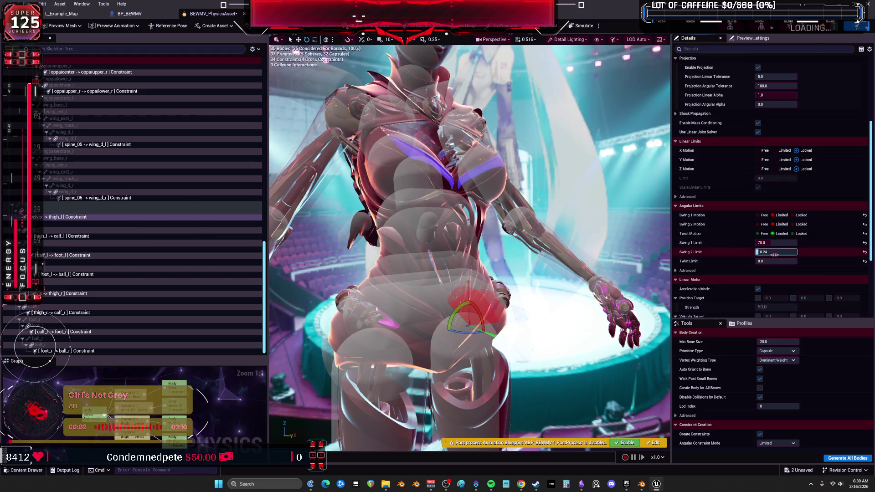
type("18")
key("Return")
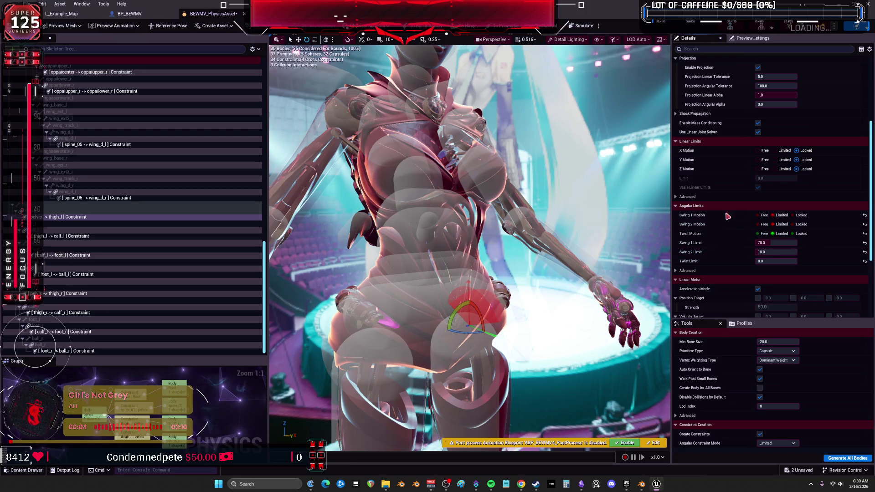
Step: Reselect the pelvis -> thigh_r constraint, nudge its frame, and start simulating
scroll(728, 214, "down", 2)
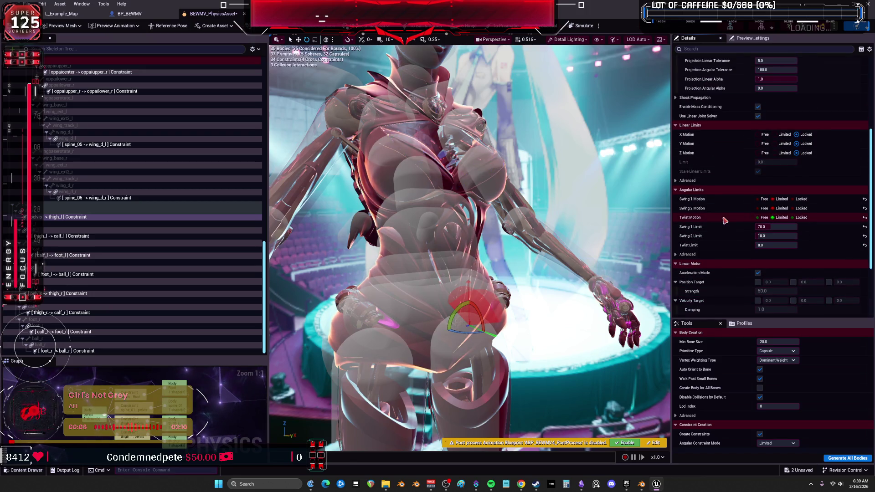
mouse_move(469, 246)
right_mouse_down()
mouse_move(428, 232)
mouse_move(430, 265)
right_mouse_up()
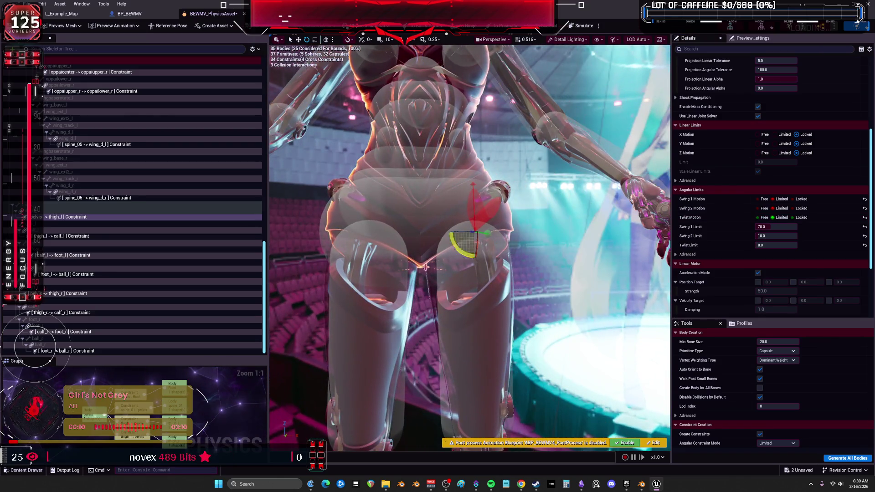
left_click(385, 236)
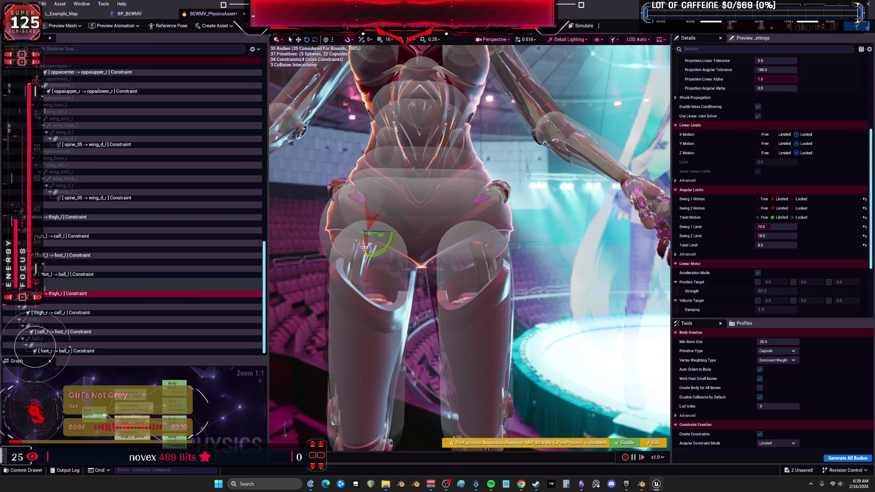
left_click_drag(364, 253, 368, 228)
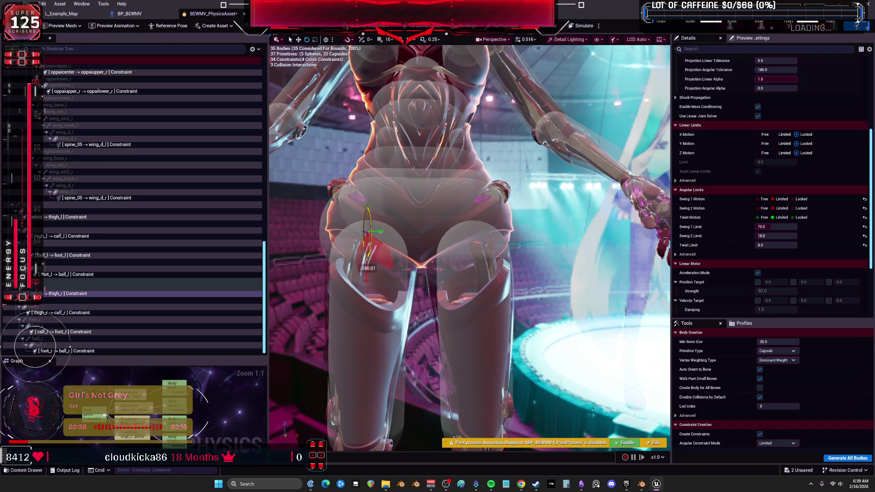
left_click(583, 27)
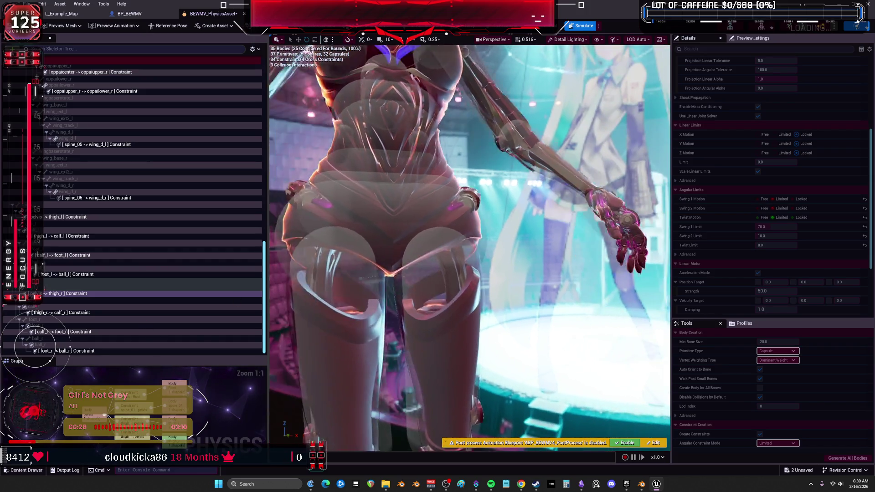
Step: Pull the ragdoll's leg upward, rerun the simulation, then stop it and orbit to the upper body
left_click_drag(346, 230, 385, 91, "ctrl")
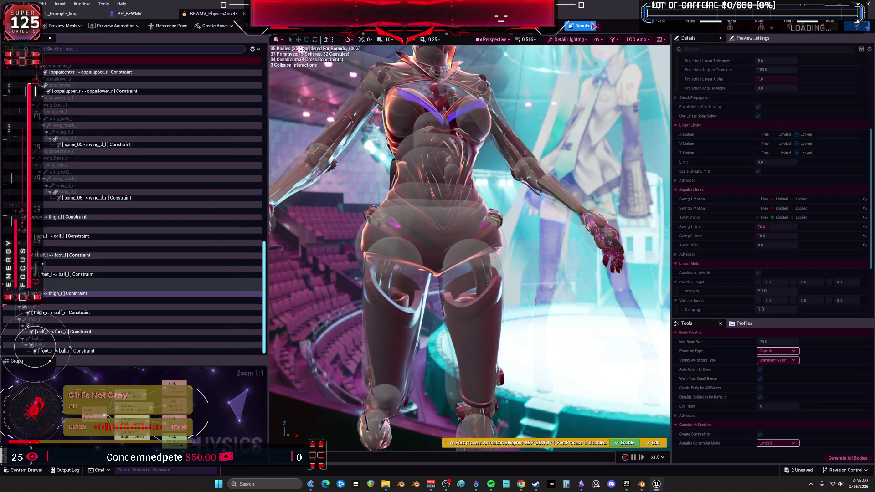
left_click(584, 26)
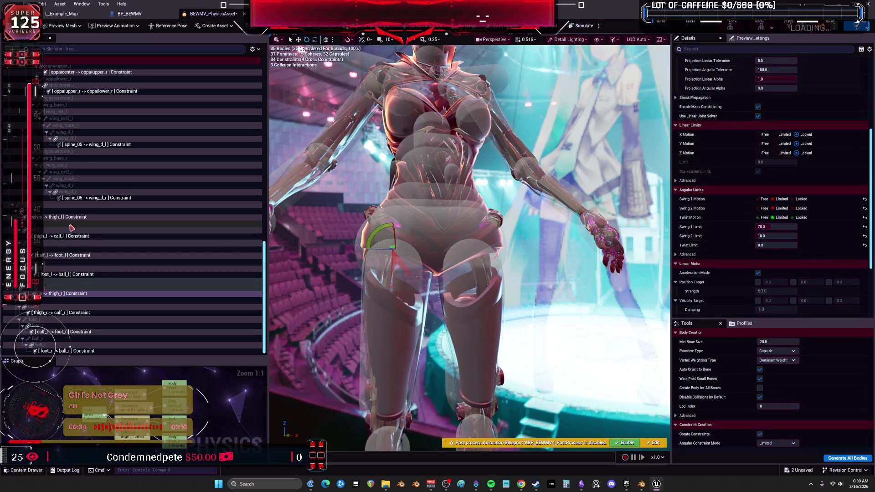
left_click(581, 24)
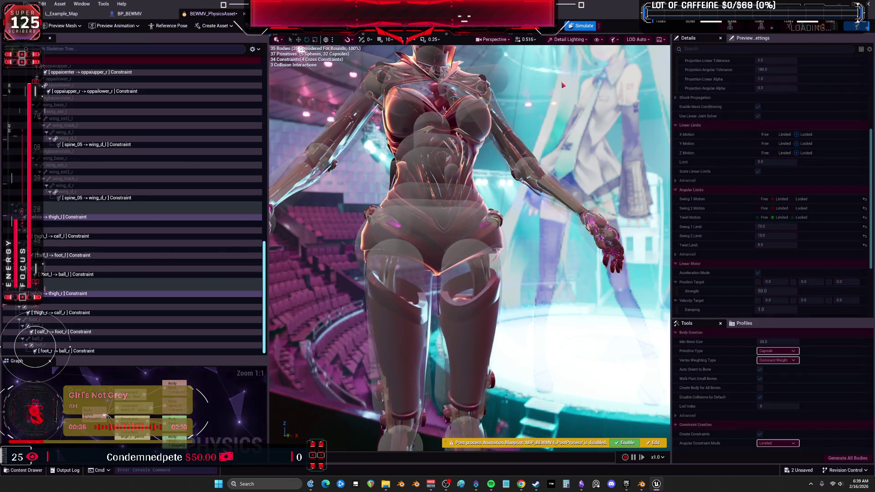
scroll(469, 246, "down", 5)
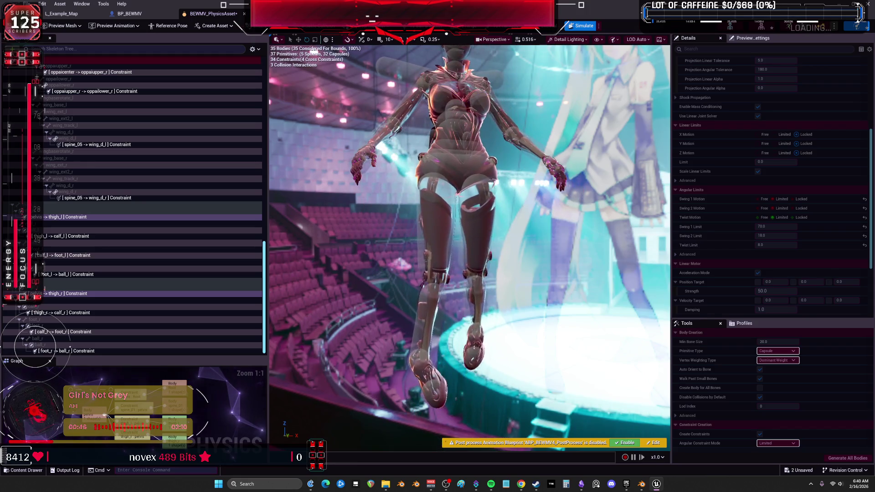
left_click(573, 28)
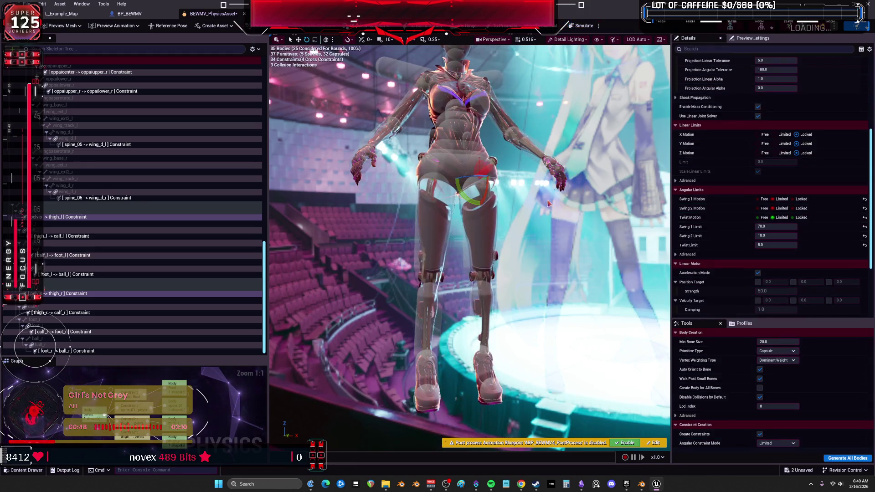
right_click_drag(518, 255, 518, 251)
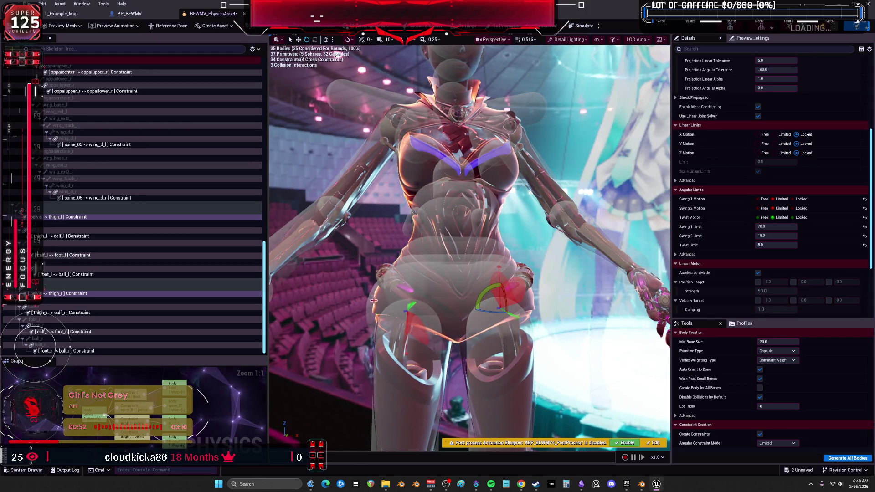
mouse_move(435, 303)
right_mouse_down()
mouse_move(419, 296)
mouse_move(451, 299)
right_mouse_up()
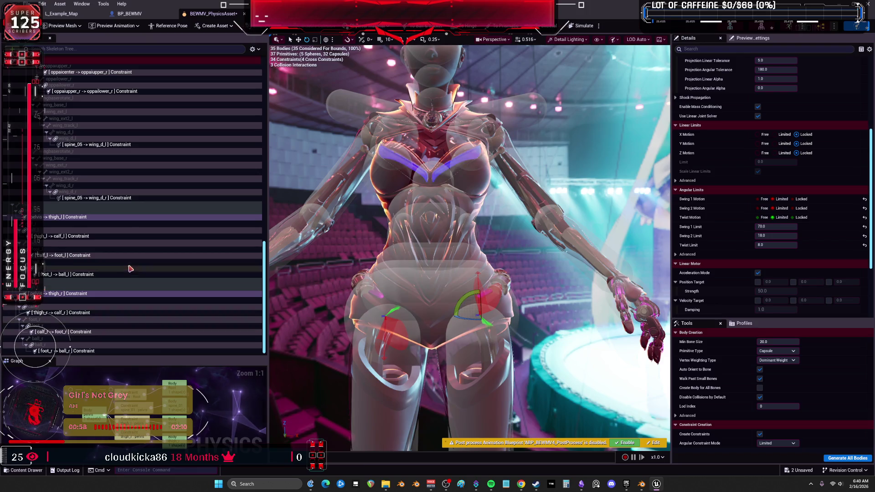
scroll(143, 275, "up", 5)
Step: Multi-select the spine_01 through spine_05 and motorbase_l/r constraints
scroll(118, 255, "up", 4)
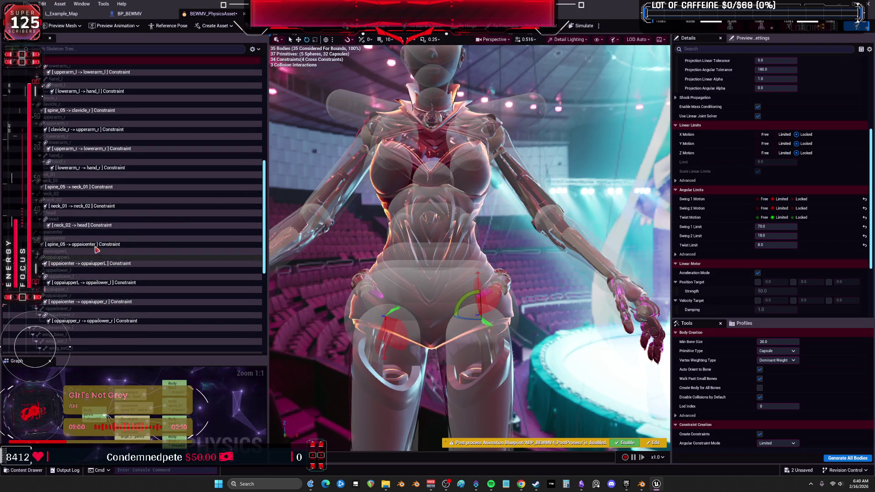
scroll(95, 249, "up", 14)
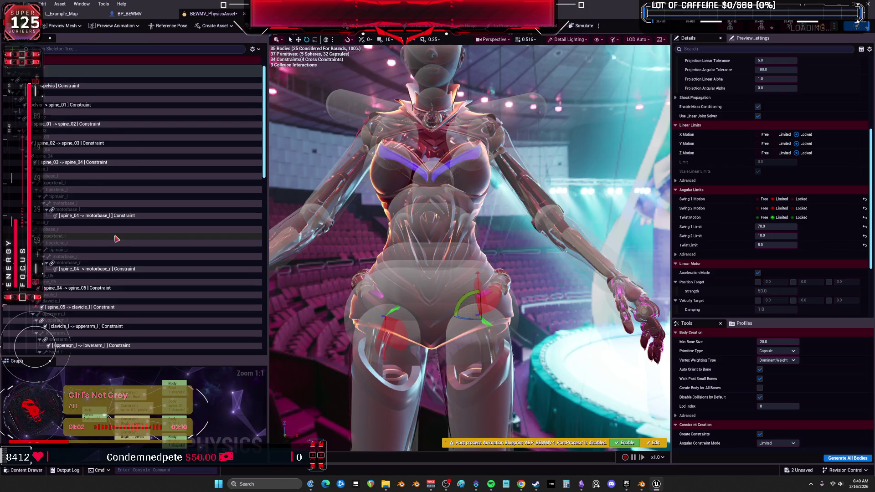
left_click(67, 88)
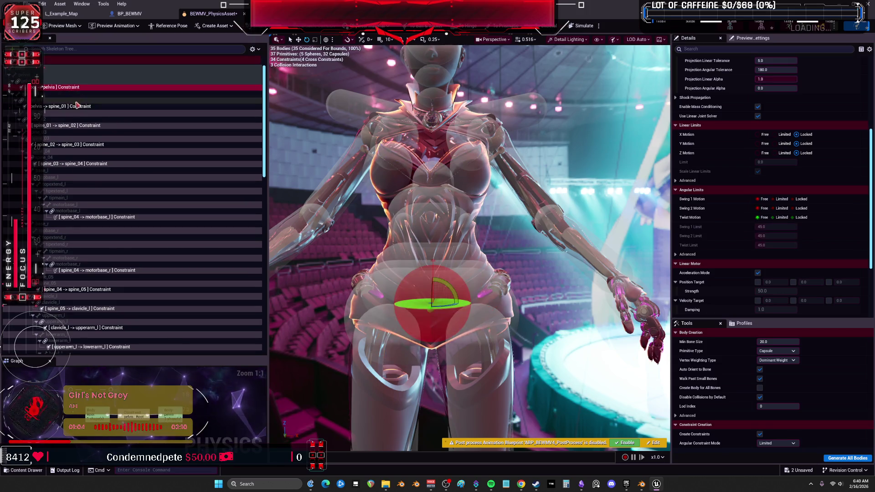
left_click(87, 126, "shift")
left_click(91, 145, "shift")
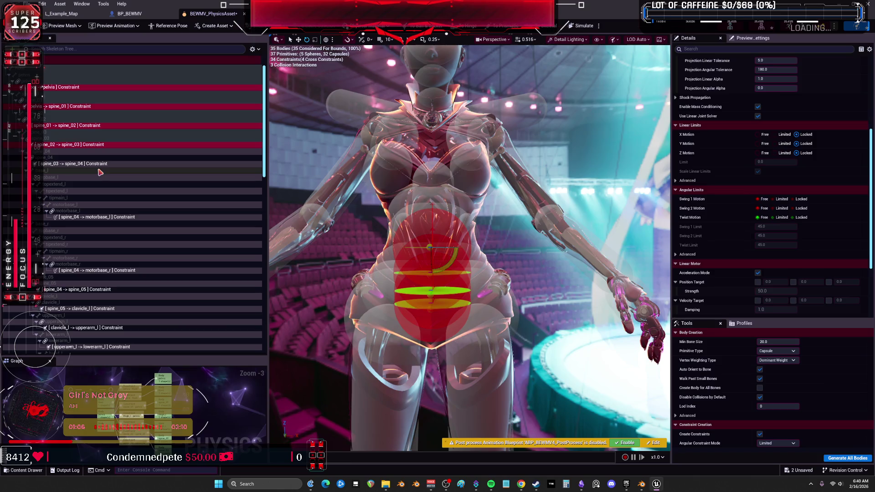
left_click(87, 164, "shift")
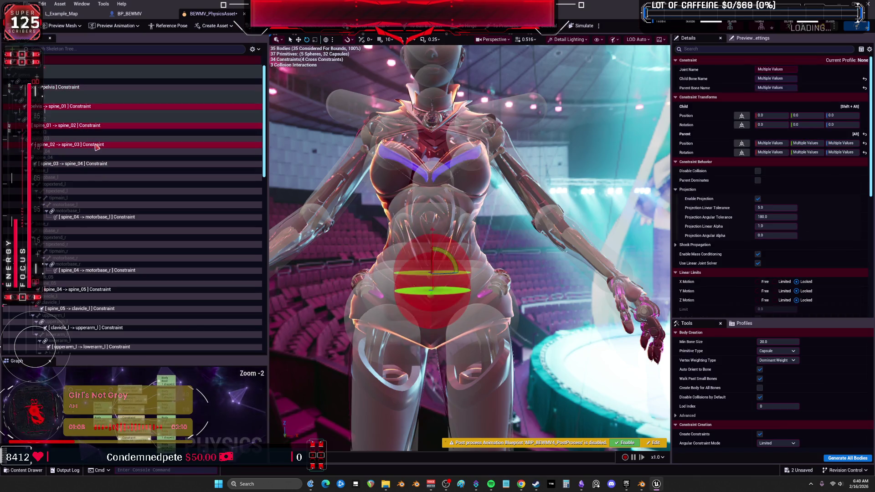
scroll(108, 217, "down", 4)
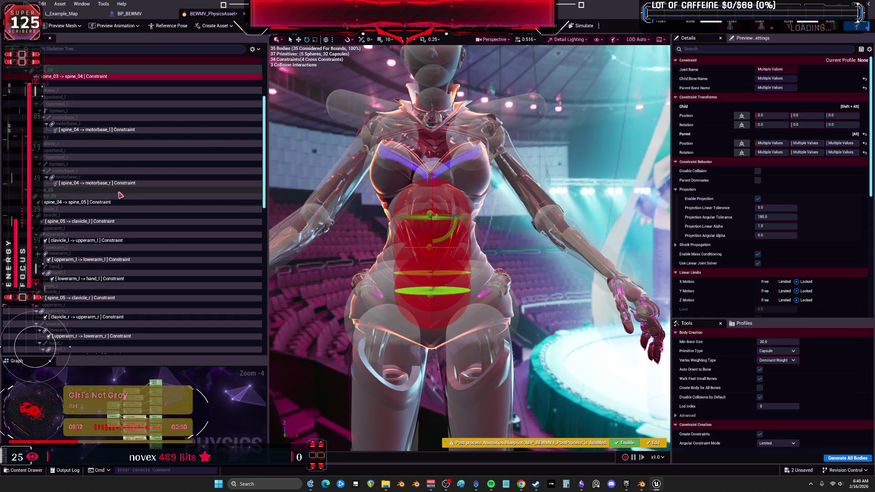
left_click(111, 131, "ctrl")
left_click(110, 183, "ctrl")
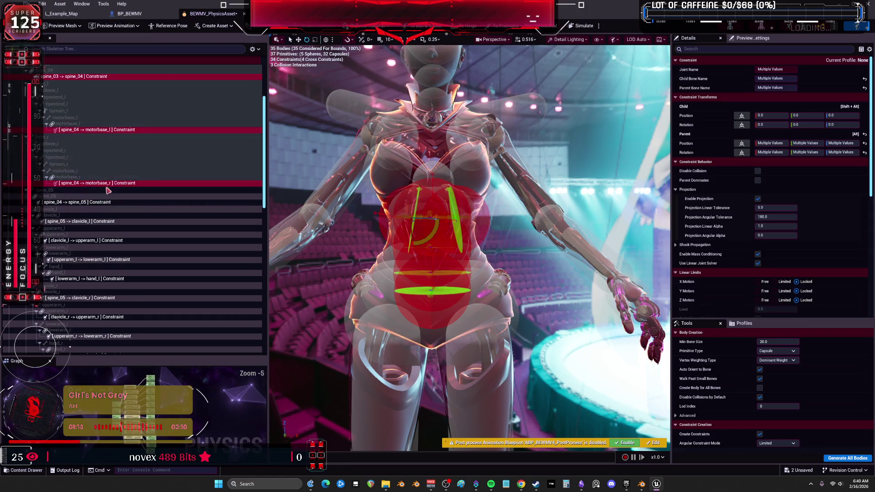
left_click(96, 222, "ctrl")
Step: Add the clavicle, neck, head, oppaicenter and wing_d_l/r constraints to the selection
scroll(95, 246, "down", 2)
left_click(94, 266, "ctrl")
scroll(94, 237, "down", 8)
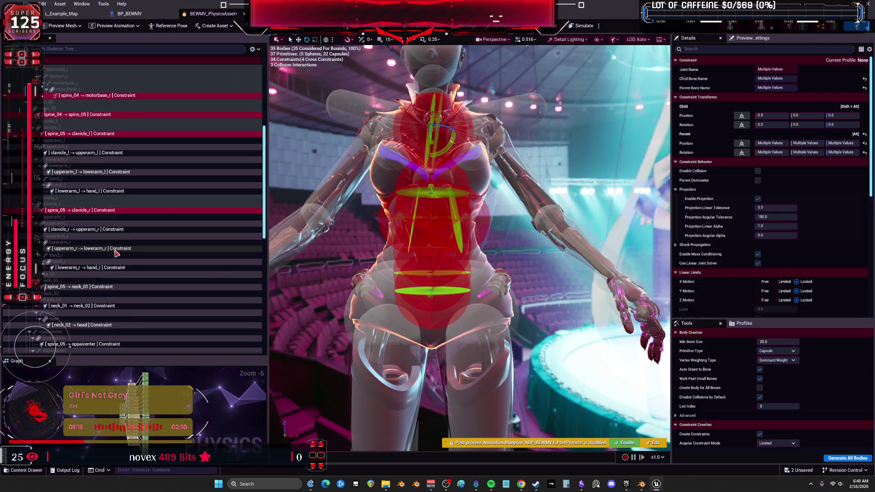
left_click(93, 200, "ctrl")
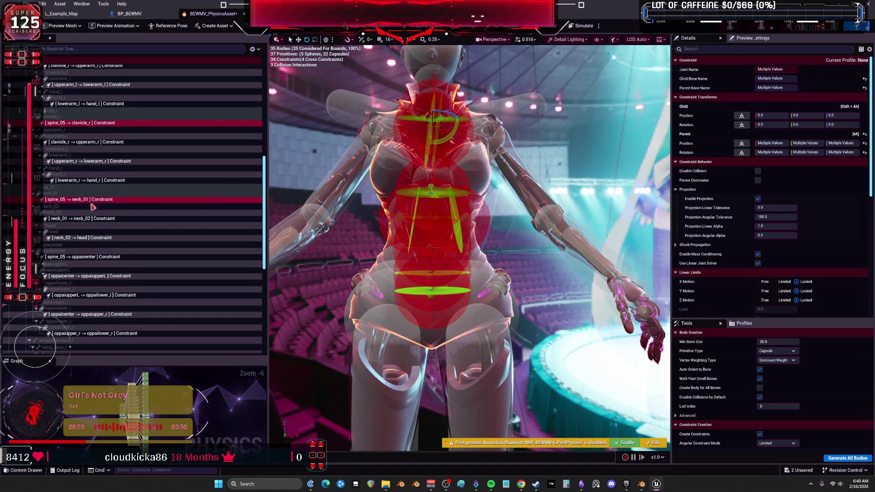
scroll(91, 200, "down", 1)
left_click(90, 198, "ctrl")
left_click(86, 217, "ctrl")
scroll(87, 219, "down", 2)
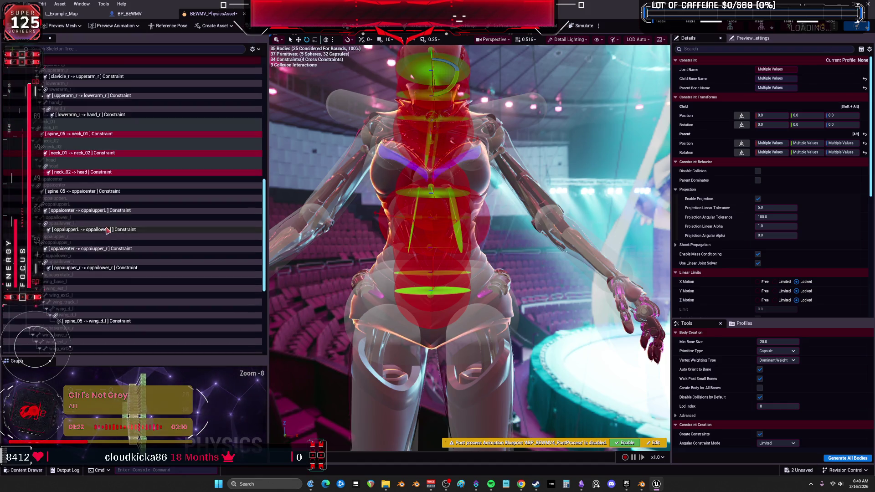
scroll(88, 218, "down", 2)
left_click(91, 158, "ctrl")
scroll(105, 201, "down", 4)
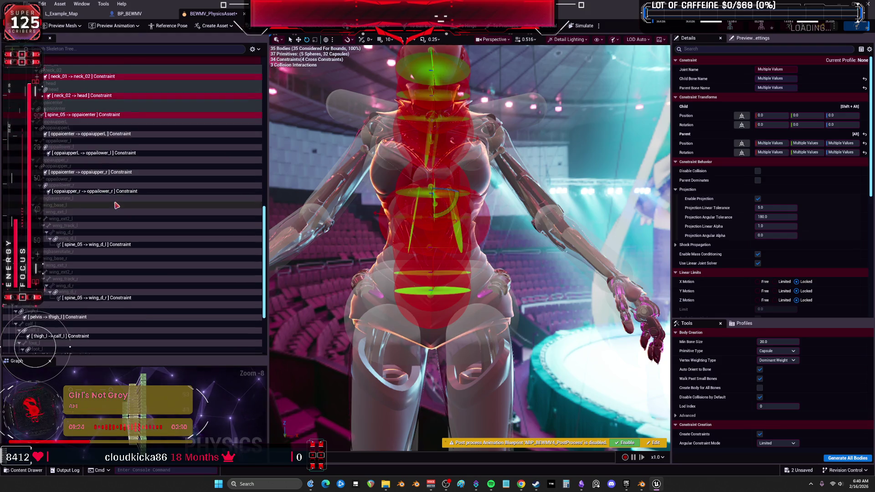
left_click(110, 212, "ctrl")
left_click(117, 264, "ctrl")
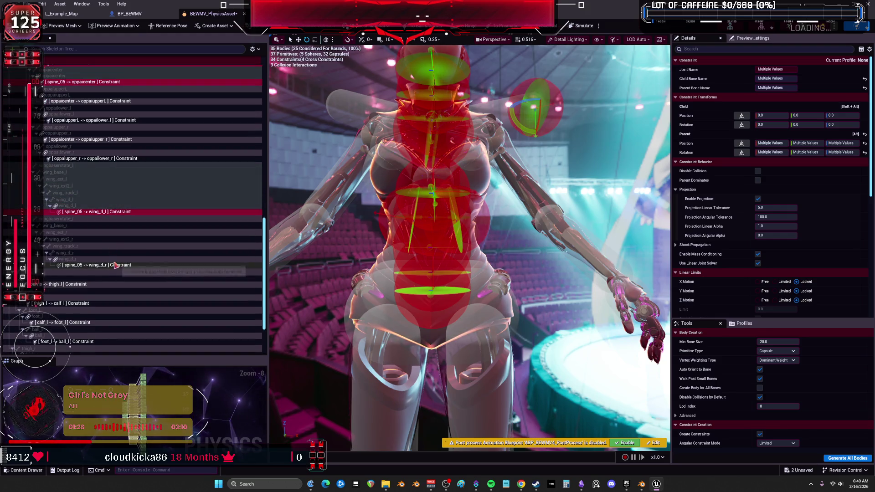
Step: Keep X, Y and Z linear motion locked and set Swing 1, Swing 2 and Twist Motion to Limited
left_click(783, 282)
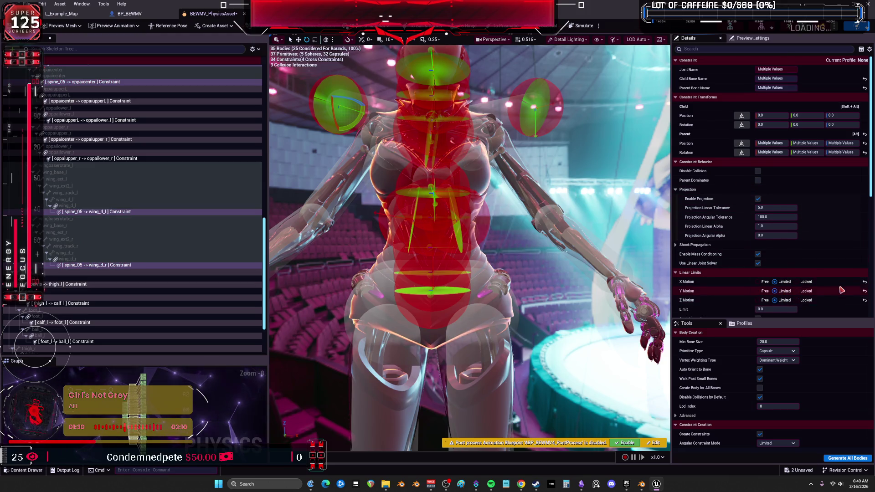
scroll(798, 202, "down", 4)
key("ctrl+z")
left_click(806, 212)
left_click(806, 204)
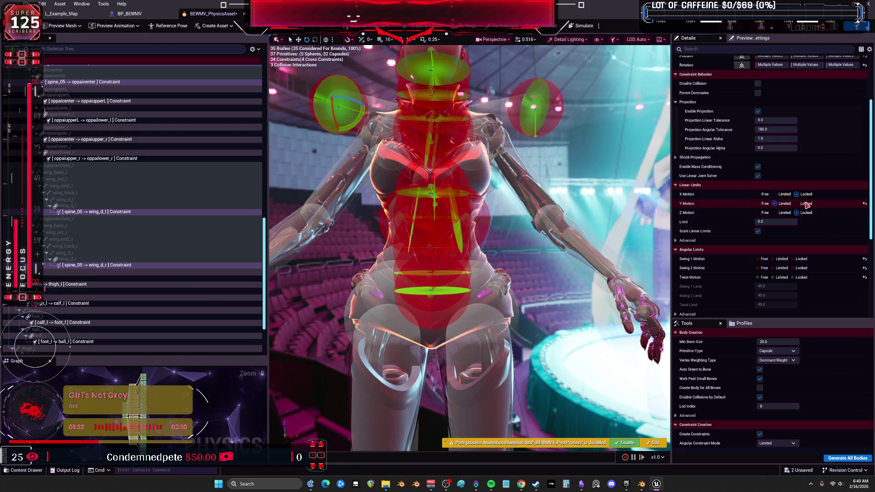
left_click(782, 268)
left_click(801, 277)
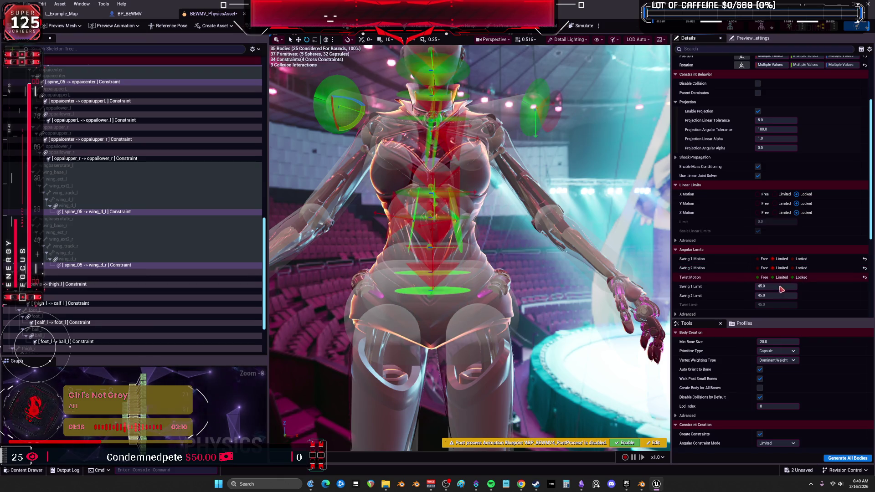
left_click(782, 287)
left_click(782, 278)
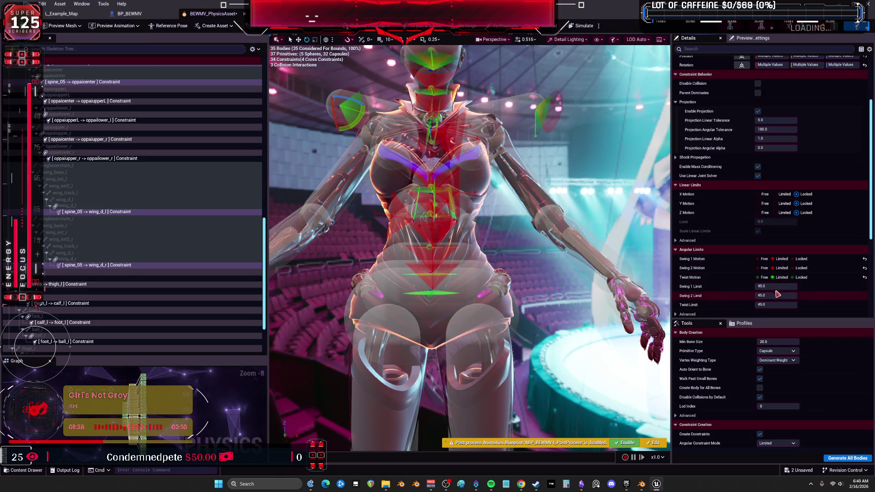
Step: Enter Swing 1 and Swing 2 Limits of 8.0 and a Twist Limit of 4.0, then simulate
left_click(770, 286)
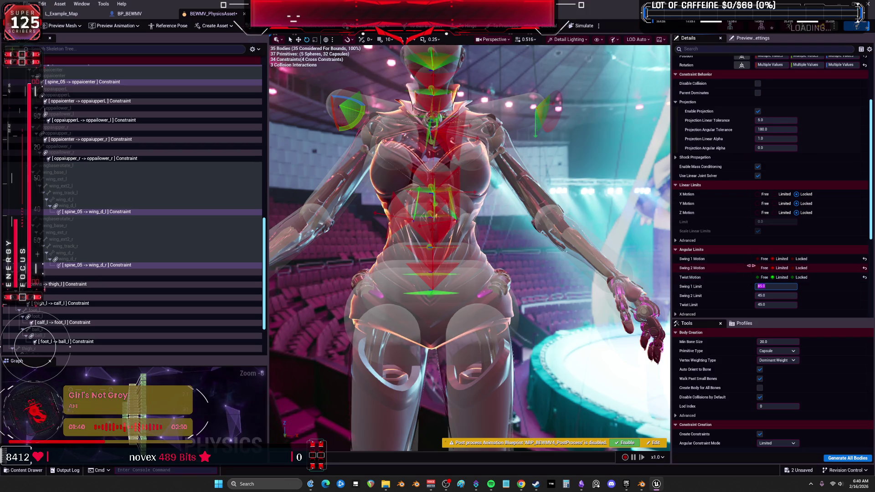
type("8")
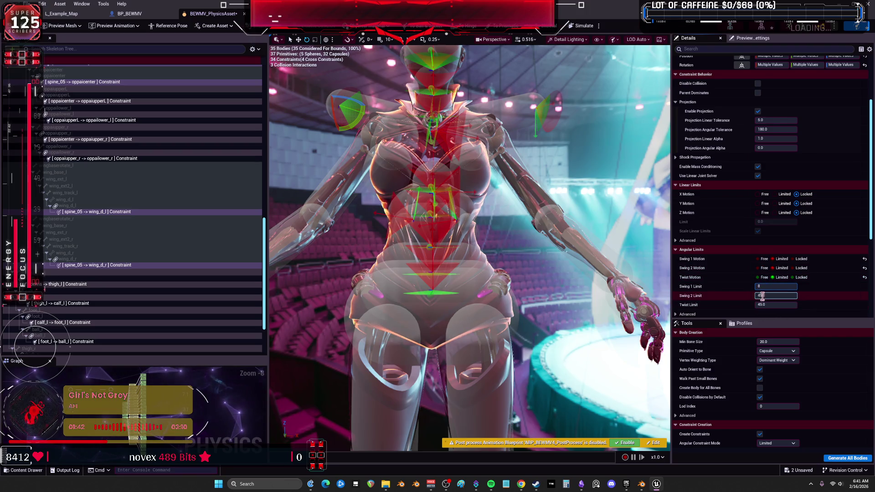
left_click(767, 296)
type("8")
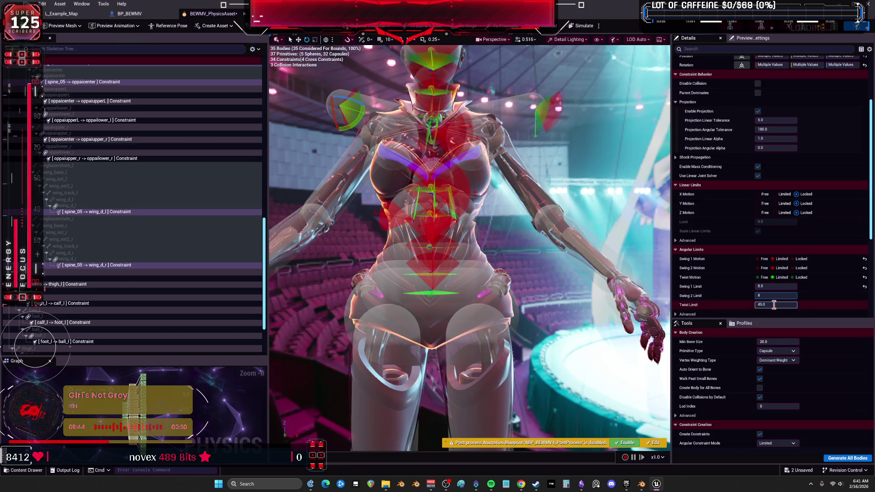
left_click(774, 305)
type("4")
key("Return")
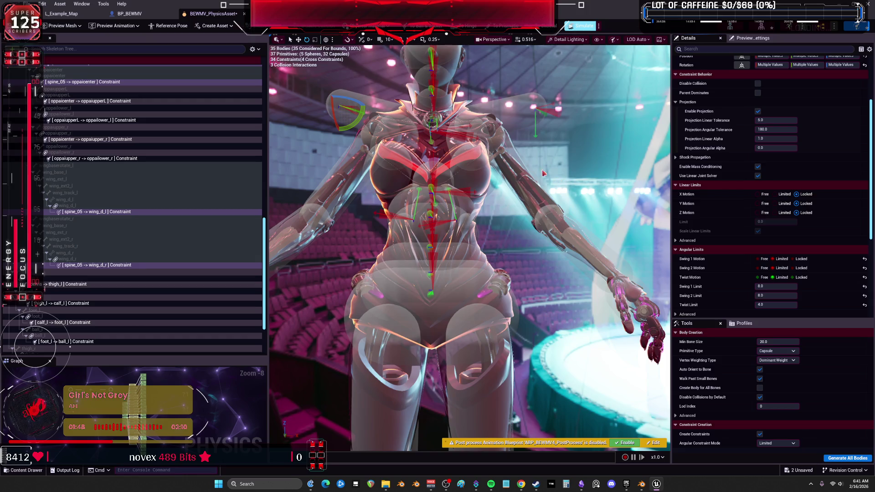
key("alt+Return")
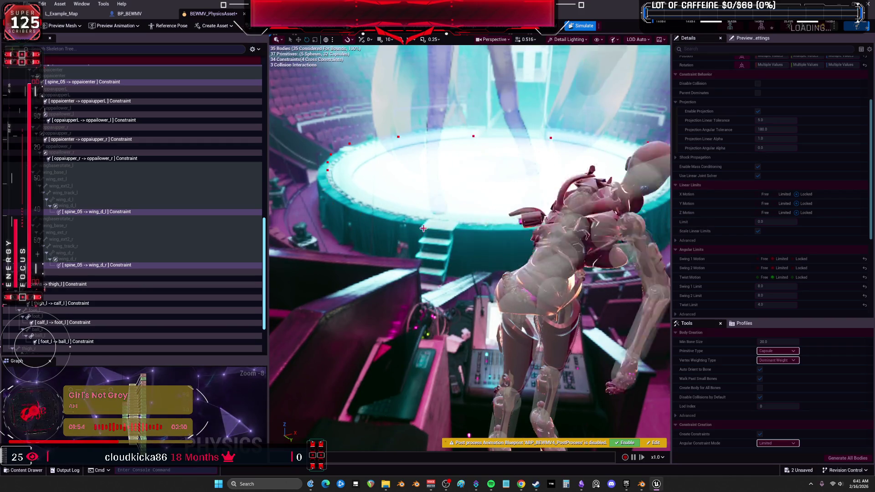
Step: Pull the ragdoll to test spine stiffness, stop simulating, and select the oppaicenter -> oppaiupperL constraint
left_click_drag(544, 88, 548, 160, "ctrl")
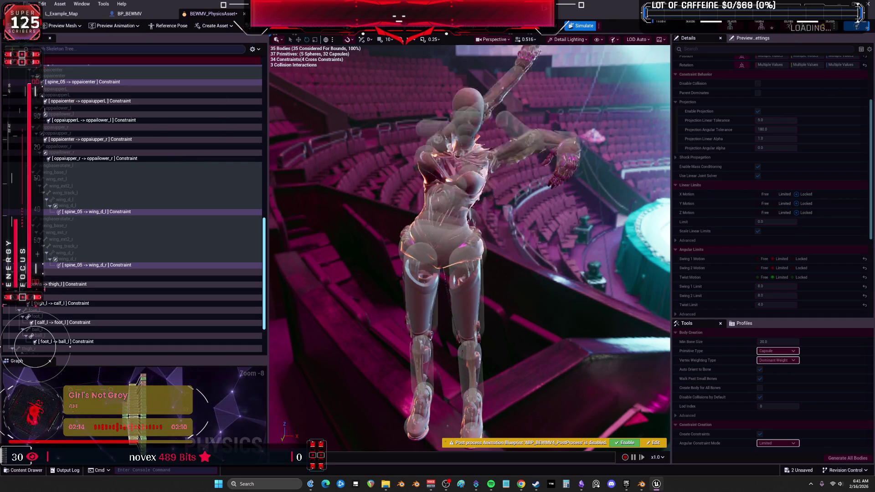
left_click(577, 27)
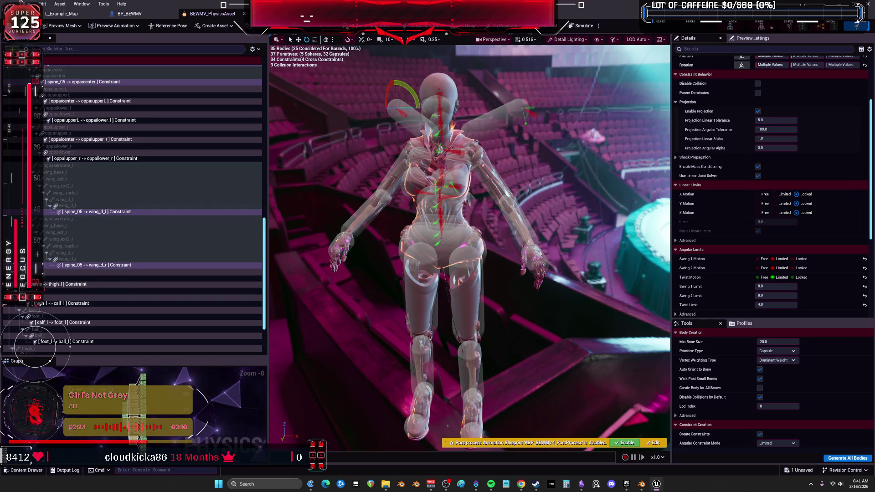
left_click(120, 101)
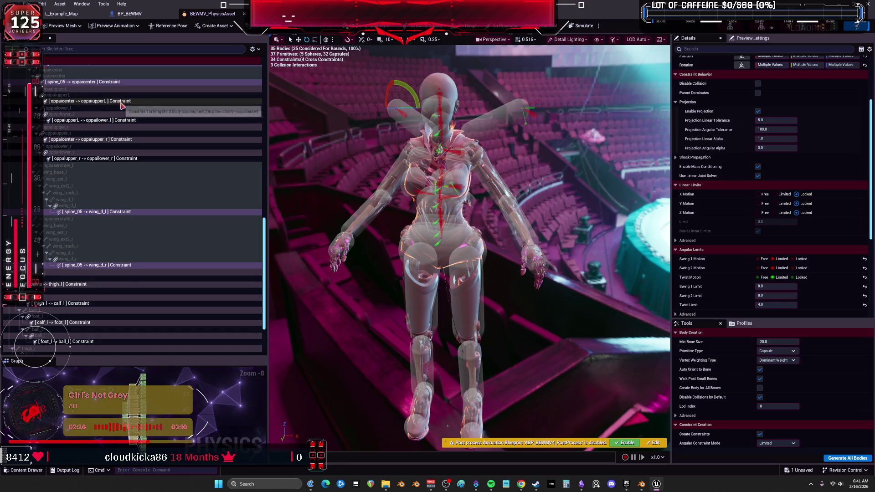
Step: Add the other three oppai constraints to the selection to check their 20.0 limits
left_click(124, 120, "ctrl")
left_click(122, 139, "ctrl")
left_click(132, 159, "ctrl")
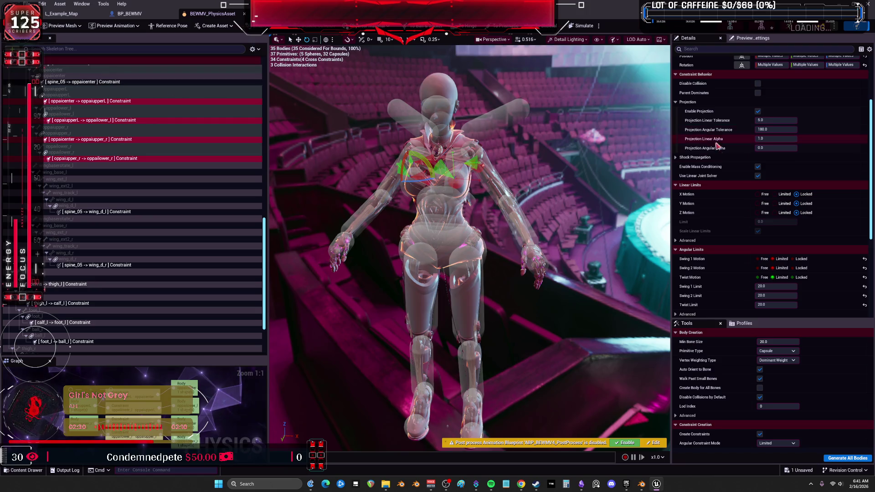
Step: View the character up close and select the upperarm_r -> lowerarm_r elbow constraint
right_click_drag(592, 273, 479, 274)
scroll(122, 207, "down", 3)
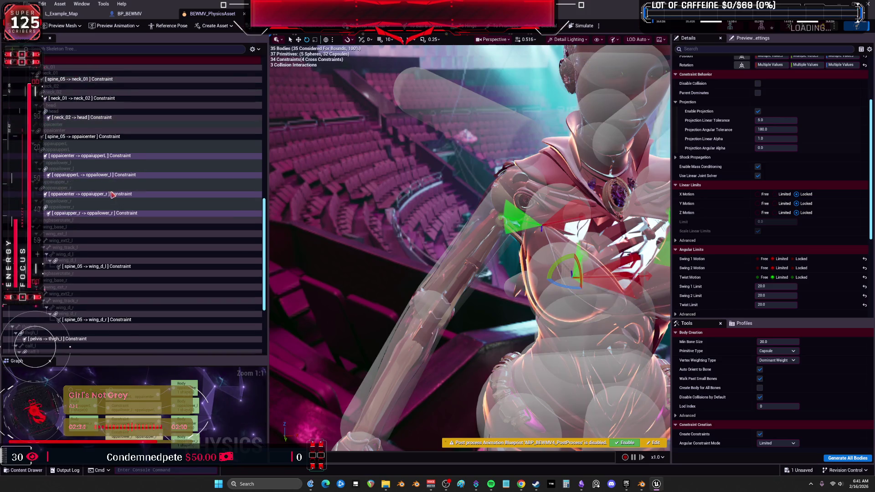
scroll(121, 215, "up", 10)
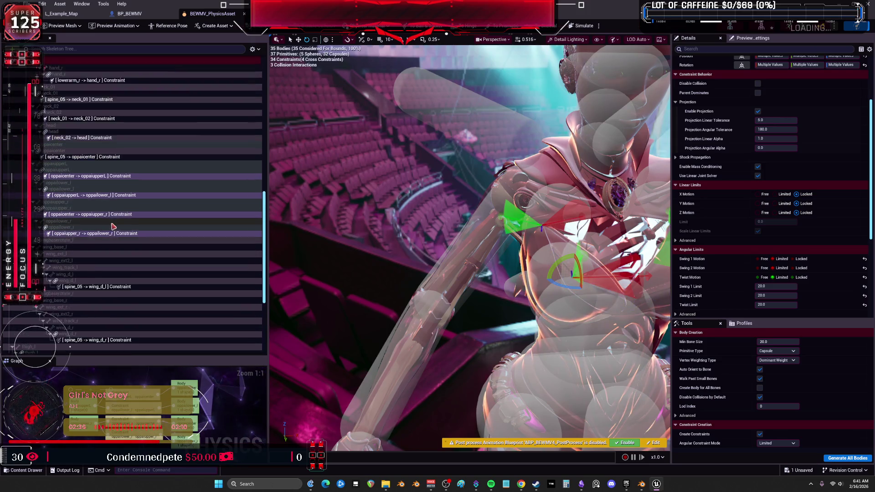
left_click(94, 150)
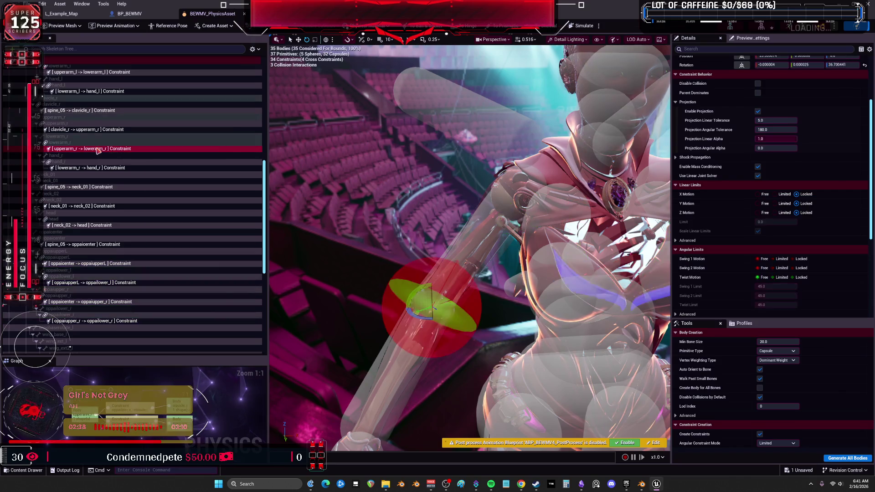
Step: Limit the right elbow constraint's Swing 1, lock Swing 2 and twist, and test-simulate
mouse_move(455, 251)
right_mouse_down()
mouse_move(438, 251)
mouse_move(483, 250)
mouse_move(447, 251)
mouse_move(455, 250)
right_mouse_up()
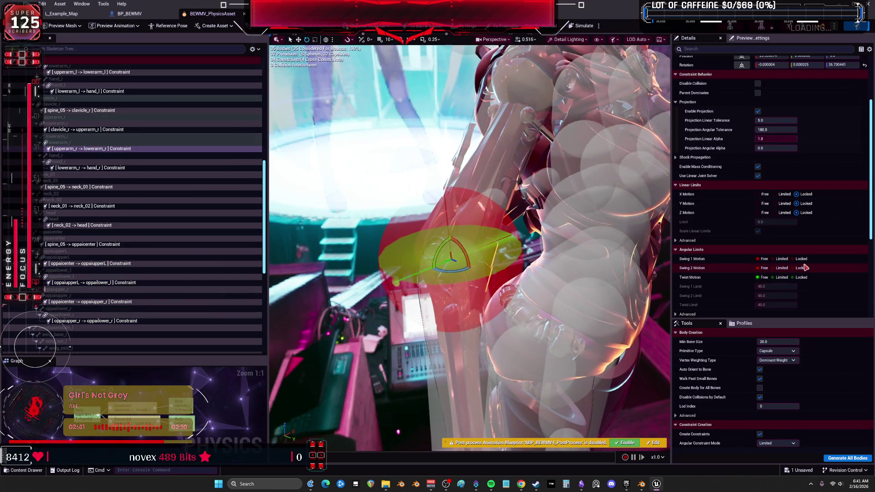
left_click(782, 259)
left_click(801, 268)
left_click(801, 278)
right_click_drag(456, 251, 415, 239)
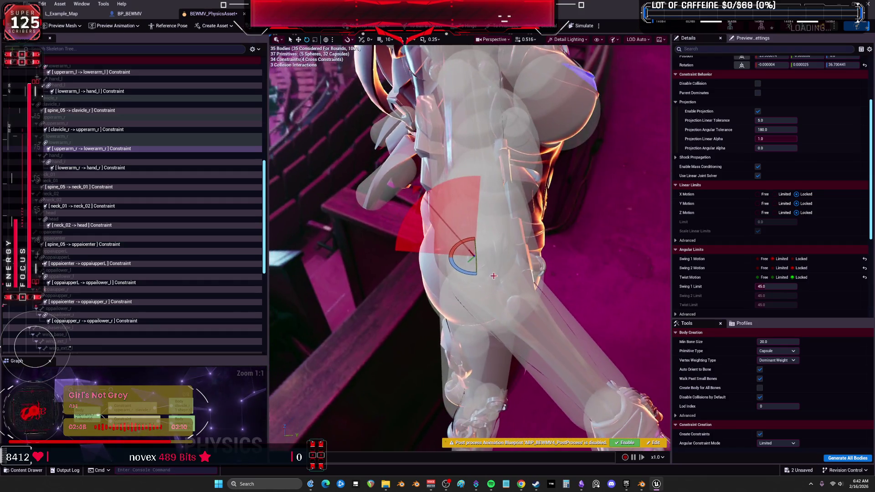
left_click(583, 26)
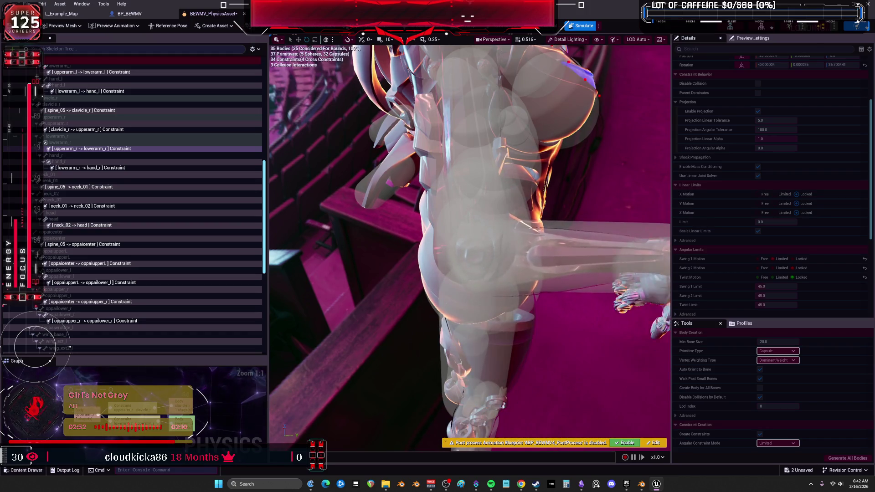
key("alt+s")
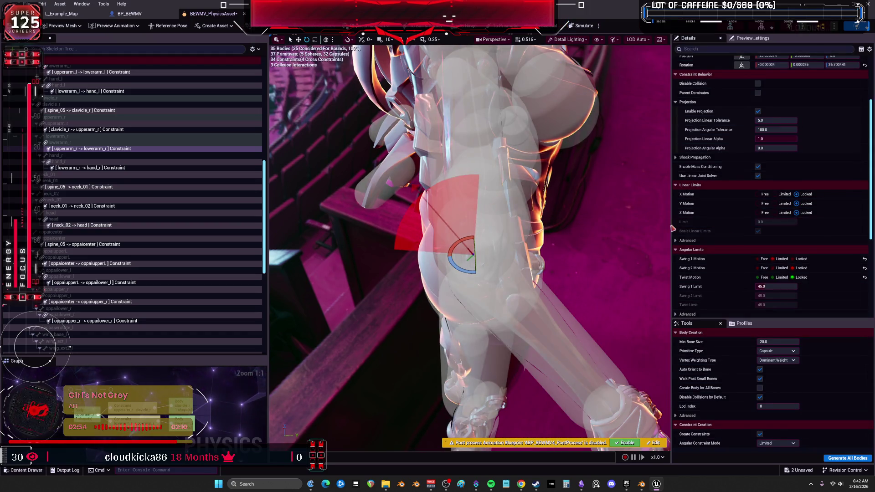
Step: Set the elbow constraint's Swing 1 Limit to 110
left_click(775, 286)
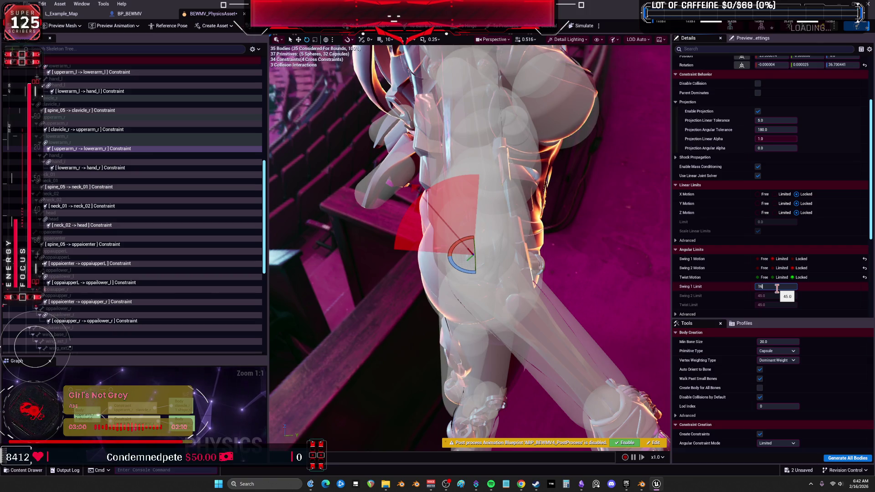
type("80")
key("Return")
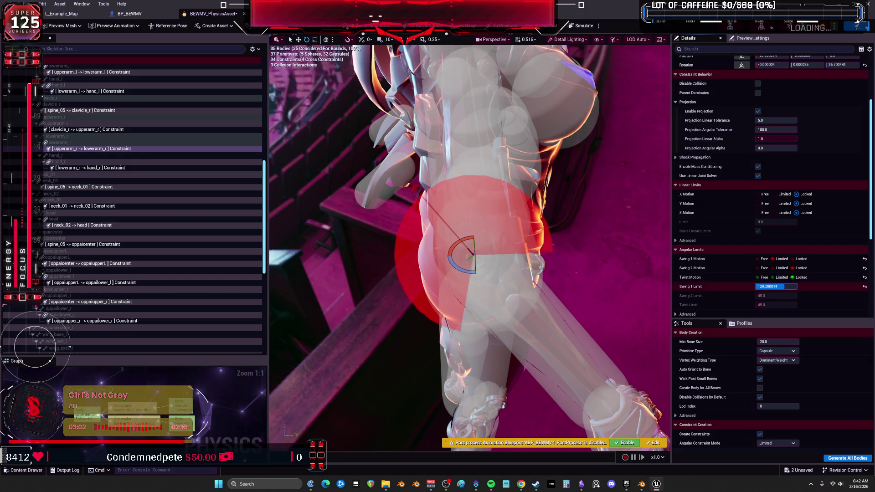
key("Return")
Step: In local space, rotate the elbow constraint frame to reorient its cone, then simulate
right_click_drag(469, 246, 669, 247)
right_click_drag(444, 282, 445, 283)
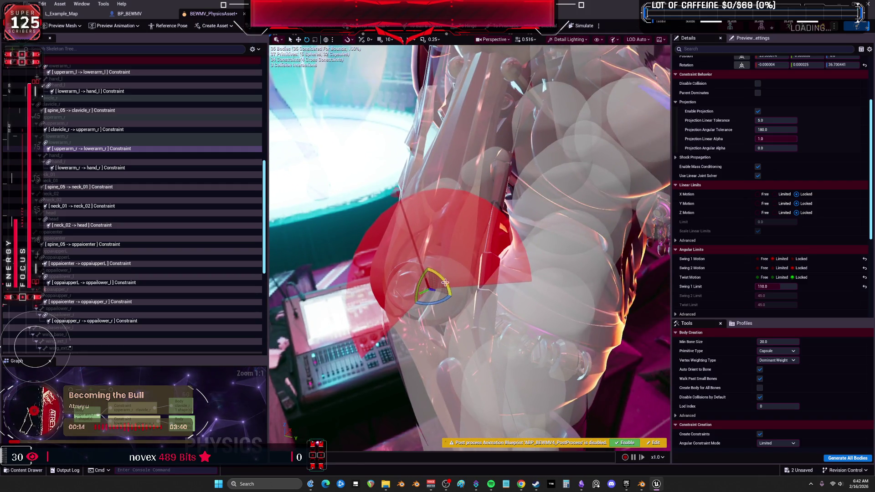
left_click(327, 39)
right_click_drag(447, 259, 447, 259)
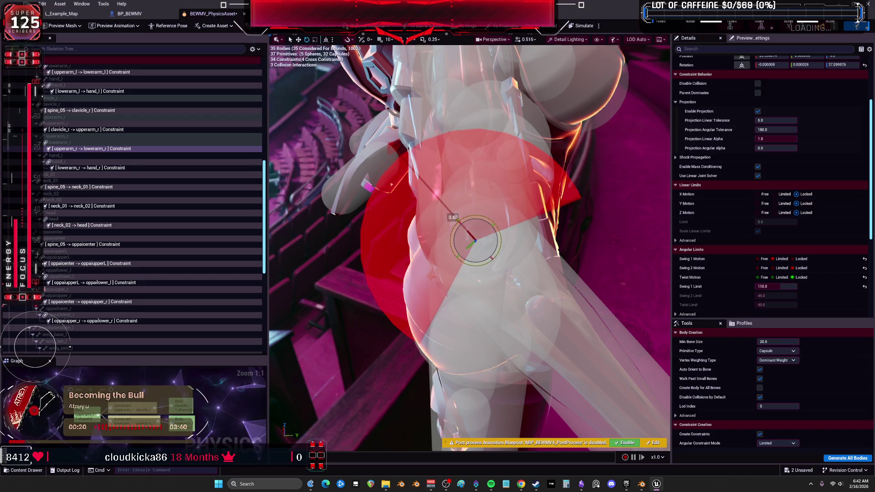
mouse_move(452, 242)
left_mouse_down()
mouse_move(476, 215)
mouse_move(501, 241)
mouse_move(494, 222)
mouse_move(458, 228)
mouse_move(454, 254)
left_mouse_up()
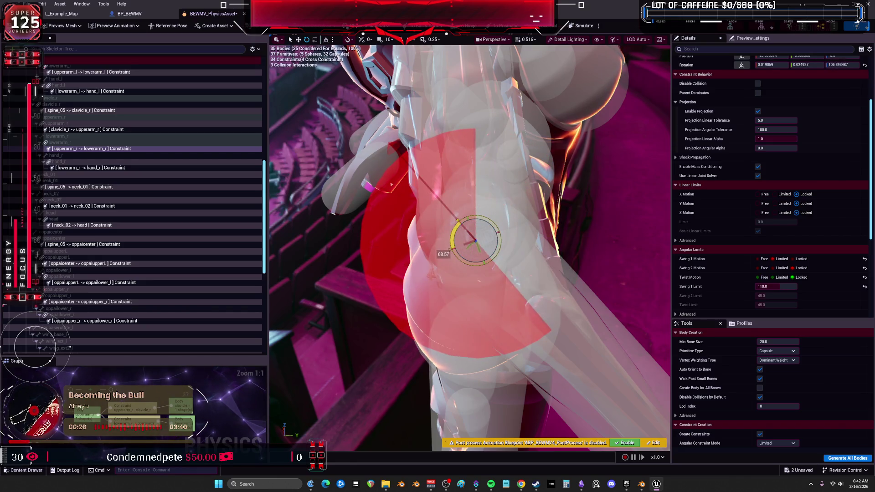
left_click(583, 28)
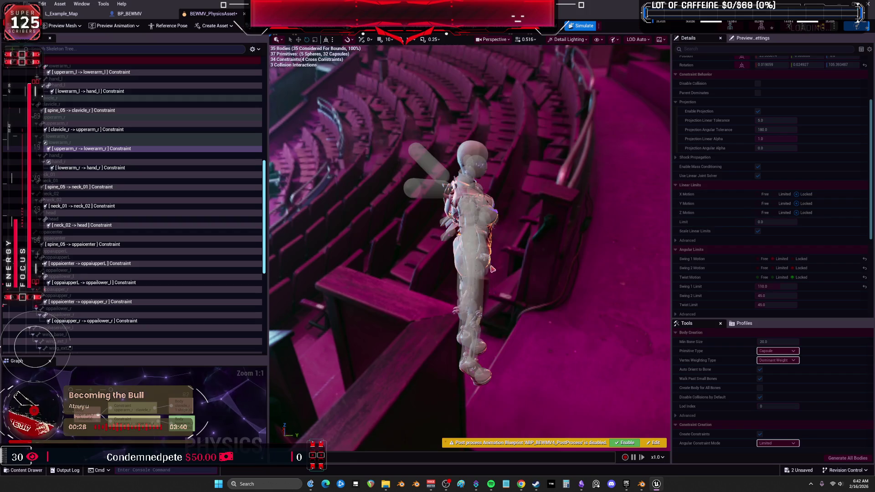
Step: Stop the simulation, set Swing 1 Limit to 100, and rotate the constraint frame further
mouse_move(544, 242)
left_mouse_down()
mouse_move(496, 255)
mouse_move(470, 237)
mouse_move(458, 219)
mouse_move(444, 90)
left_mouse_up()
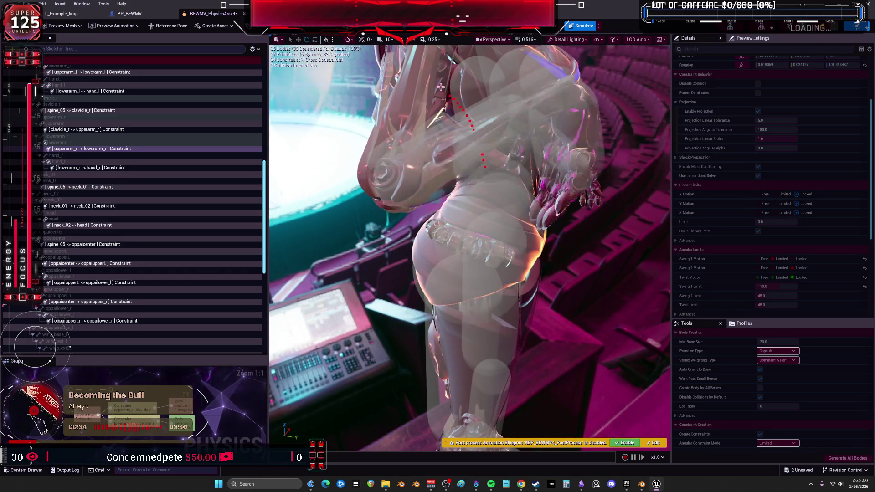
left_click(588, 27)
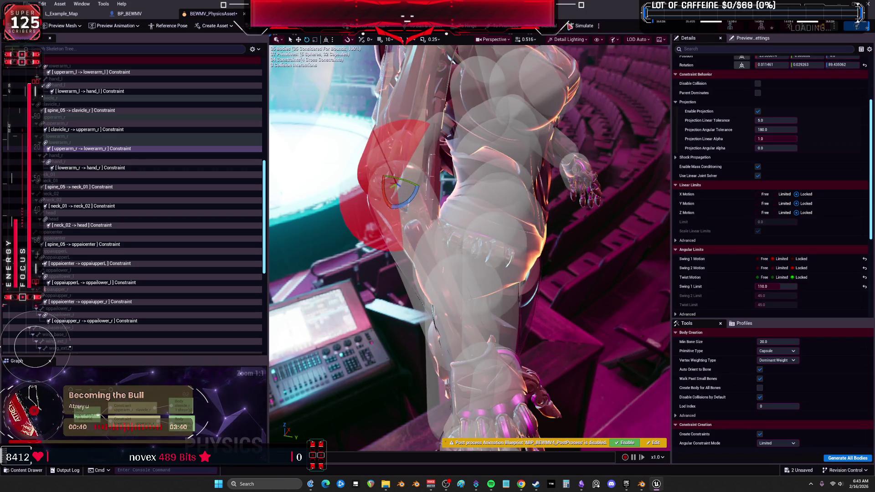
left_click(582, 26)
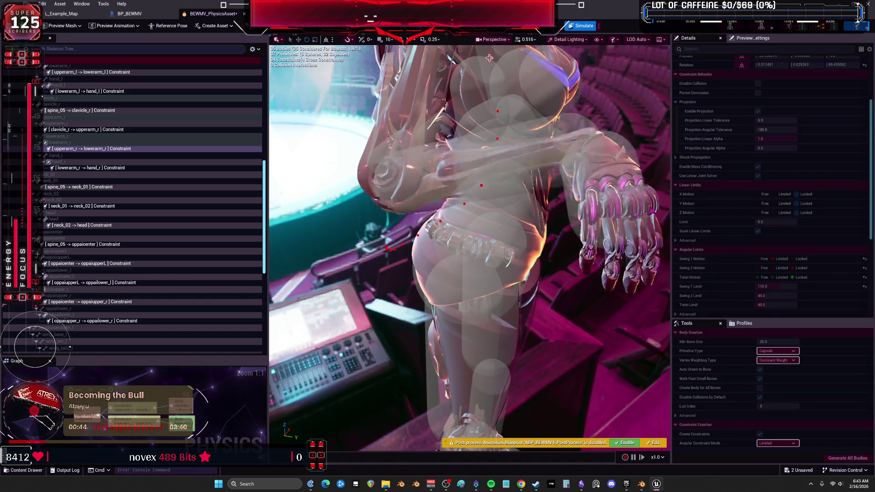
left_click(583, 25)
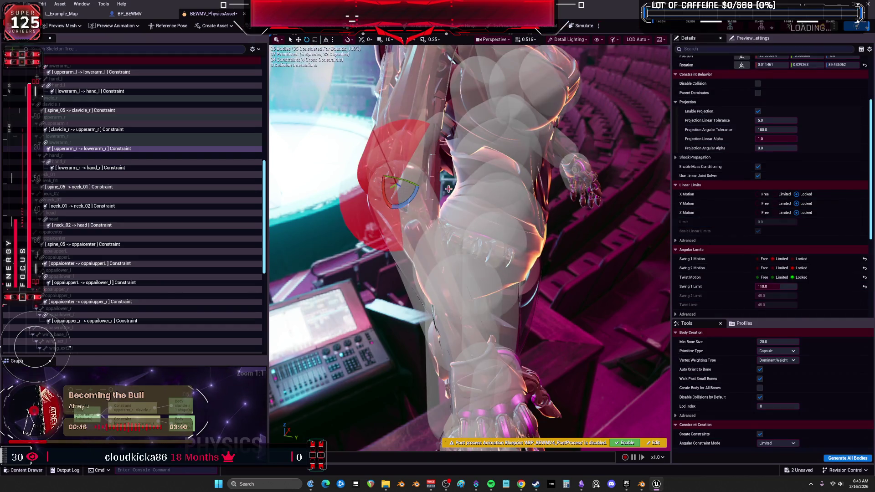
left_click(773, 287)
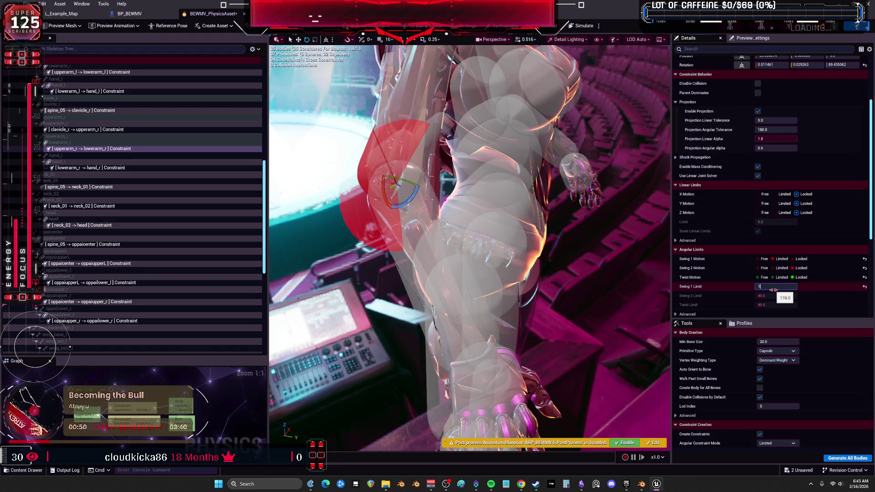
type("00.0")
key("Return")
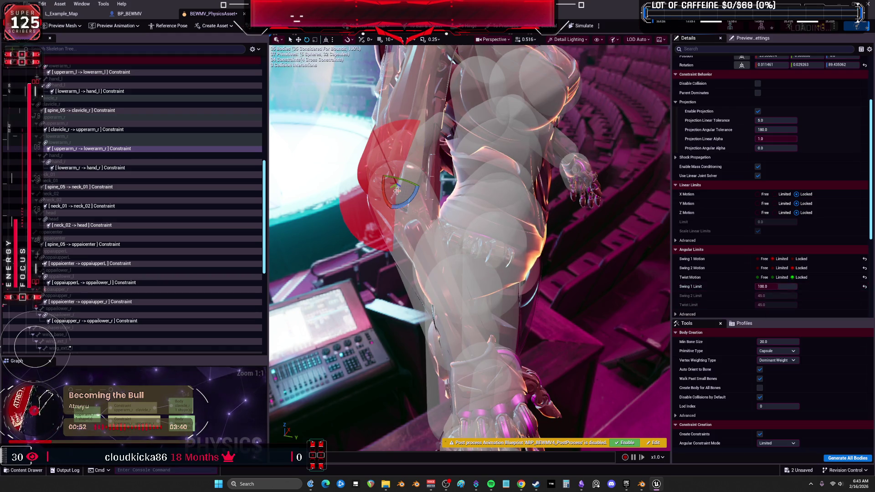
left_click_drag(377, 180, 542, 57)
Step: Simulate and lift the right arm in front of the body, then drop it
left_click(582, 26)
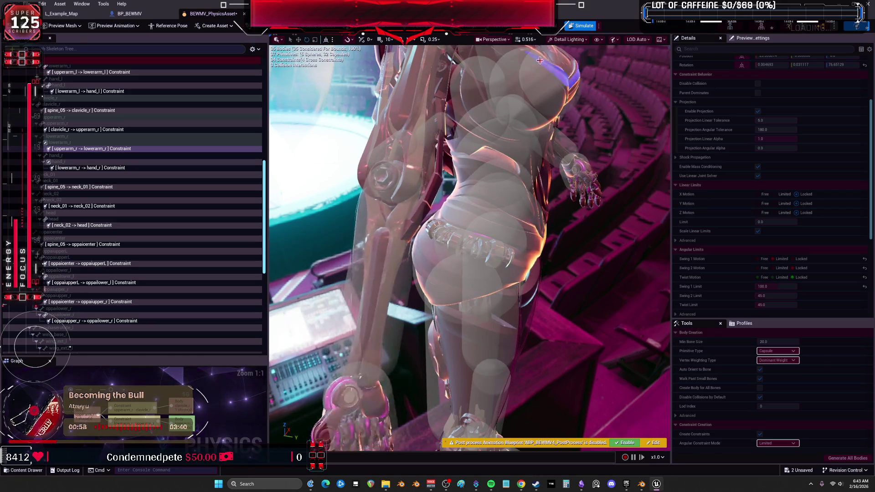
mouse_move(386, 260)
left_mouse_down("ctrl")
mouse_move(424, 195)
mouse_move(465, 156)
left_mouse_up("ctrl")
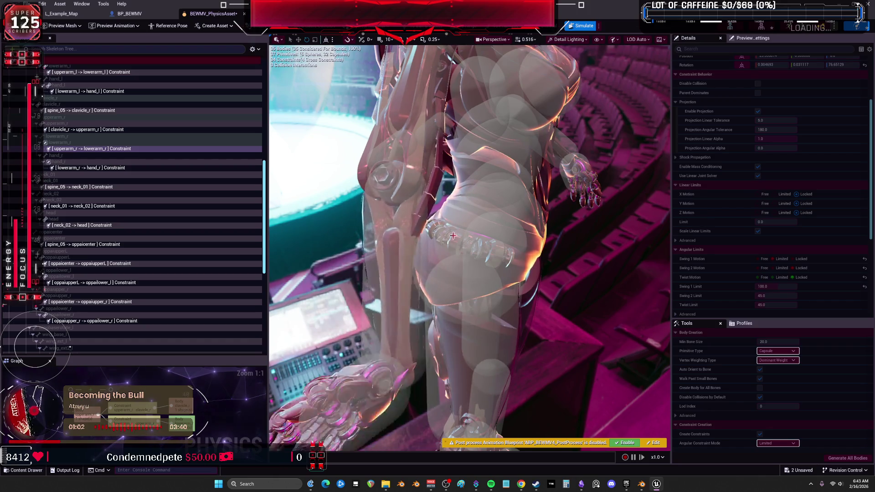
mouse_move(465, 156)
right_mouse_down()
mouse_move(451, 174)
mouse_move(456, 164)
right_mouse_up()
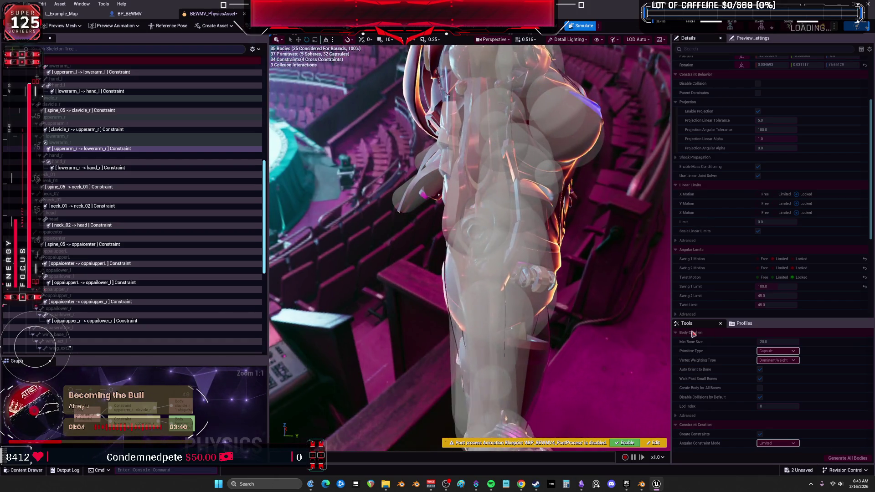
Step: Set Swing 1 Limit to 70, test it, rotate the constraint frame, and re-simulate
left_click(585, 26)
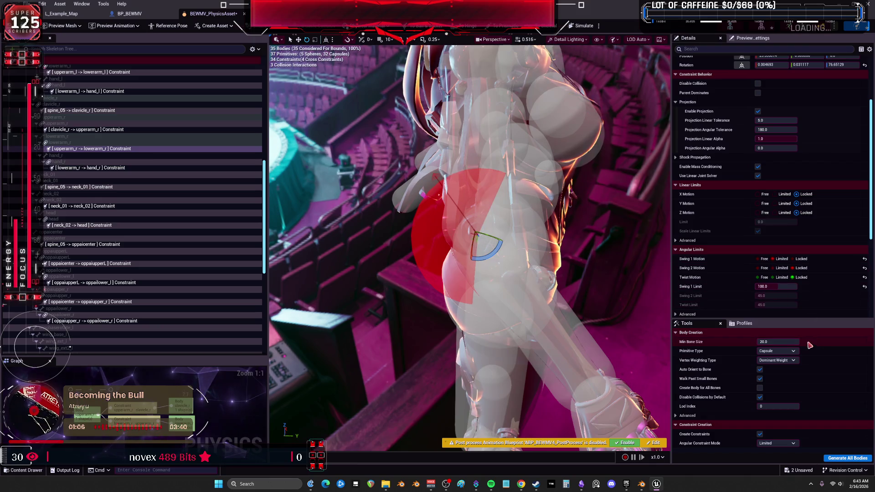
left_click(776, 288)
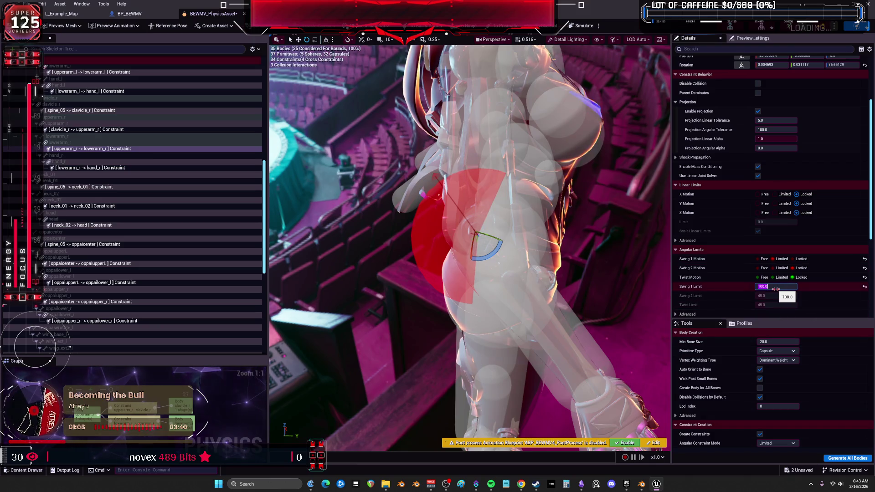
type("70")
key("Return")
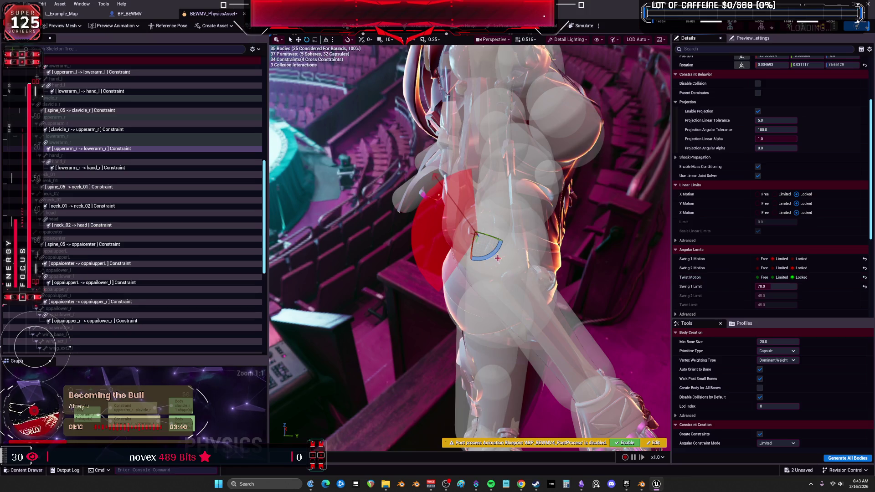
left_click(581, 26)
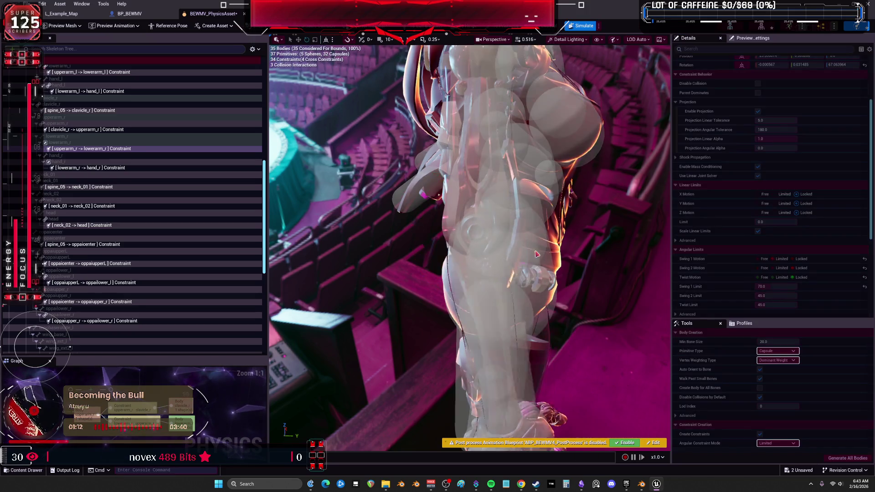
key("alt+s")
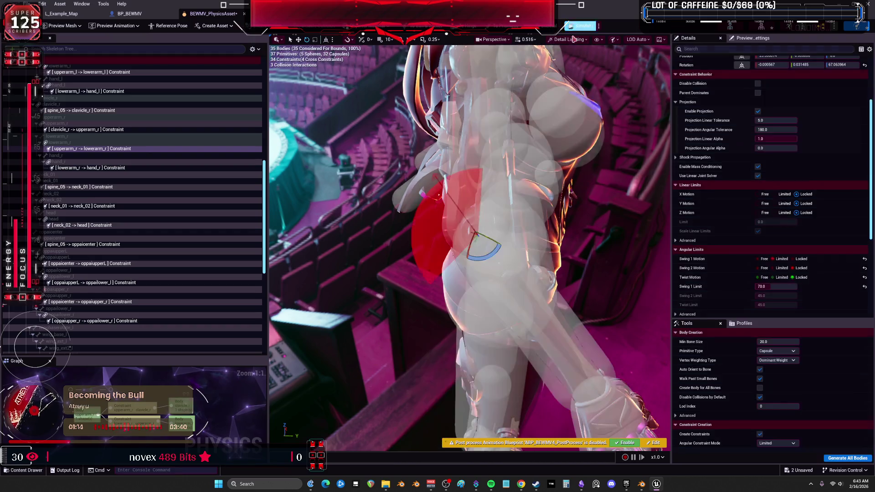
left_click_drag(454, 227, 455, 241)
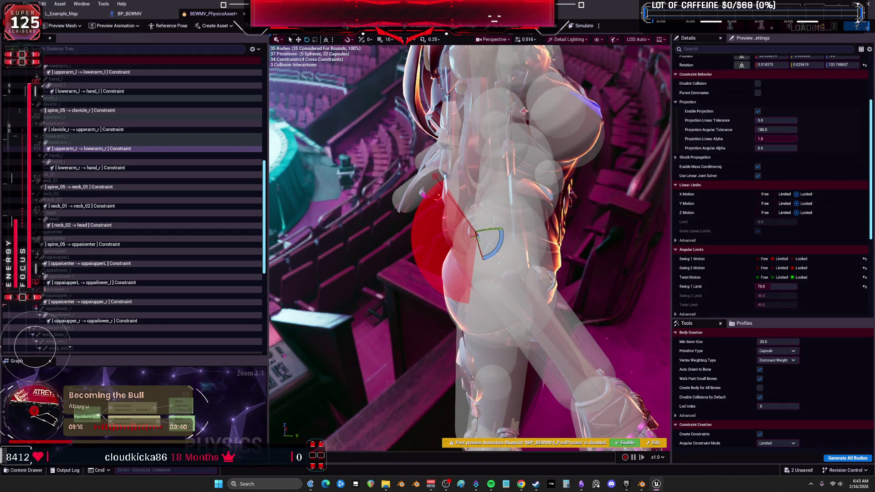
left_click(592, 29)
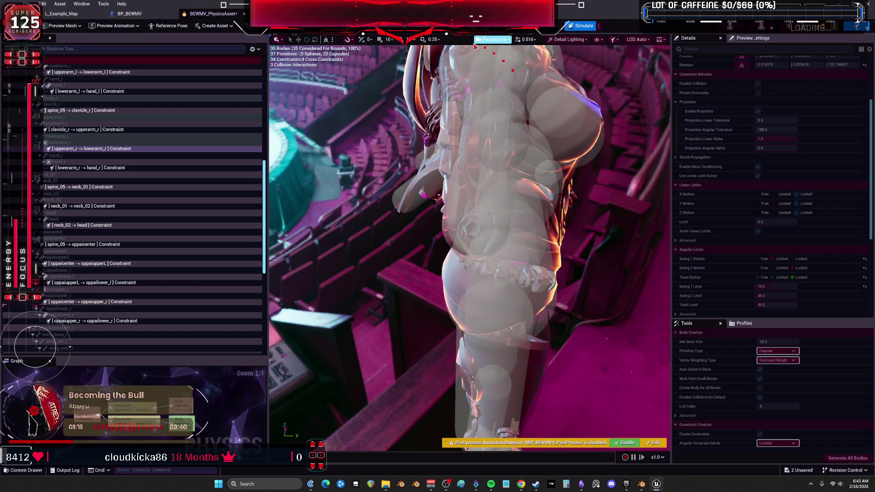
key("alt+s")
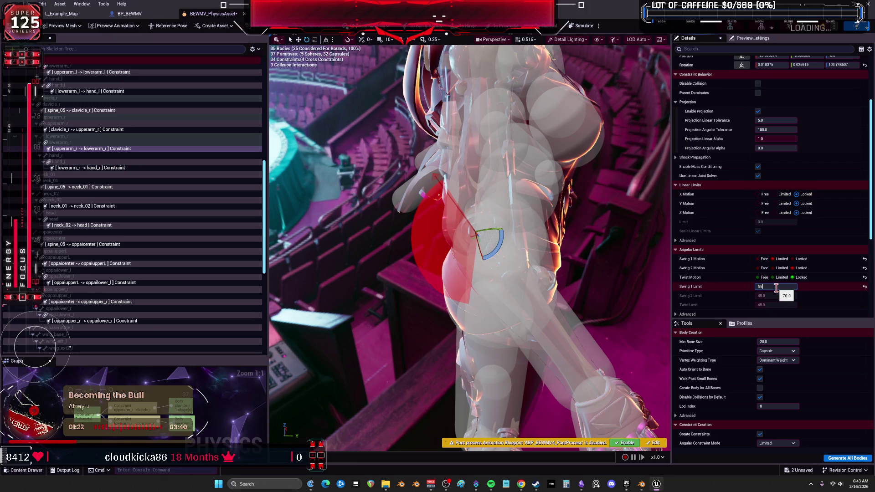
Step: Set Swing 1 Limit to 55 and test it through repeated simulation runs
key("Return")
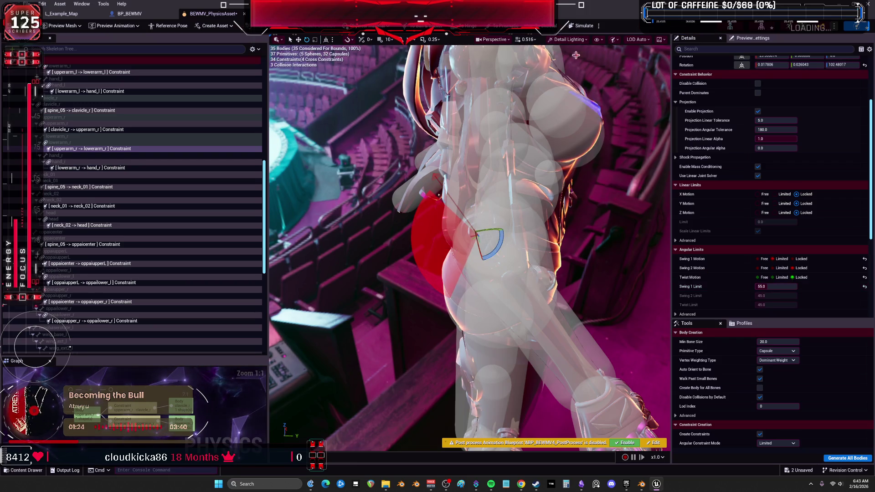
left_click(585, 26)
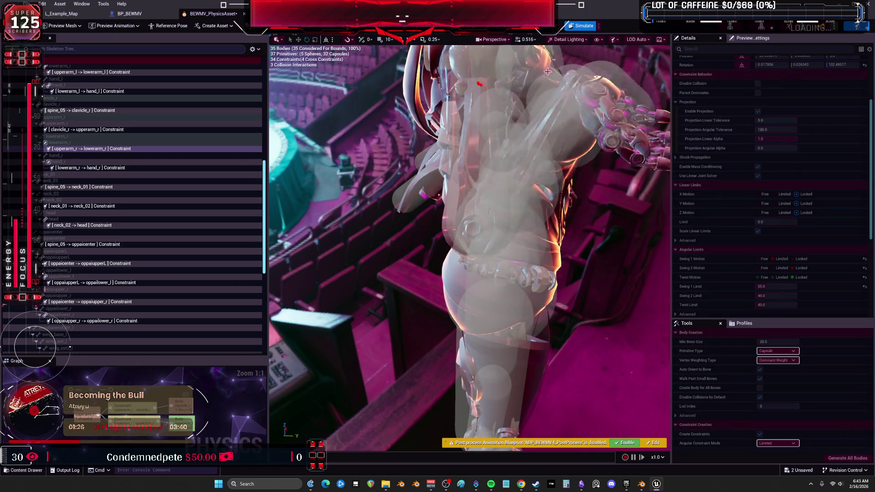
left_click(584, 27)
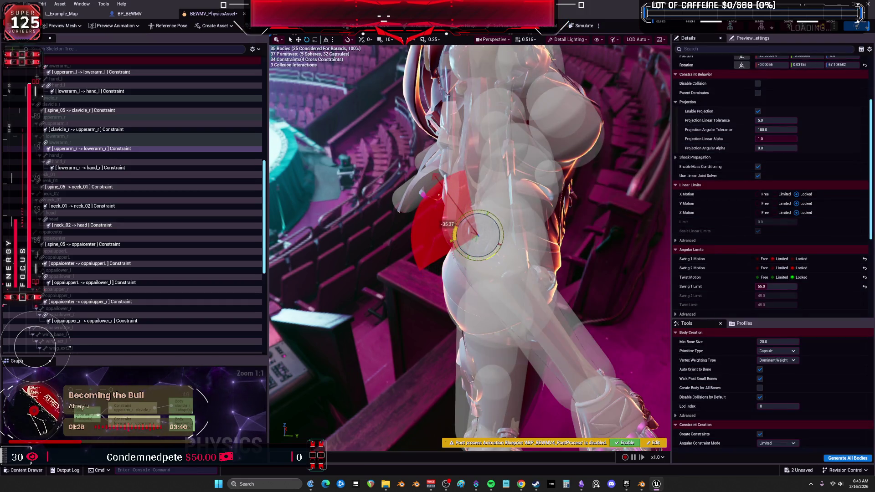
key("alt+s")
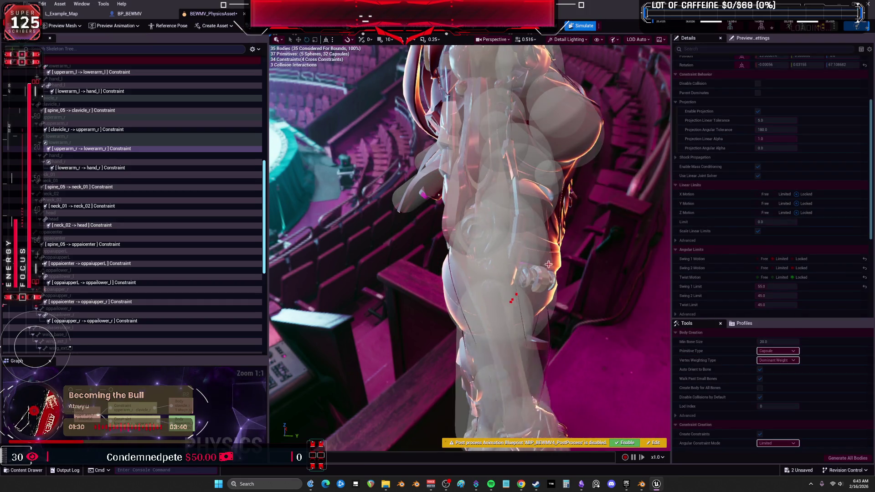
key("alt+s")
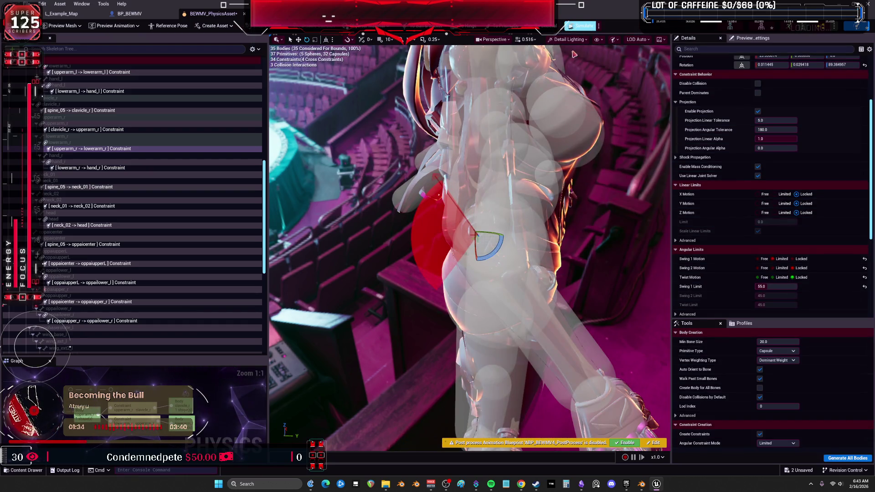
key("alt+s")
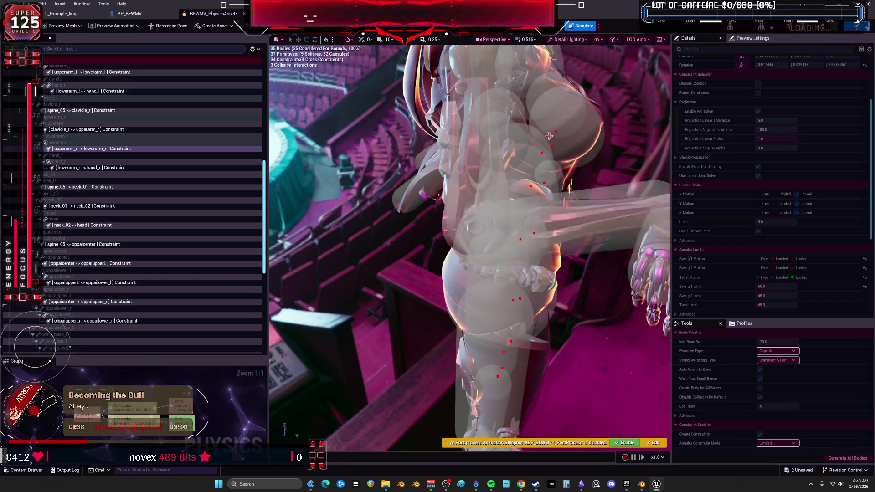
right_click_drag(548, 136, 548, 80)
key("alt+s")
right_click_drag(550, 261, 516, 274)
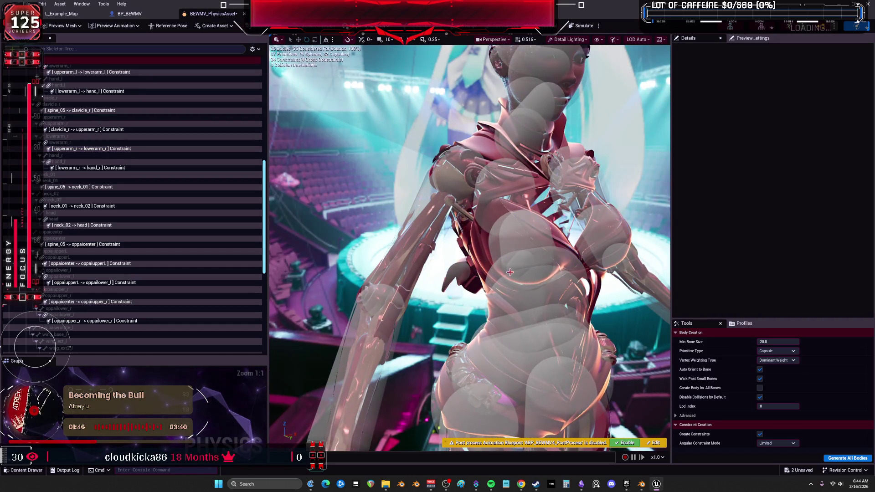
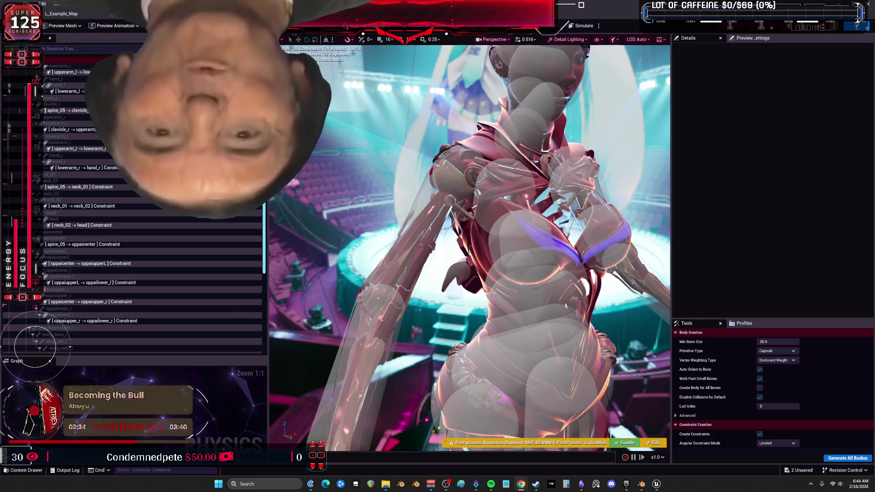
Step: Set the lowerarm_r→hand_r constraint's Swing 1, Swing 2 and Twist motions to Limited
left_click(593, 237)
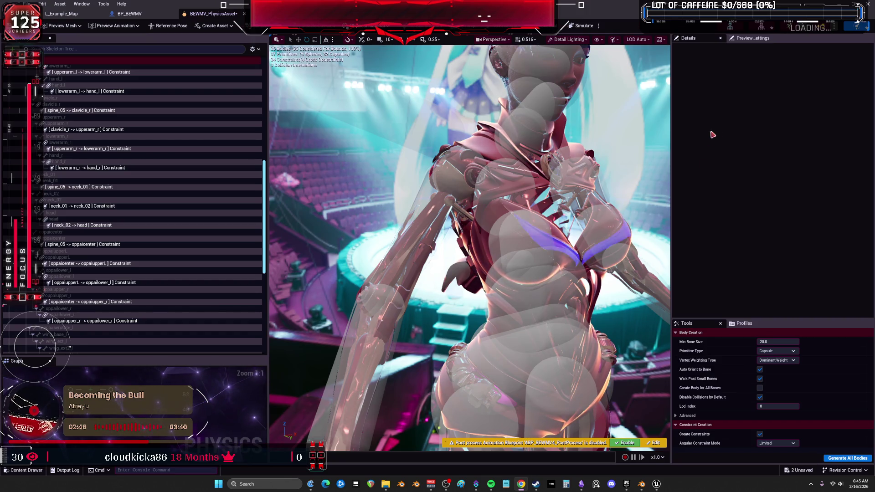
right_click_drag(439, 285, 440, 285)
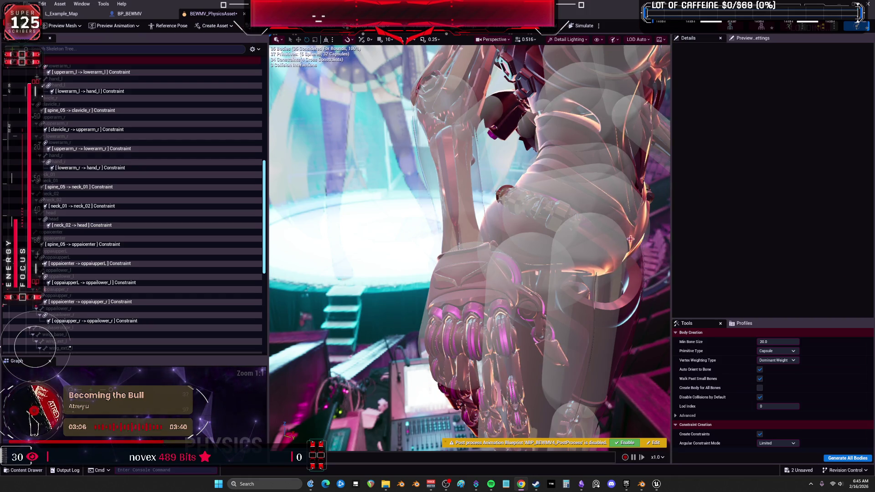
right_click_drag(479, 261, 410, 264)
left_click(91, 168)
left_click(788, 273)
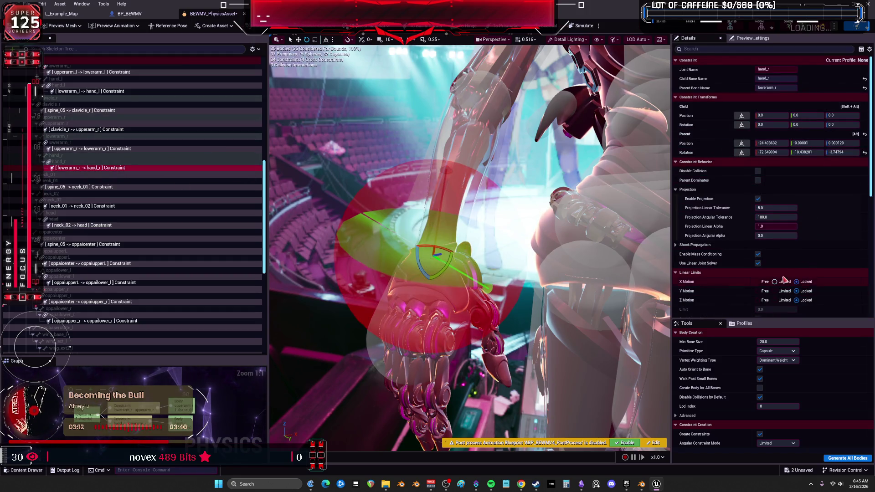
left_click(782, 291)
left_click(782, 300)
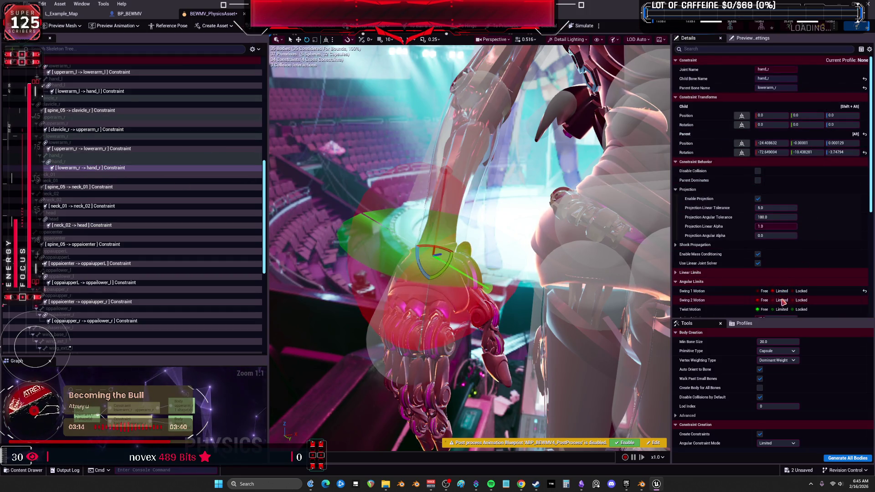
scroll(782, 299, "down", 3)
left_click(781, 234)
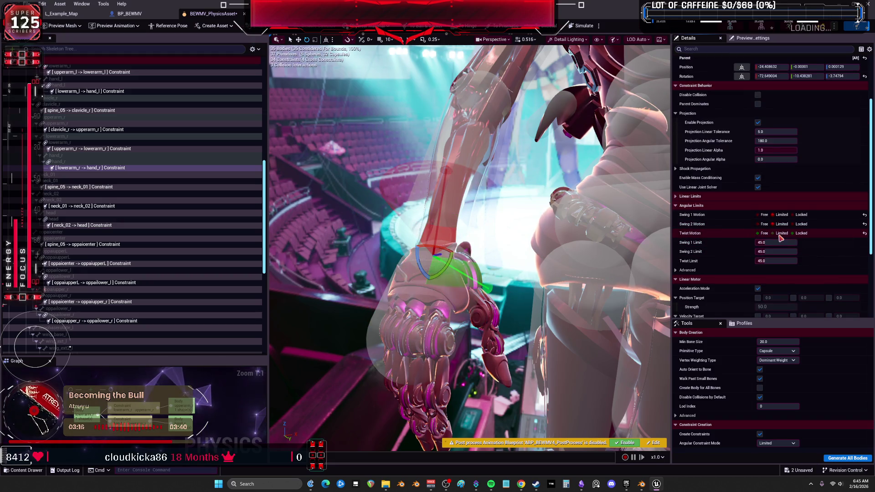
Step: Enter a Swing 2 limit of 18 and a Twist limit of 8, then test in simulation
left_click(781, 243)
type("18")
left_click(780, 252)
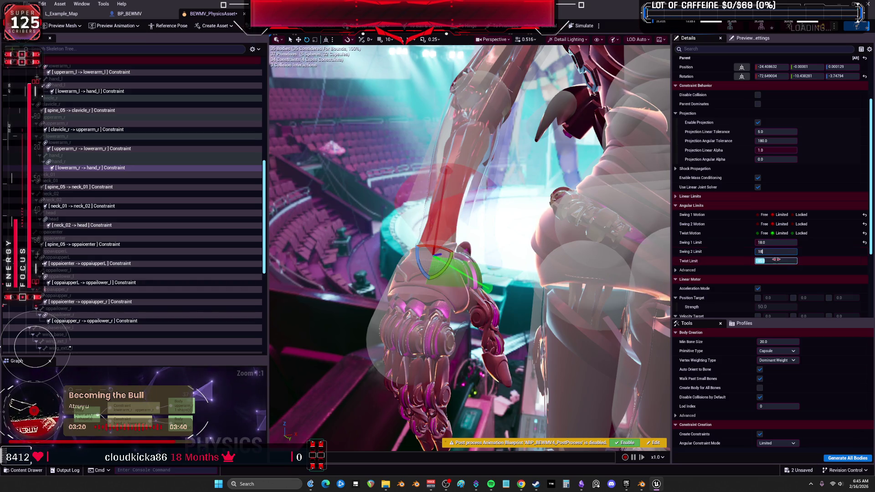
key("Return")
type("8")
key("Return")
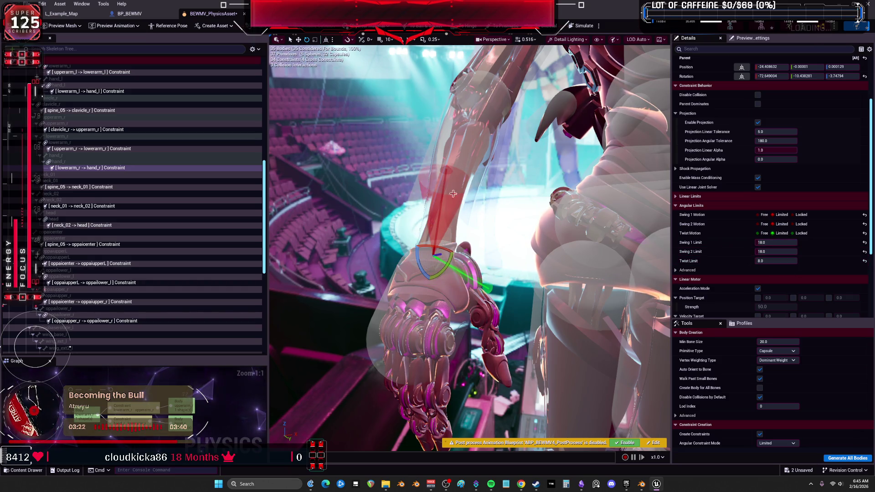
left_click(583, 25)
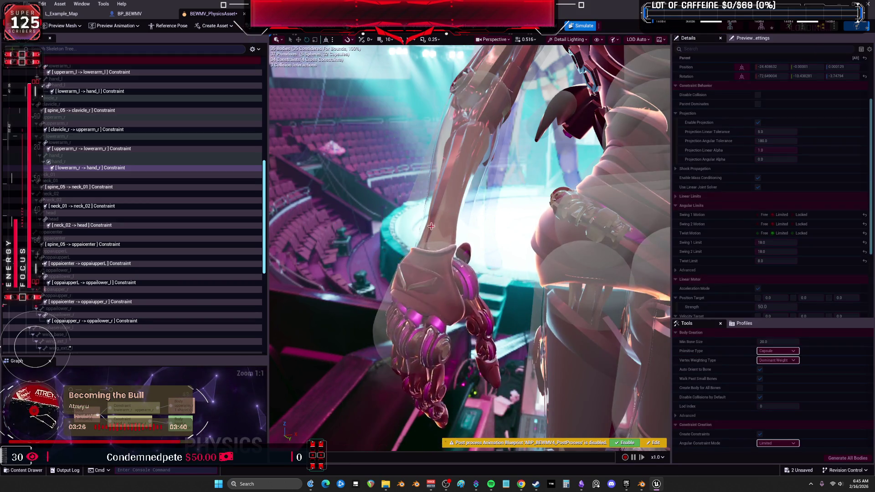
left_click(584, 26)
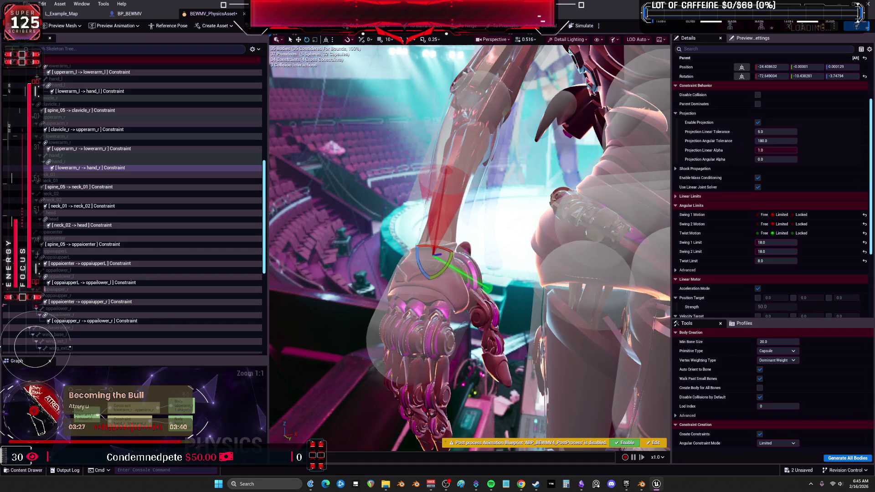
type("20")
Step: Try Swing 1 limits of 28 and then 35, simulating to check the wrist
key("Return")
left_click(774, 243)
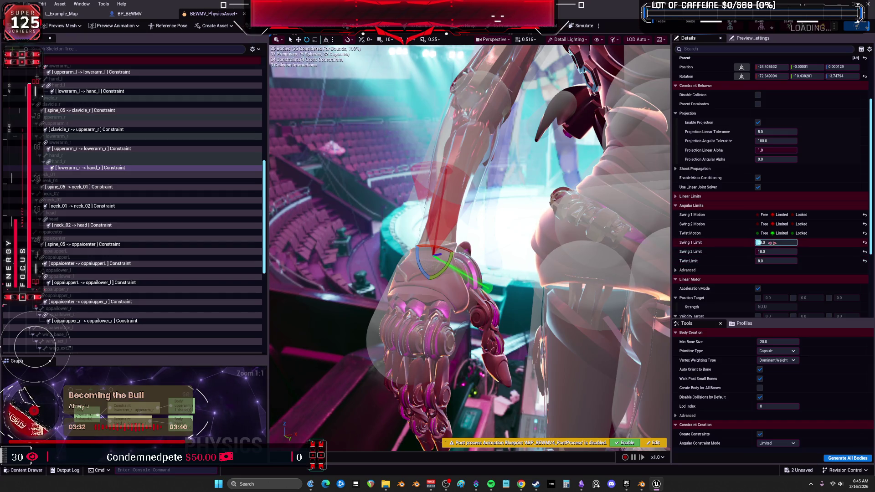
type("35")
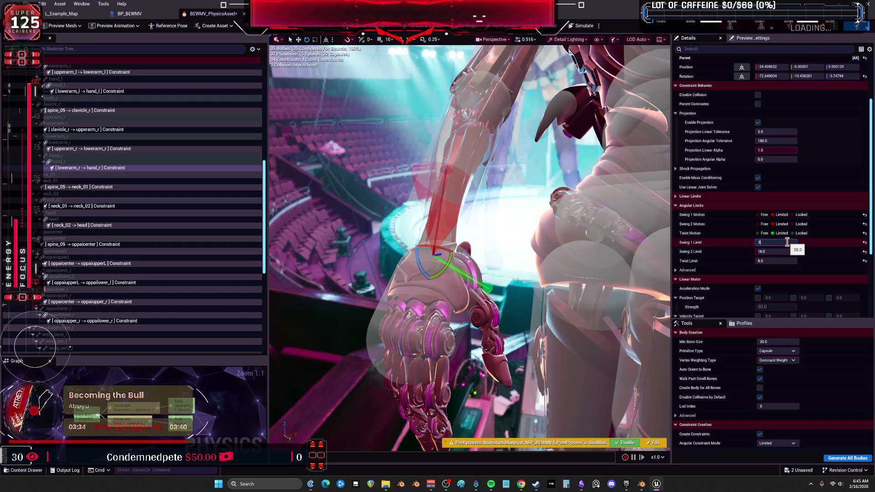
key("Return")
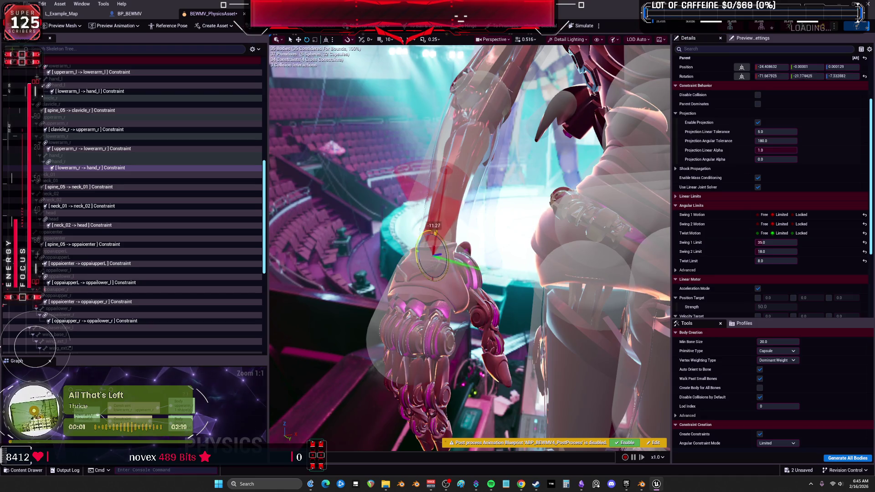
left_click(578, 27)
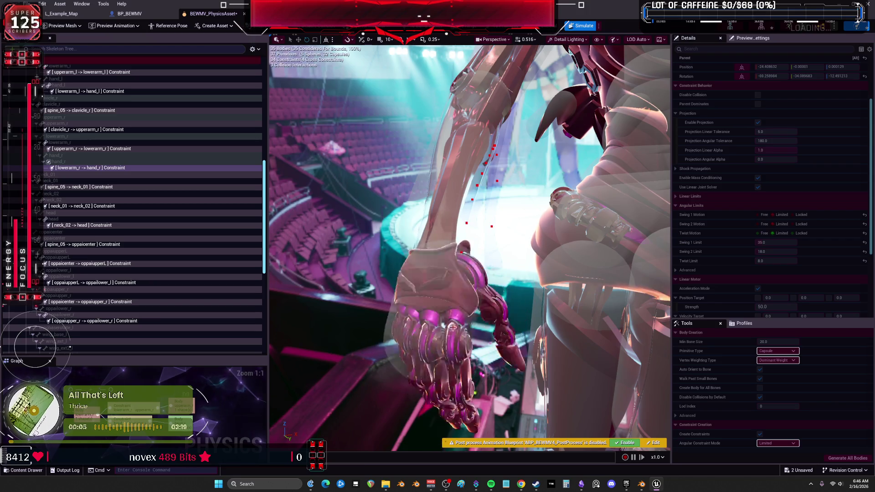
left_click(586, 26)
Step: Widen the Swing 1 limit to about 65.7 and rerun the simulation
left_click_drag(775, 242, 802, 242)
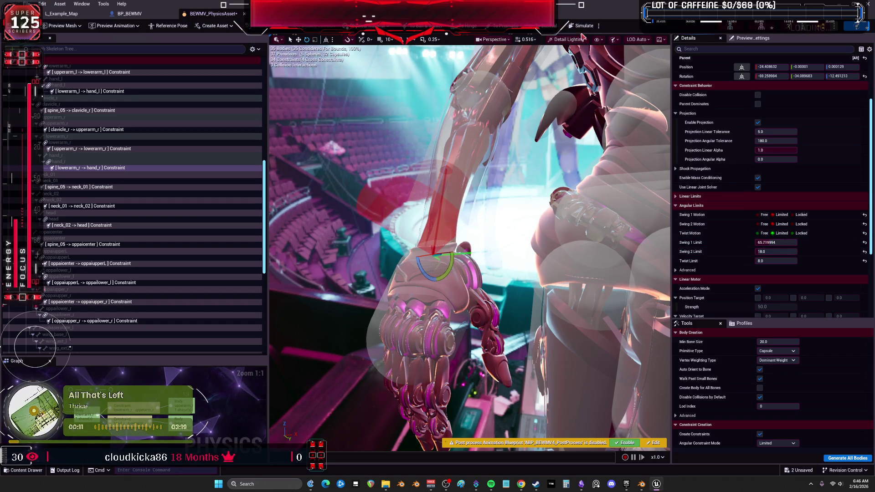
left_click(584, 26)
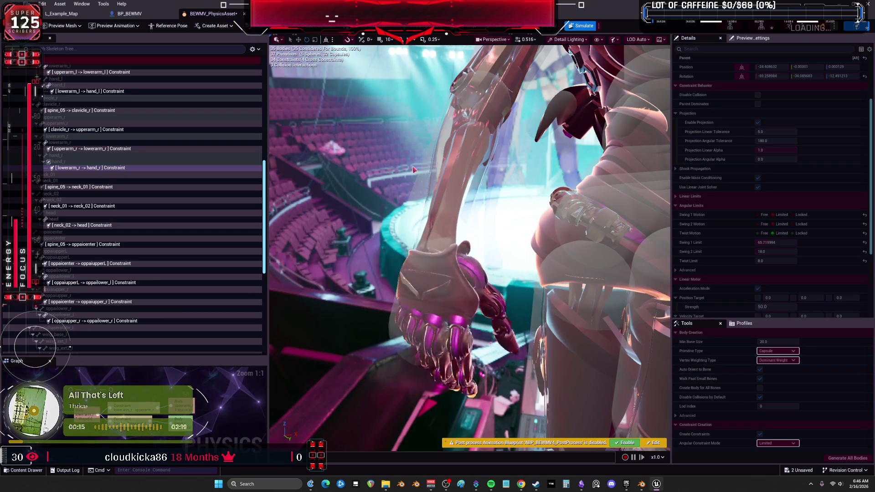
key("Escape")
mouse_move(515, 218)
right_mouse_down()
mouse_move(494, 201)
mouse_move(539, 160)
mouse_move(497, 187)
right_mouse_up()
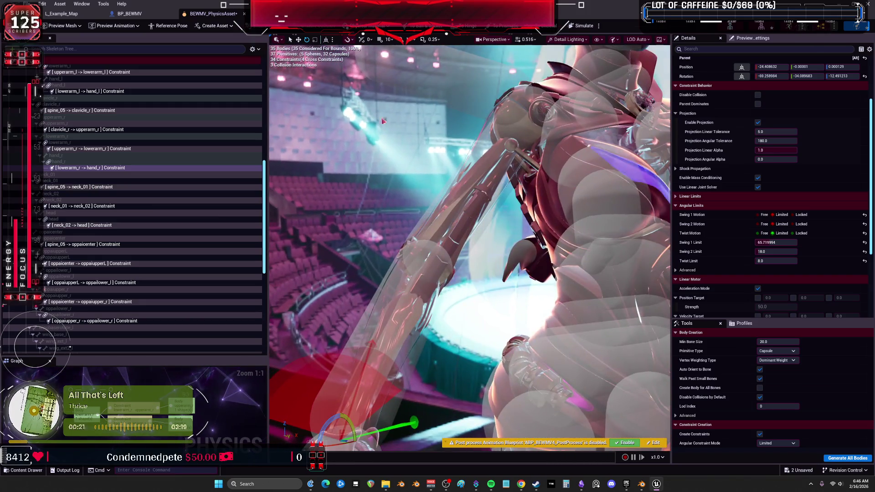
Step: Select the clavicle_r→upperarm_r constraint and set Swing 1, Swing 2 and Twist to Limited
left_click(110, 149)
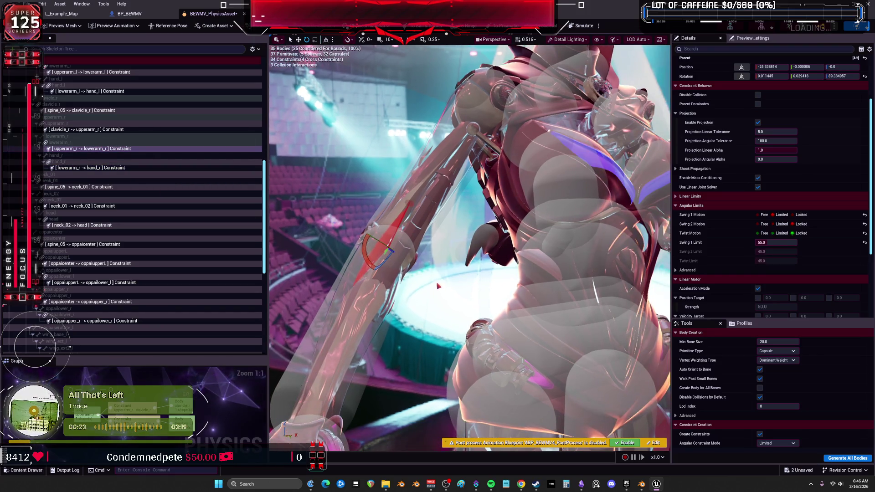
left_click(99, 129)
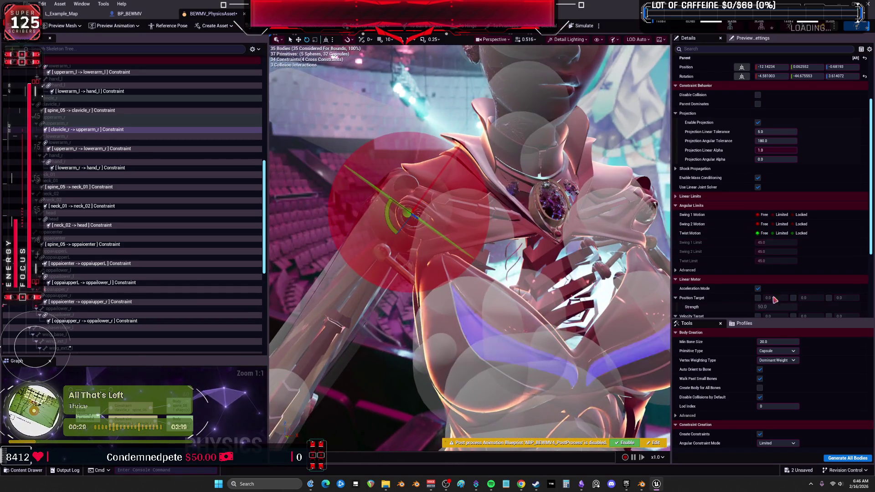
scroll(786, 191, "down", 3)
left_click(782, 169)
left_click(782, 160)
left_click(782, 178)
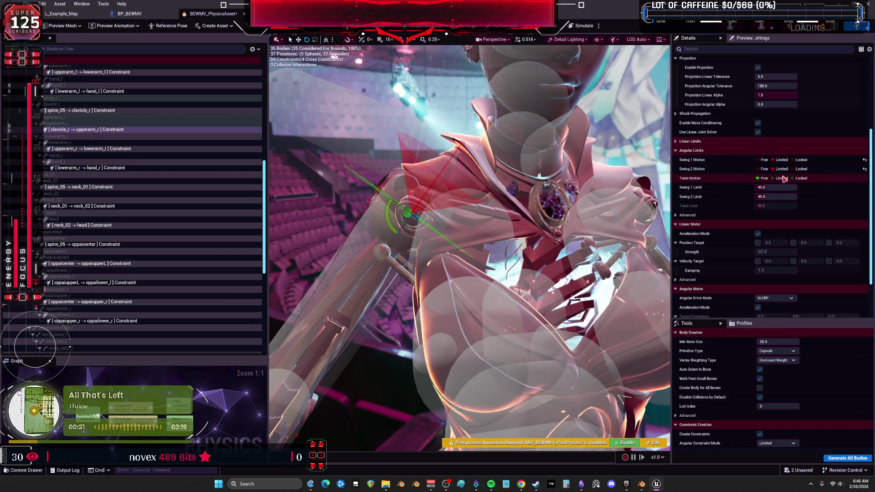
Step: Enter swing limits of 60 and 50 and a twist limit of 25, then simulate
left_click(777, 188)
type("60")
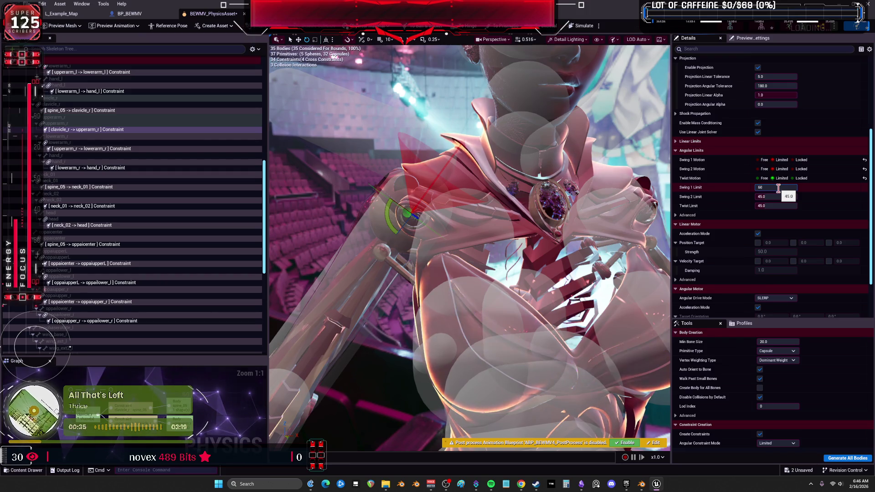
key("Return")
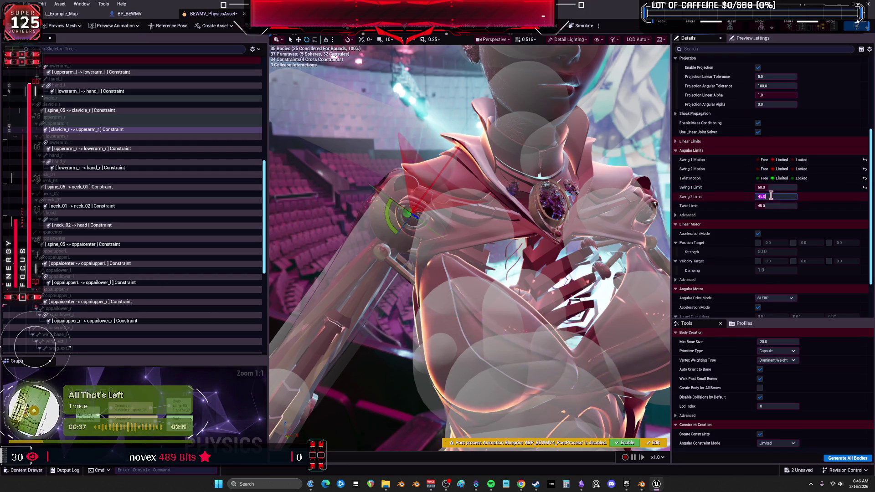
left_click(773, 205)
type("25")
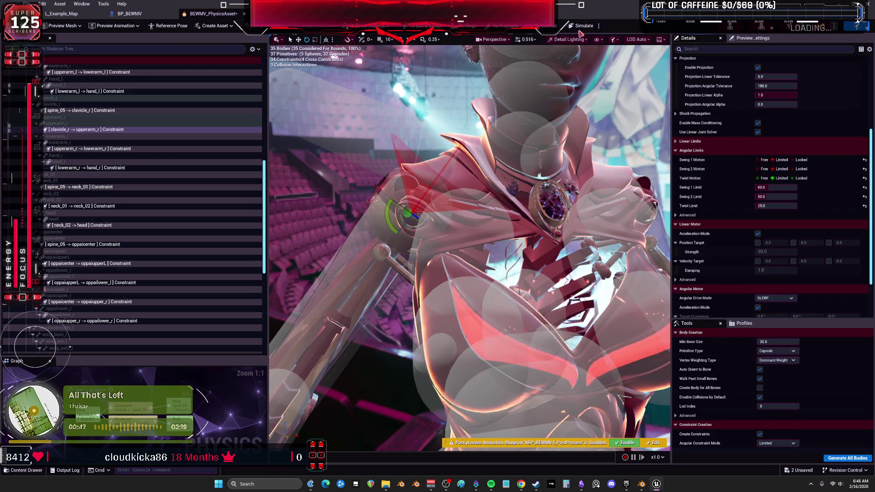
left_click(583, 26)
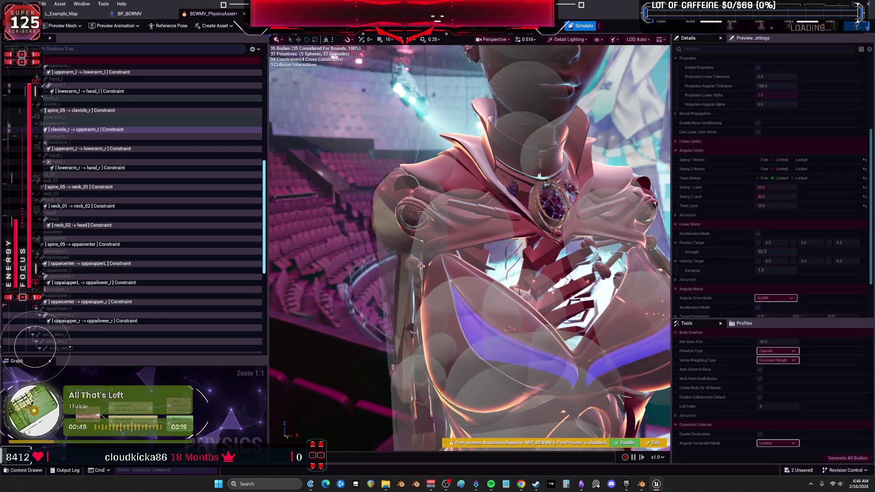
Step: Rotate the shoulder constraint about 37 degrees and test it in simulation
left_click(582, 26)
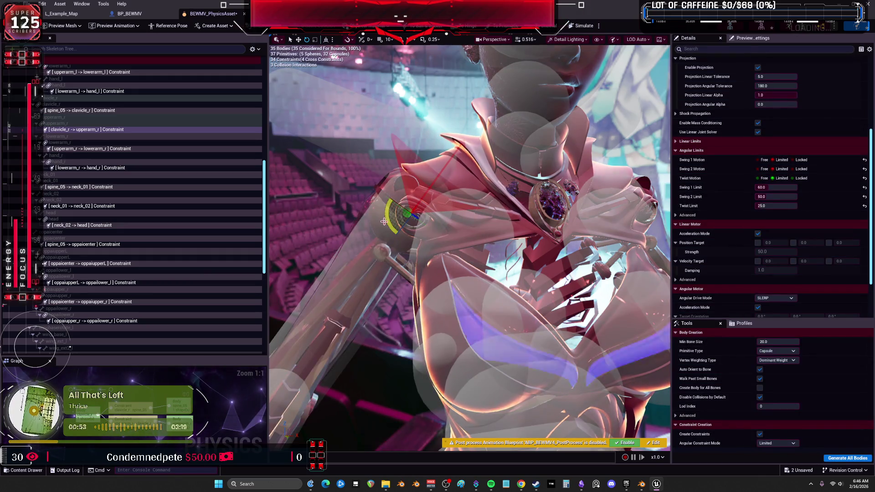
left_click_drag(430, 197, 434, 204)
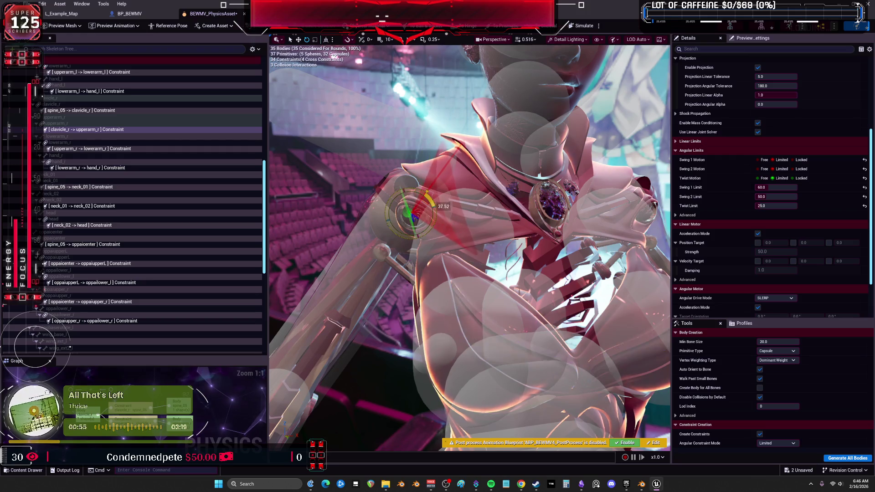
left_click(585, 27)
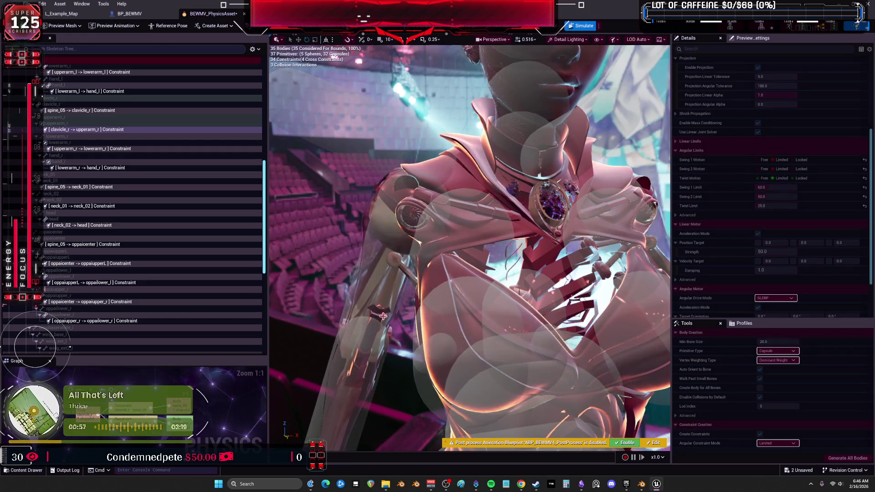
left_click(583, 26)
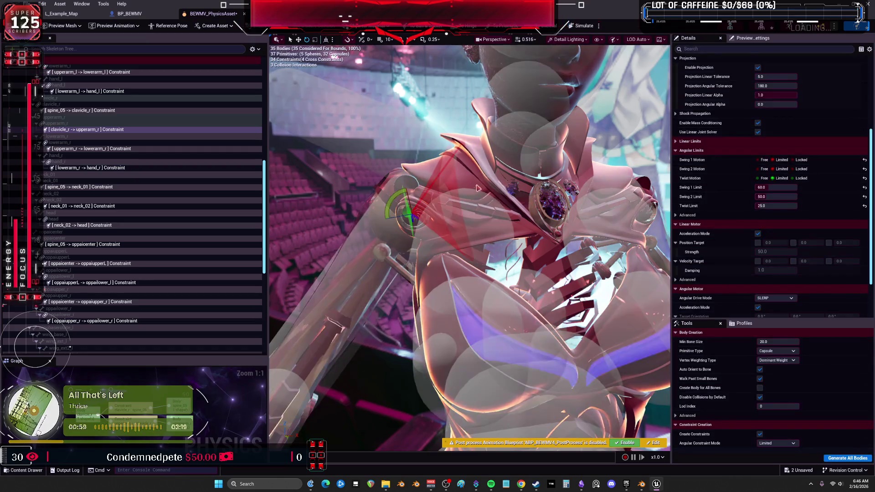
Step: Lower the Swing 1 limit to about 34 and rerun the simulation
scroll(778, 184, "down", 1)
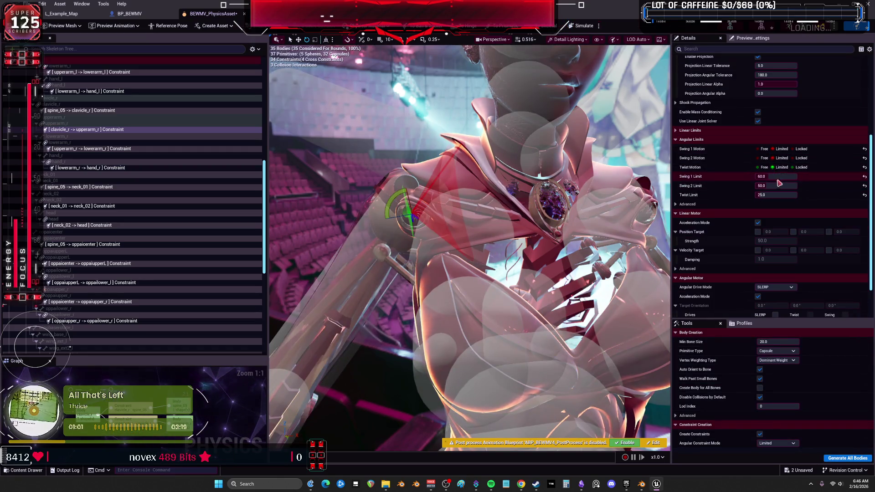
left_click_drag(776, 177, 768, 186)
right_click_drag(478, 300, 478, 300)
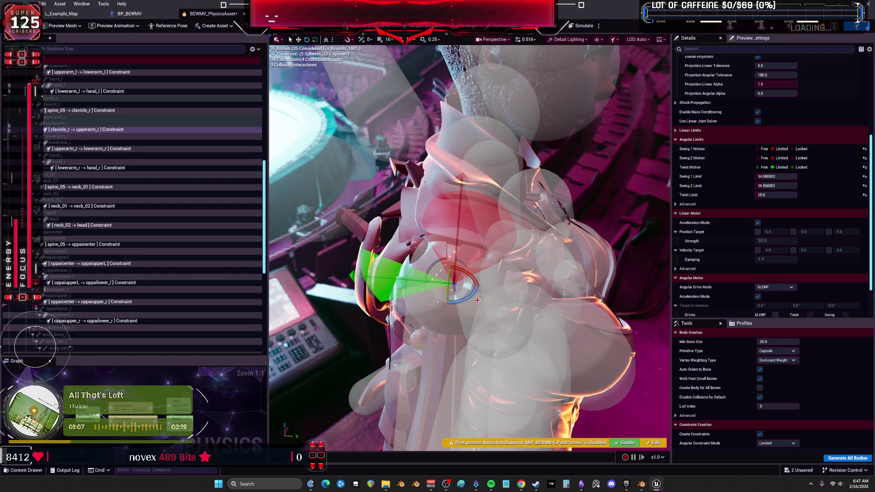
left_click(586, 26)
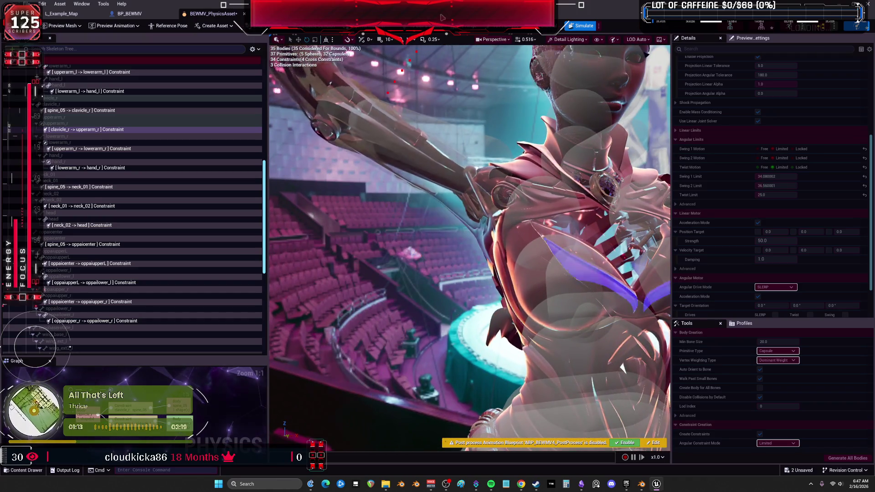
key("alt+s")
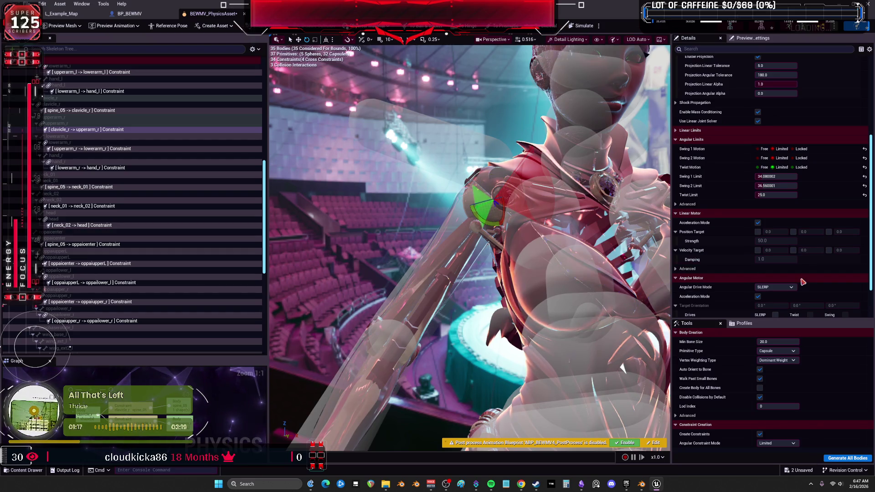
Step: Enter swing limits of 34.08 and 45.2, then simulate to test them
left_click(776, 176)
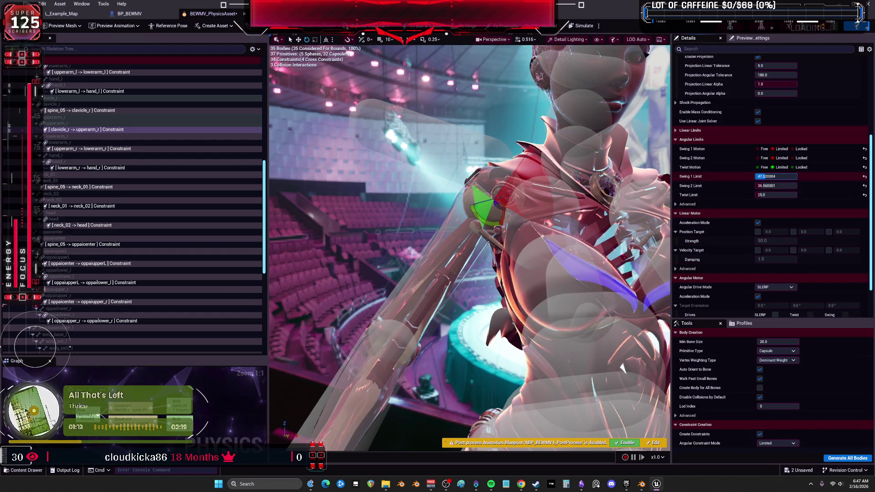
type("34.08")
key("Tab")
type("45.2")
key("Return")
left_click(777, 177)
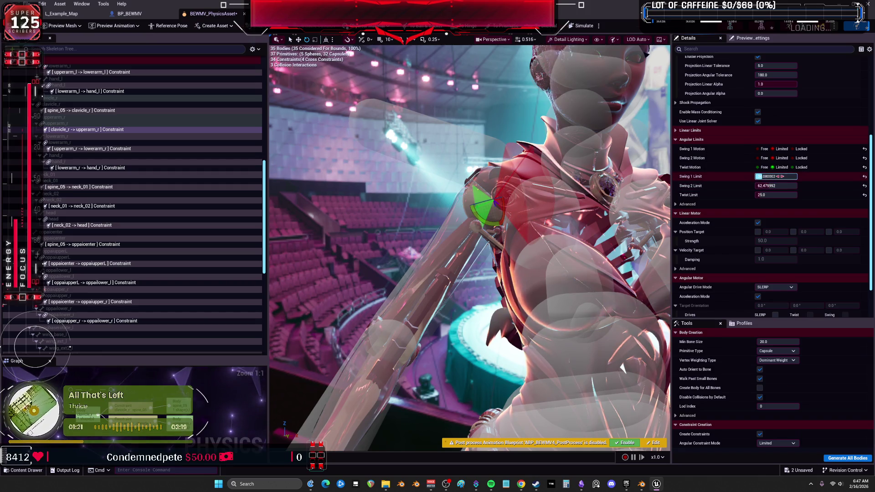
left_click(584, 25)
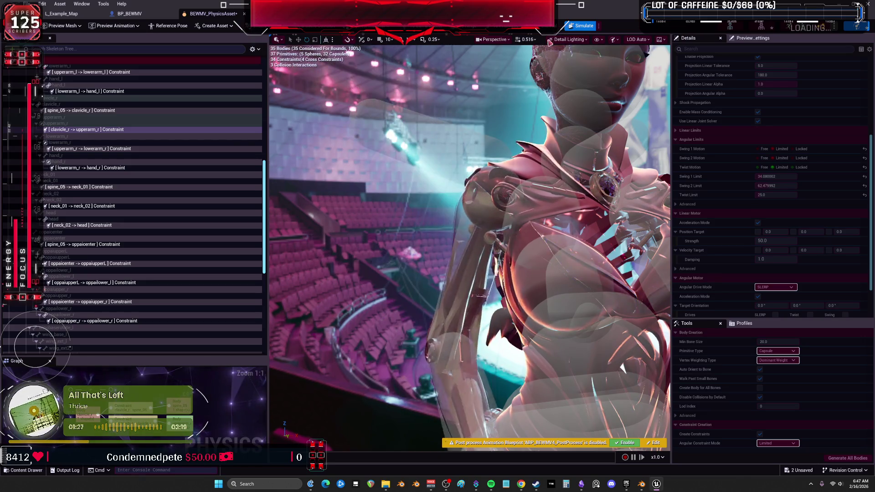
left_click(587, 26)
Step: Settle on a Swing 2 limit of 50 and a Swing 1 limit of 35
left_click(770, 186)
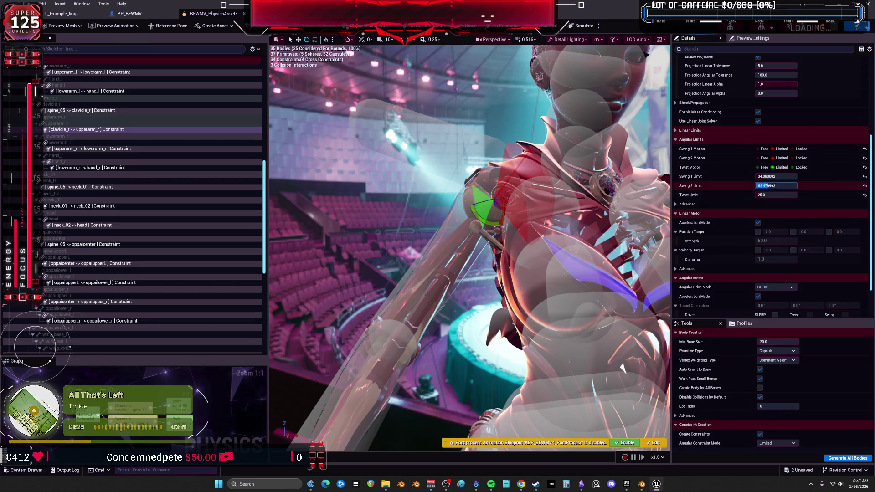
type("50")
key("Return")
type("35")
key("Return")
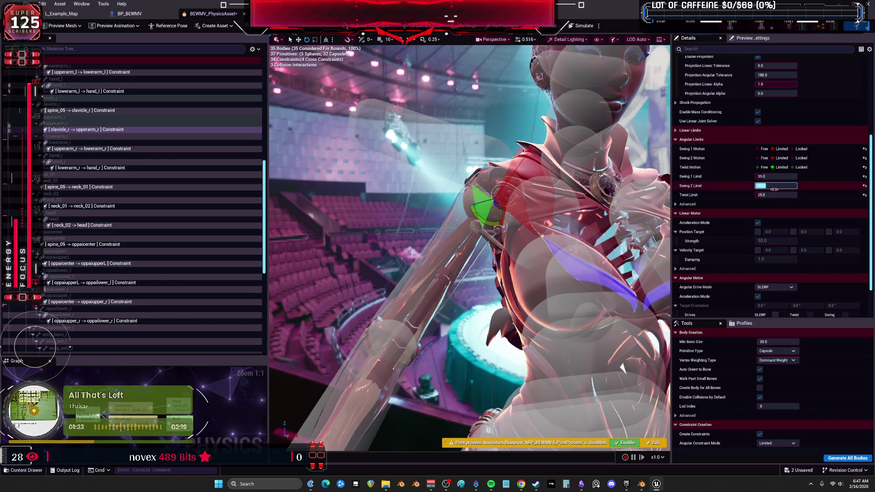
right_click_drag(640, 175, 633, 169)
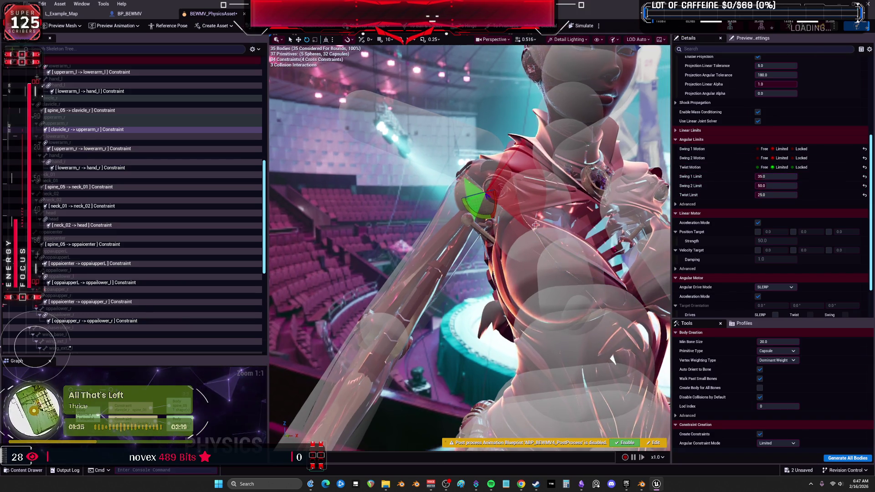
right_click_drag(535, 152, 478, 192)
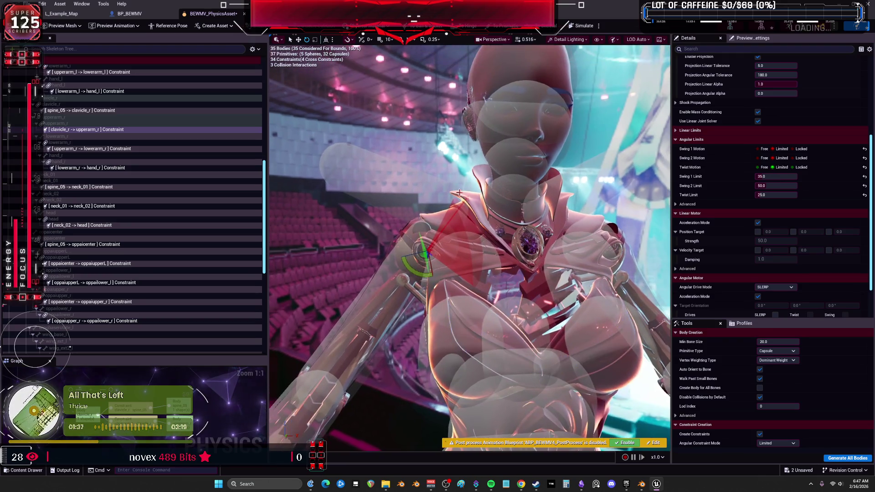
left_click(524, 242)
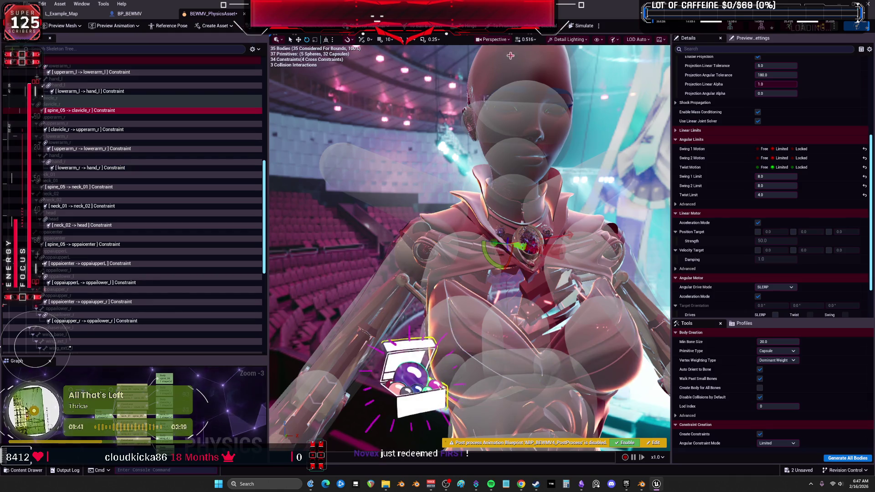
Step: Simulate with the spine_05→clavicle_r constraint selected, stop, and frame it in the viewport
left_click(585, 25)
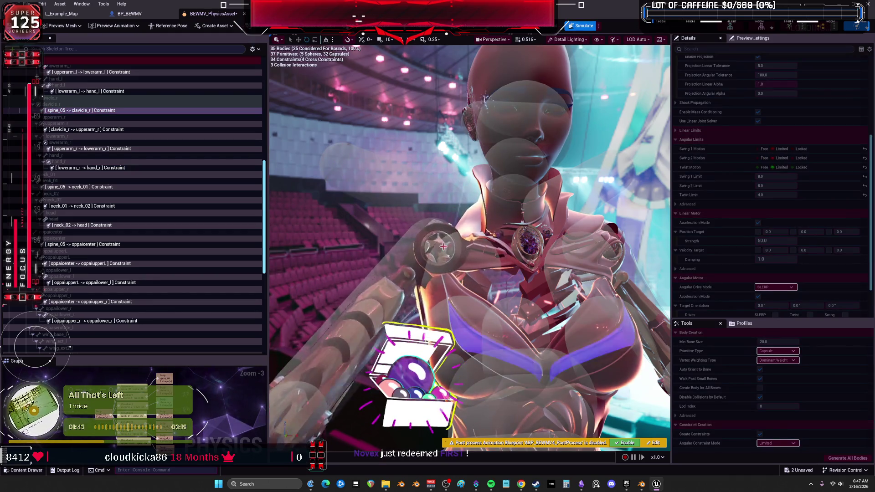
key("alt+s")
key("f")
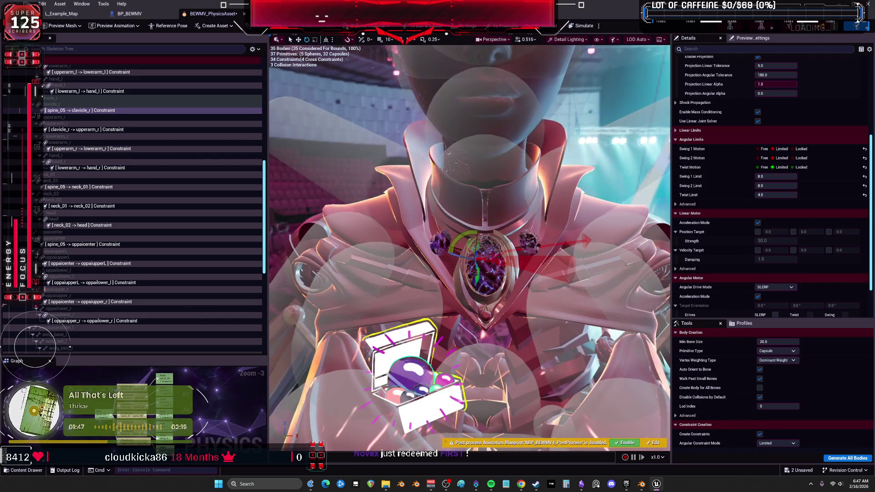
scroll(534, 206, "down", 3)
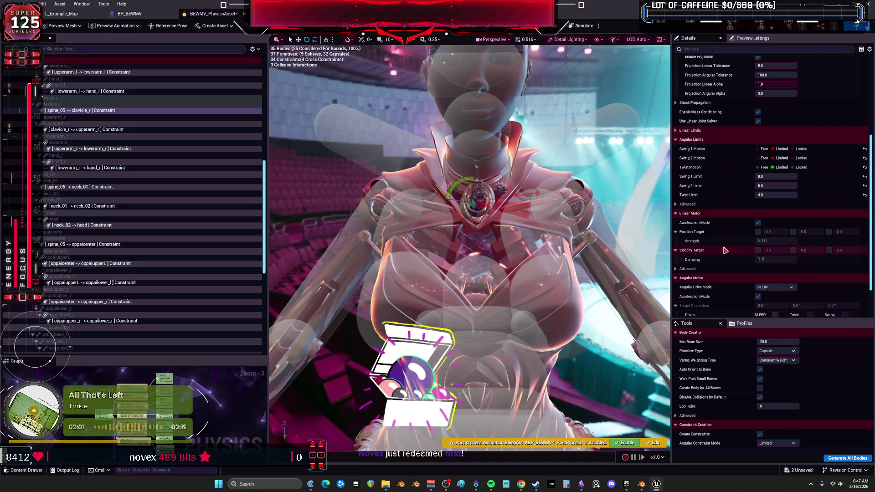
left_click(161, 169)
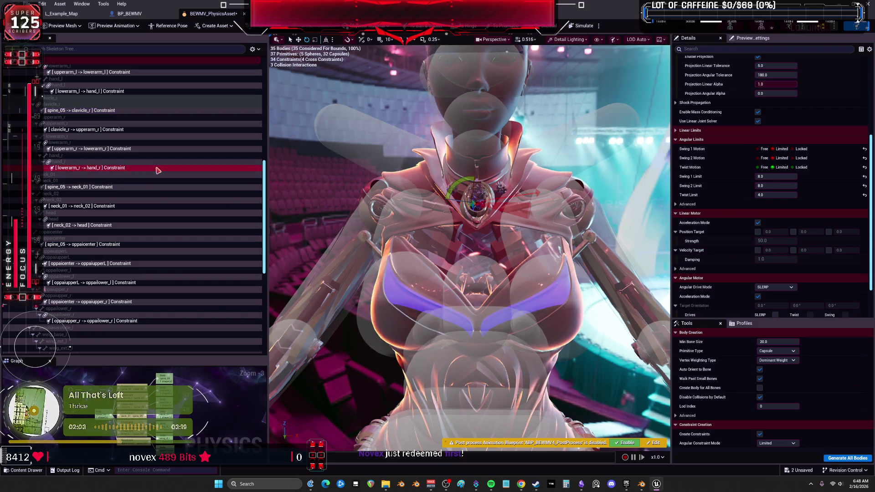
Step: Show bodies, kinematic bodies and primitives in the Skeleton Tree
left_click(254, 49)
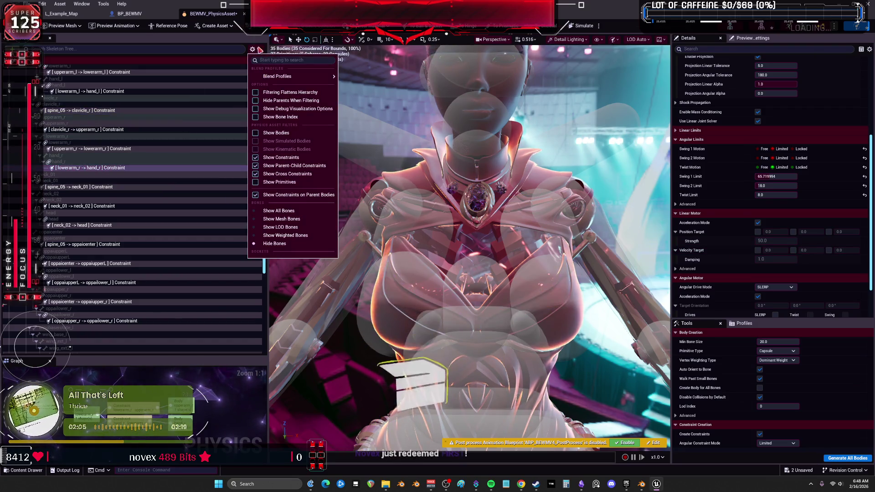
left_click(277, 132)
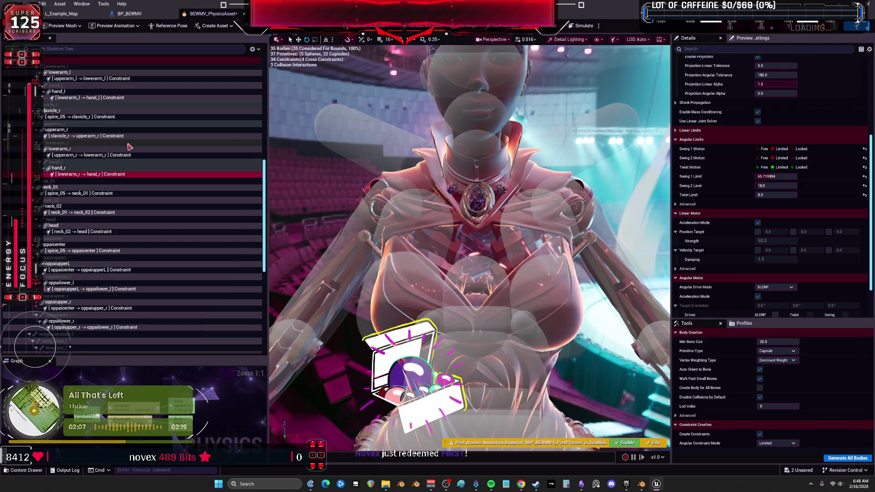
scroll(214, 141, "up", 10)
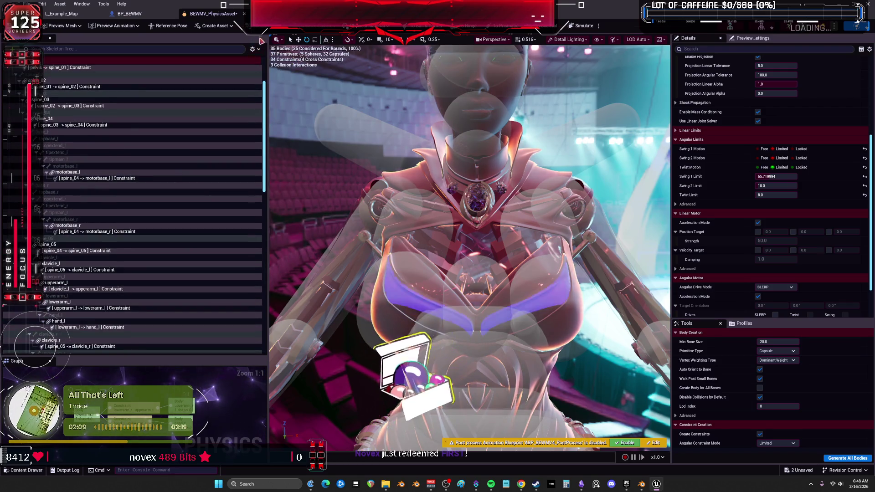
left_click(254, 49)
left_click(300, 150)
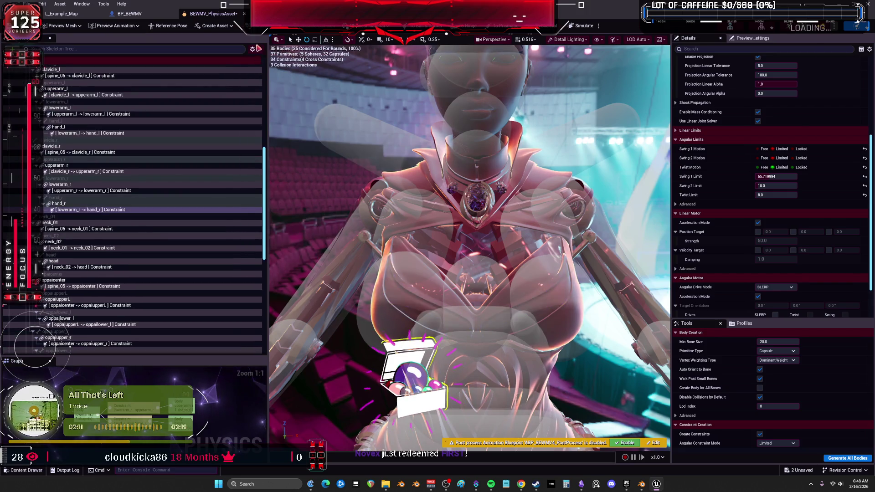
left_click(308, 144)
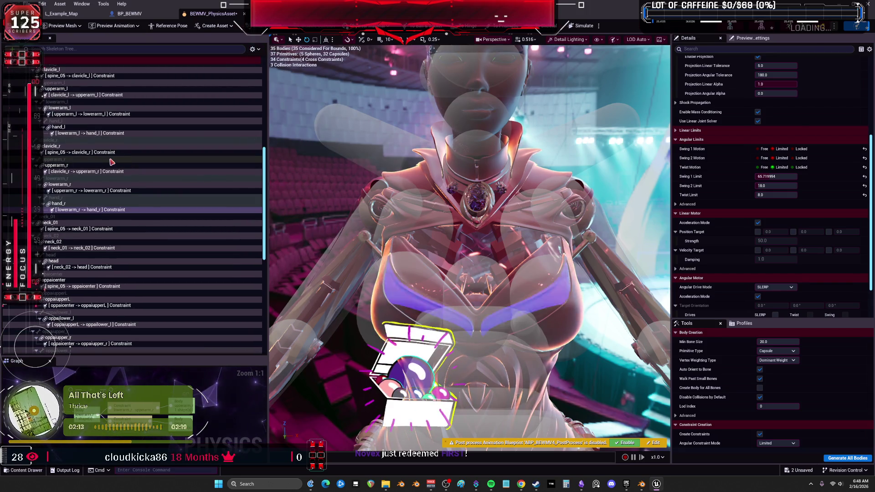
left_click(253, 49)
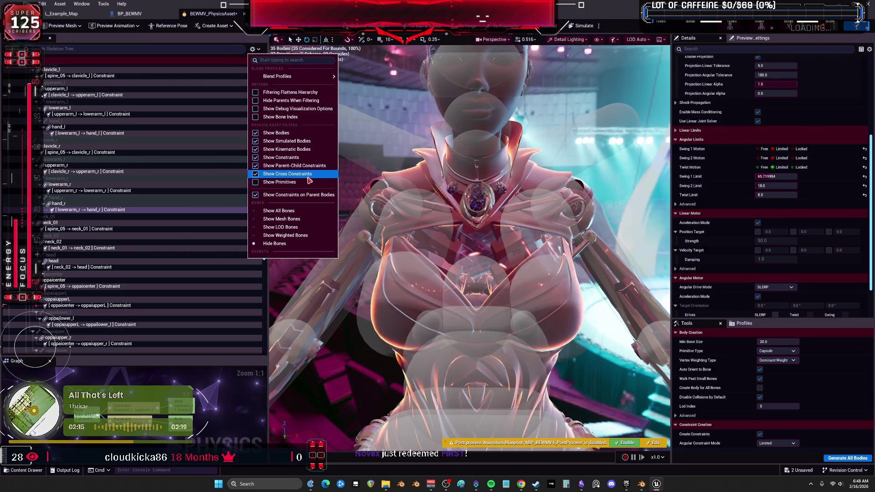
left_click(307, 182)
Step: Select all physics bodies and apply Enable Collision All to them
left_click(73, 158)
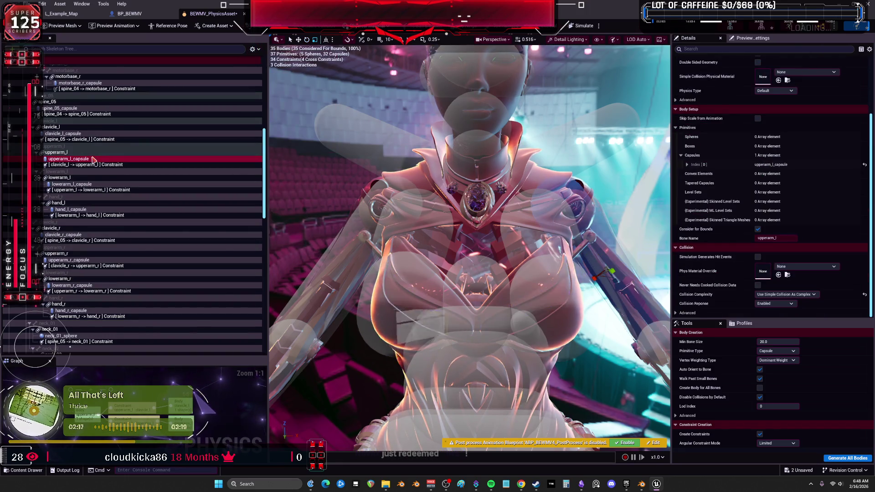
right_click(155, 171)
left_click(157, 210)
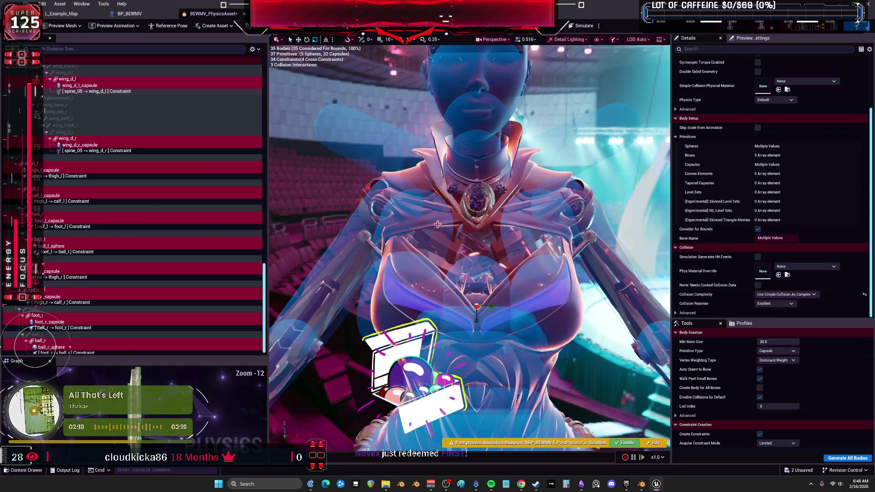
right_click(429, 233)
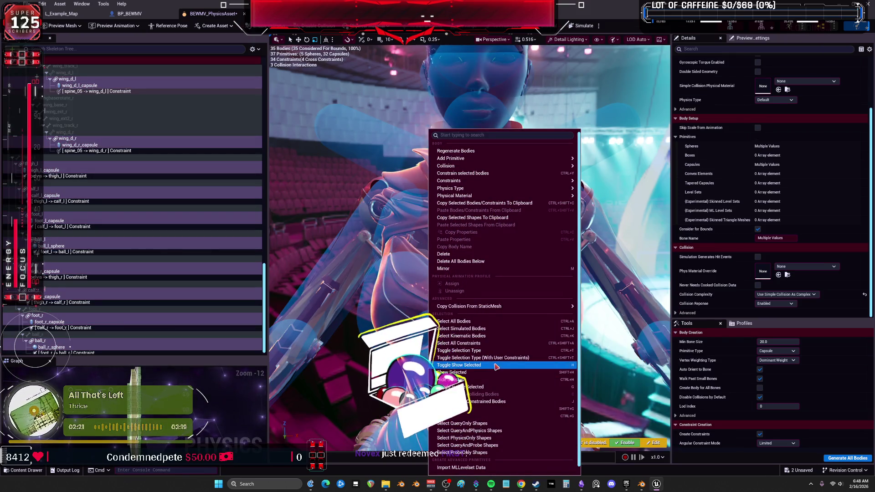
mouse_move(506, 170)
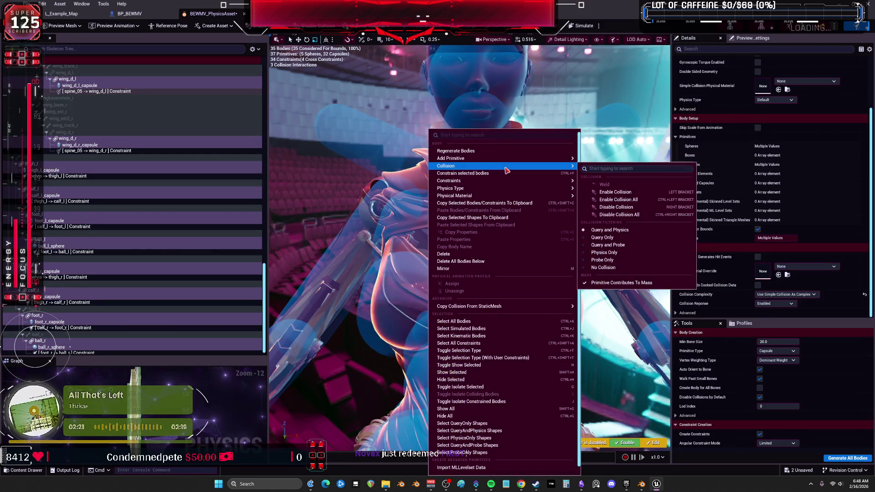
left_click(643, 215)
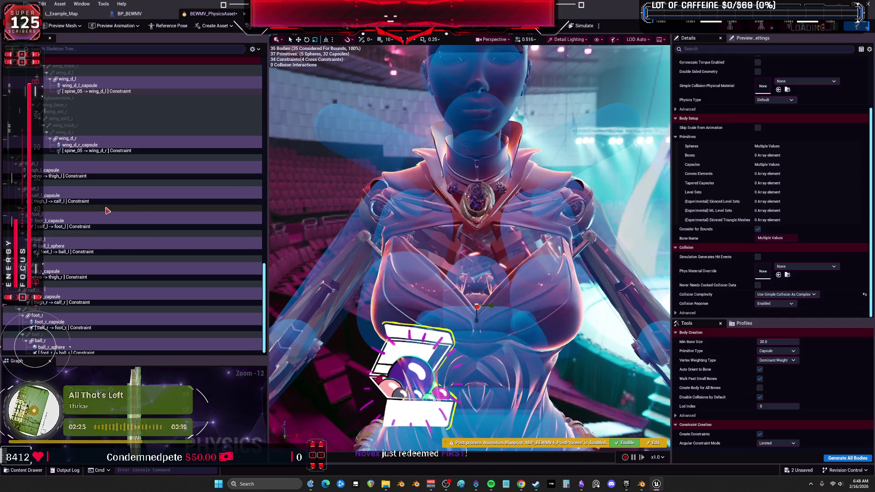
scroll(136, 158, "up", 15)
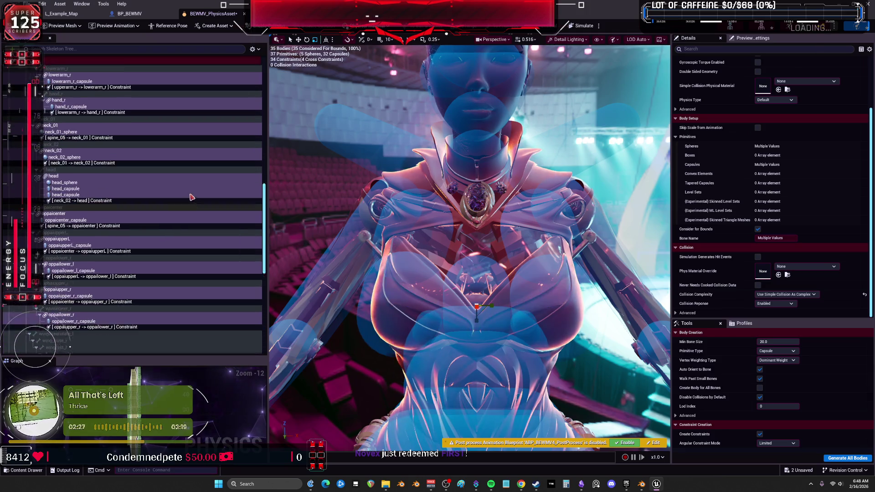
scroll(104, 186, "up", 5)
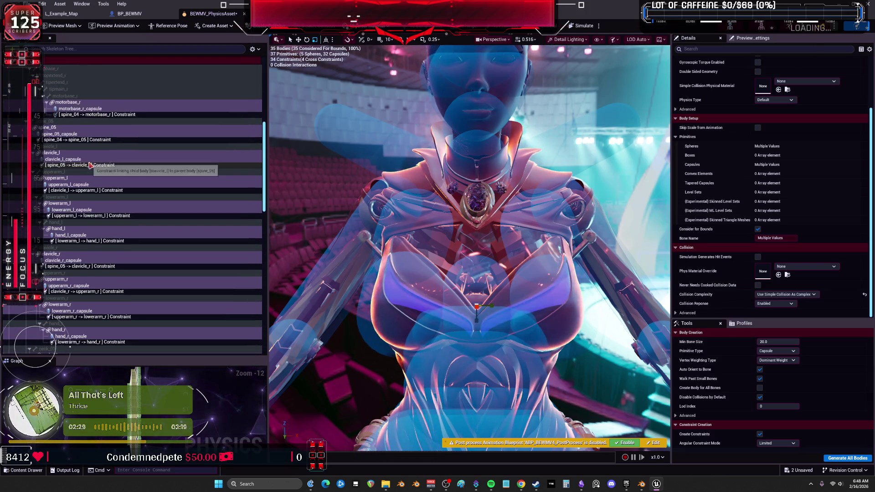
scroll(102, 160, "up", 4)
scroll(105, 162, "down", 7)
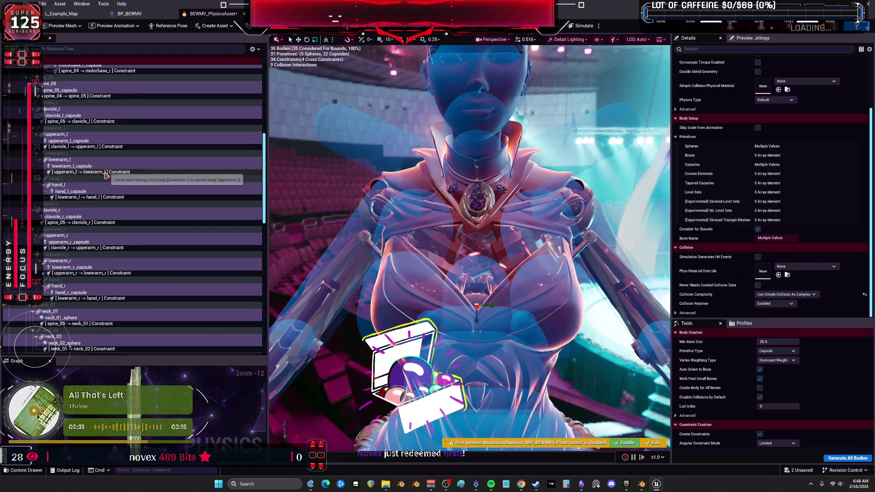
left_click(87, 217)
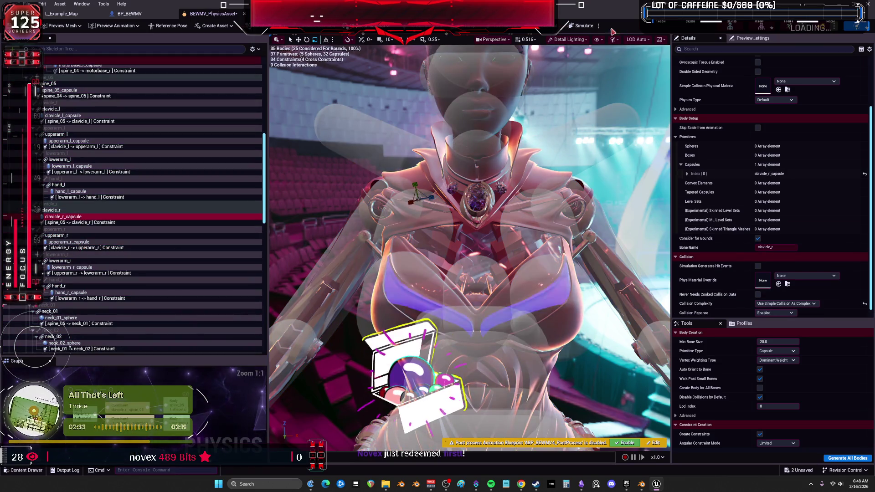
Step: Simulate the whole physics asset, then select the spine_05→clavicle_r constraint to view its limits
left_click(588, 28)
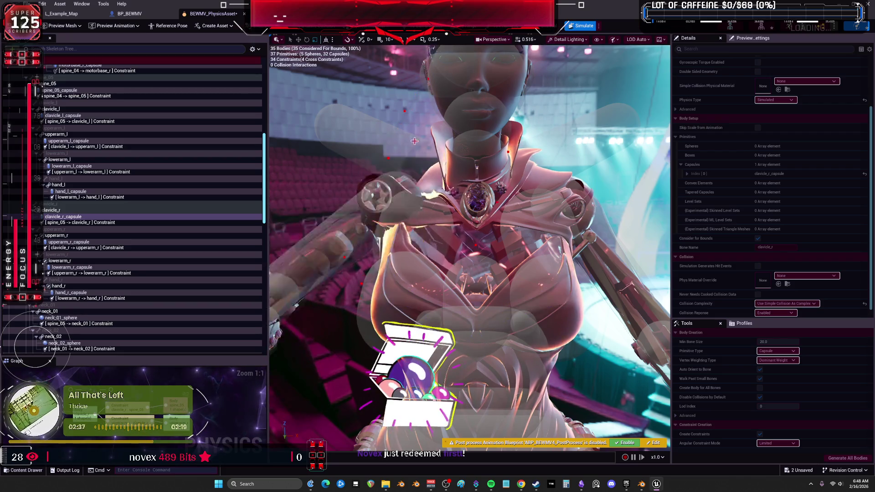
key("alt+s")
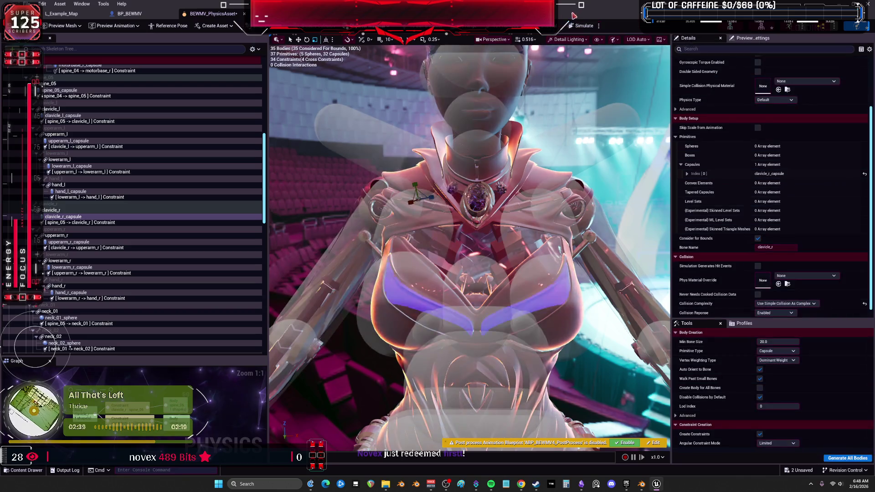
left_click(84, 223)
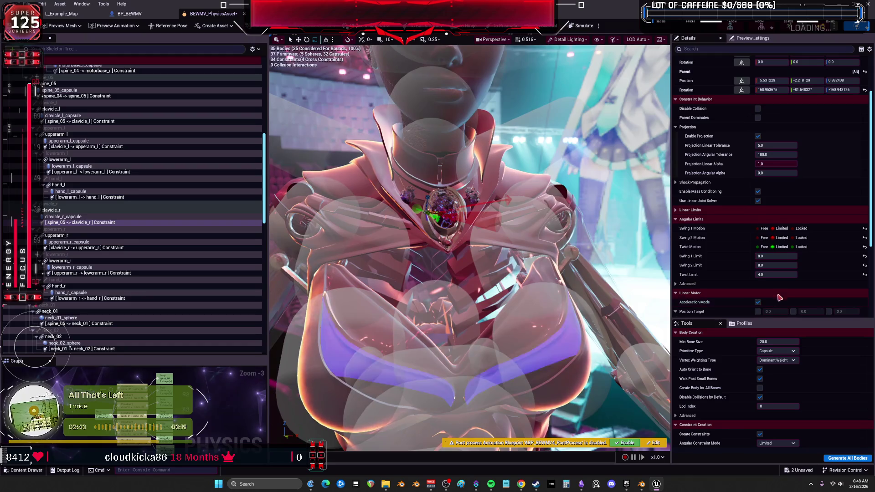
scroll(775, 261, "down", 1)
scroll(446, 232, "up", 3)
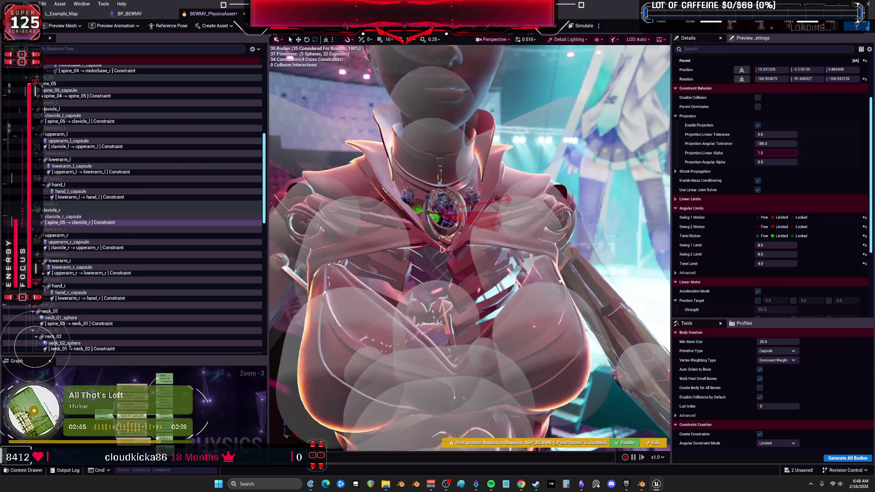